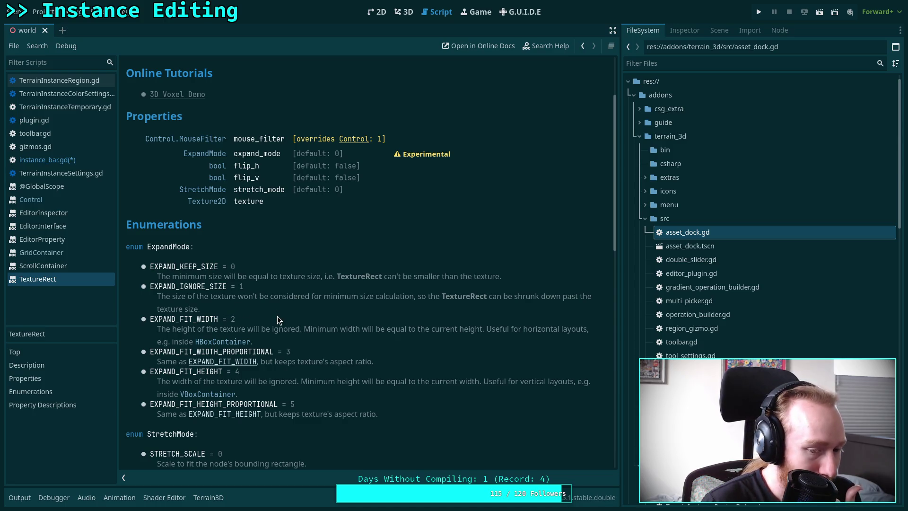
# Set tex_rect.expand_mode to TextureRect.EXPAND_FIT_WIDTH_PROPORTIONAL in instance_bar.gd and save
pyautogui.scroll(-3, 280, 312)
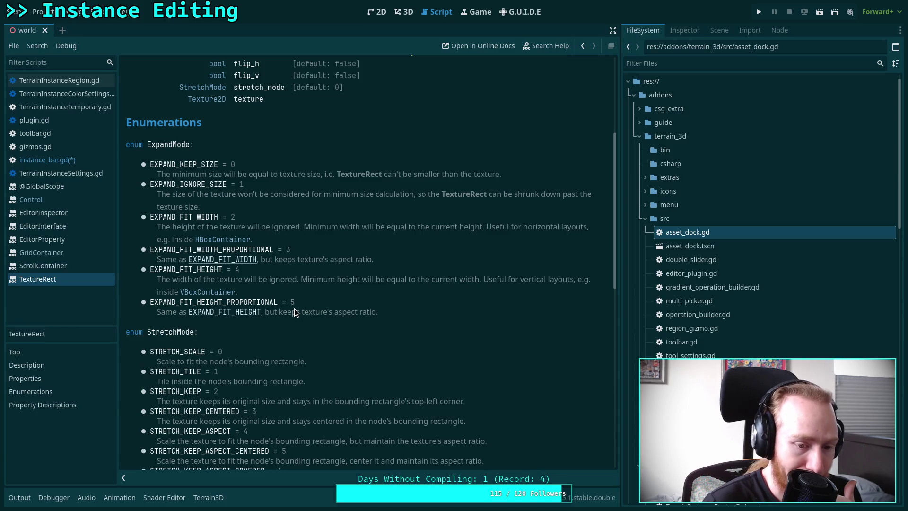
pyautogui.scroll(-3, 294, 312)
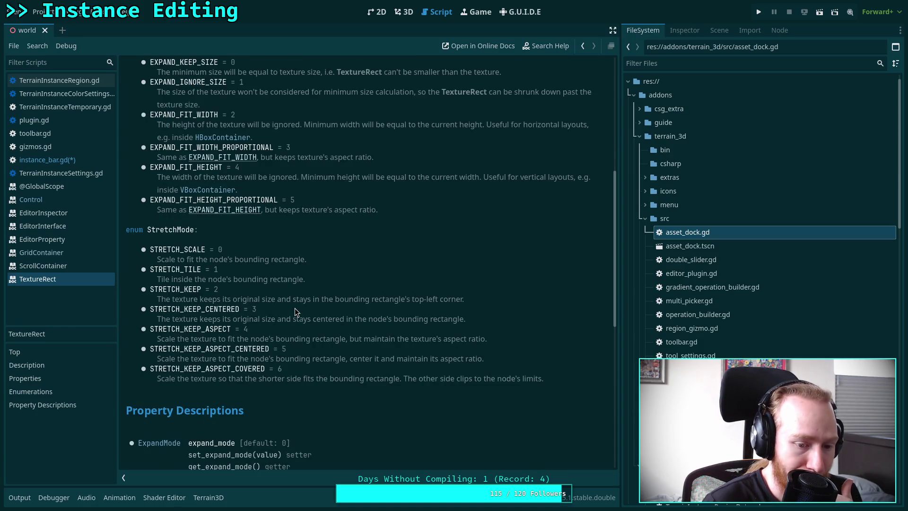
pyautogui.scroll(-5, 297, 310)
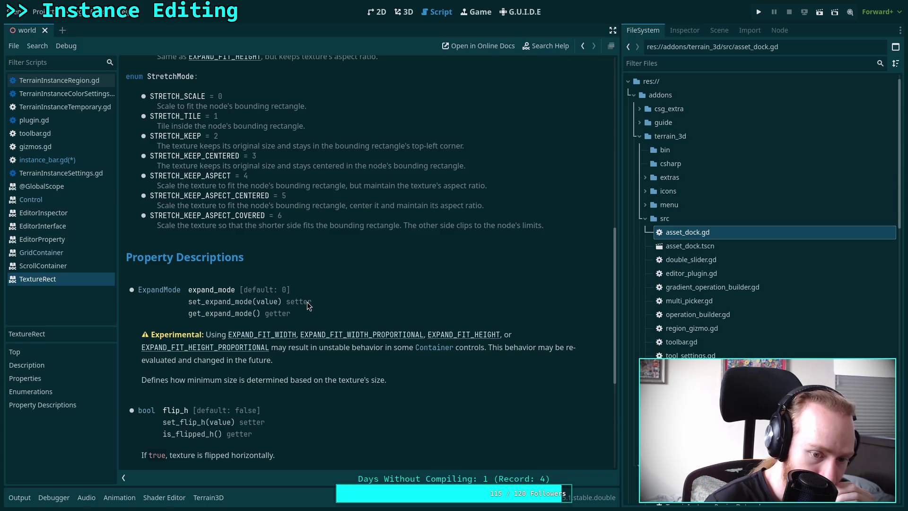
pyautogui.scroll(10, 308, 302)
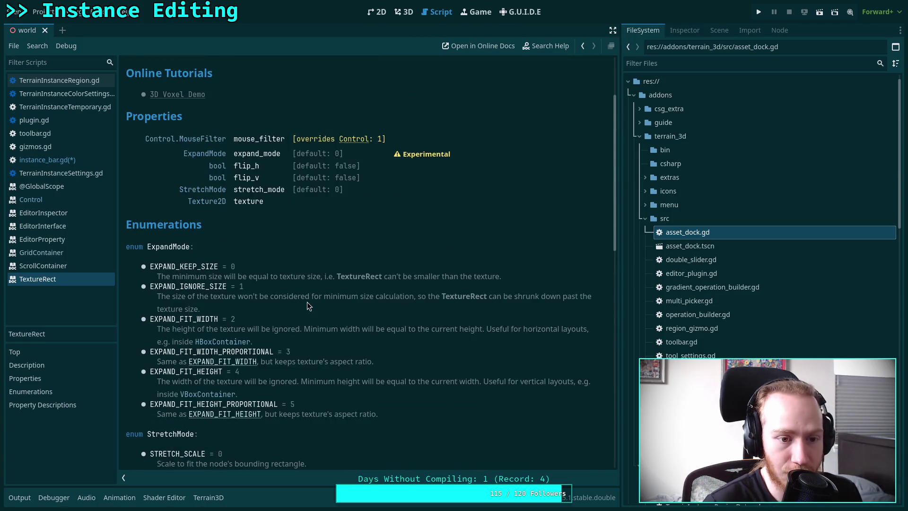
pyautogui.click(75, 159)
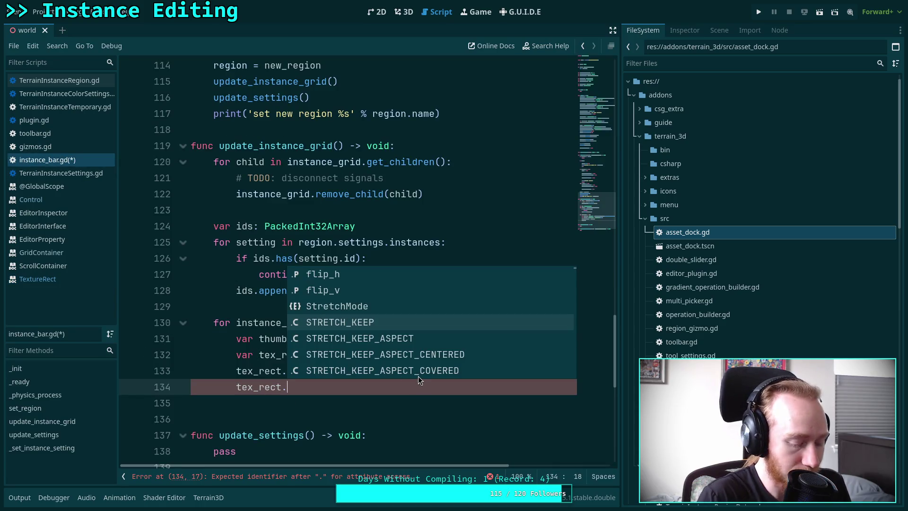
pyautogui.write('e')
pyautogui.press('Return')
pyautogui.write('=')
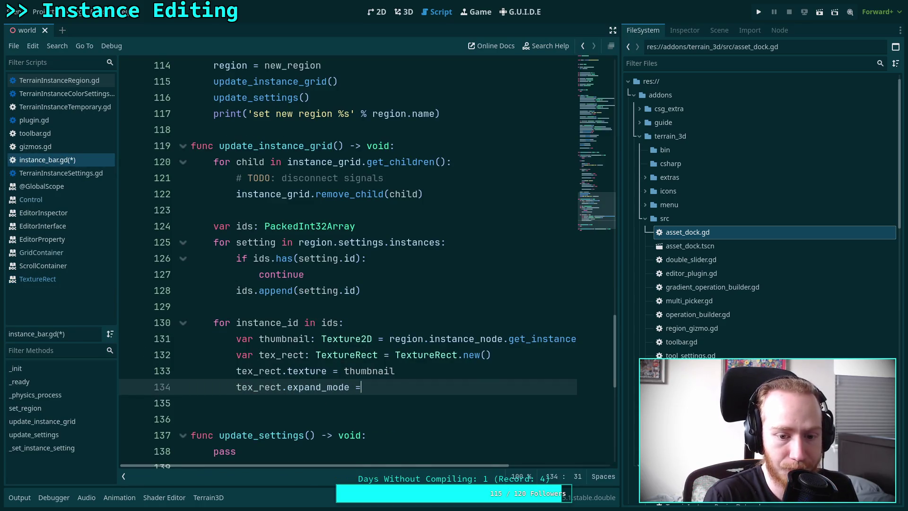
pyautogui.press('Down')
pyautogui.press('Down')
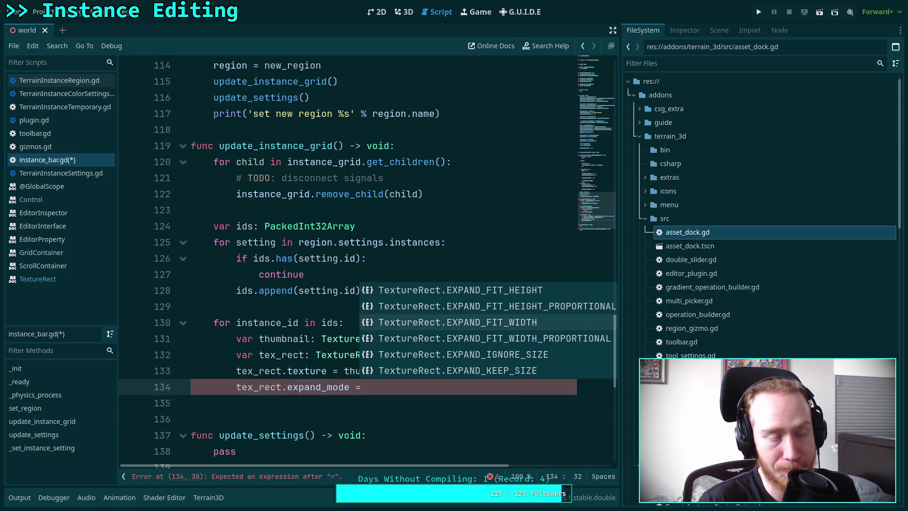
pyautogui.press('Return')
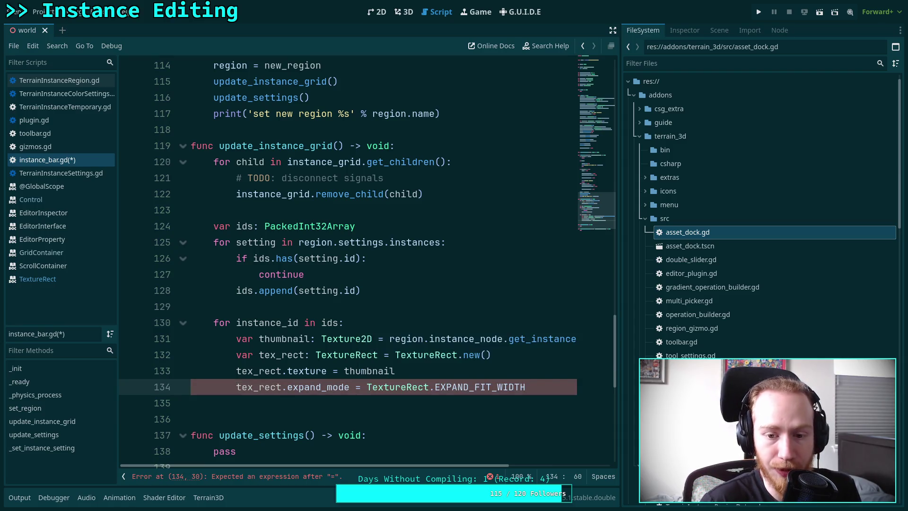
pyautogui.write('_')
pyautogui.press('Return')
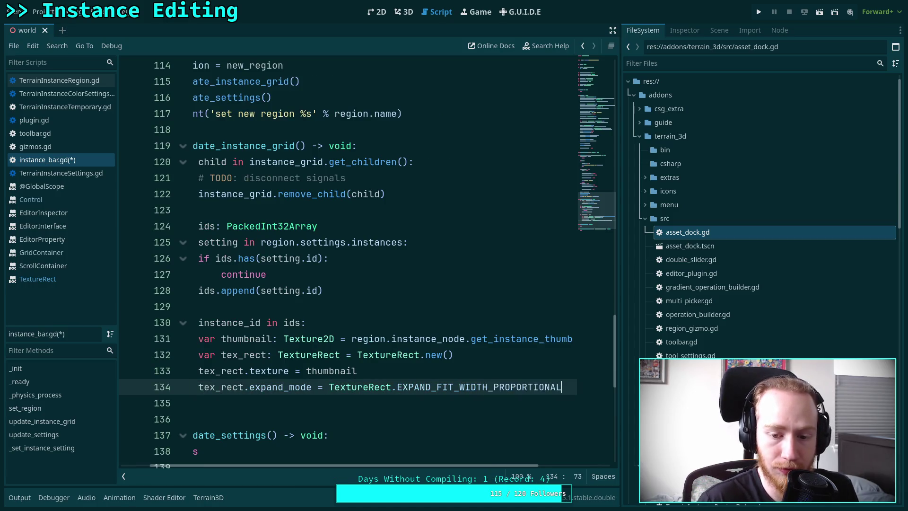
pyautogui.hotkey('ctrl', 's')
# Add instance_grid.add_child(tex_rect) on the next line and save the script
pyautogui.press('Return')
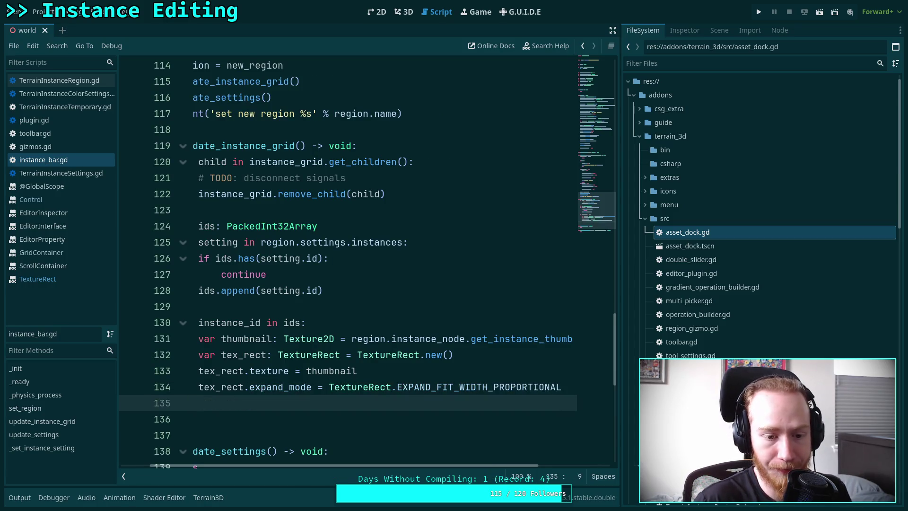
pyautogui.moveTo(389, 466); pyautogui.dragTo(361, 466)
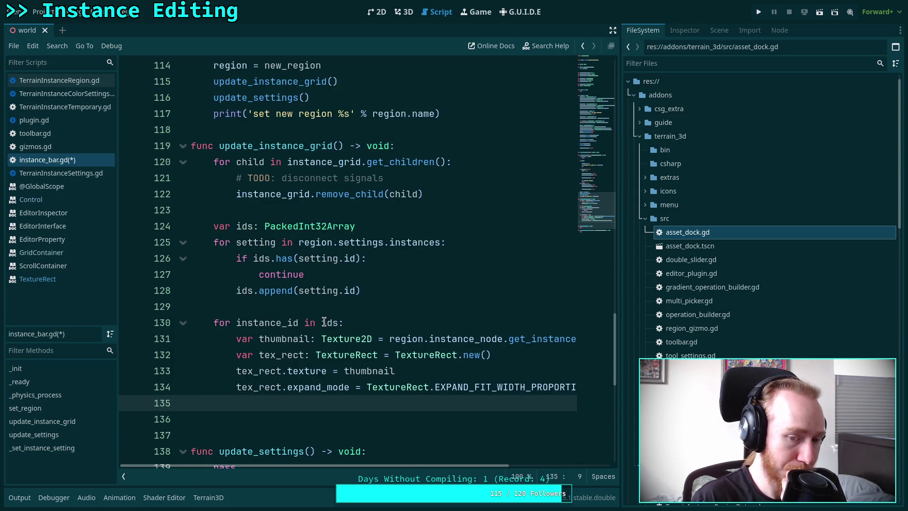
pyautogui.write('gr')
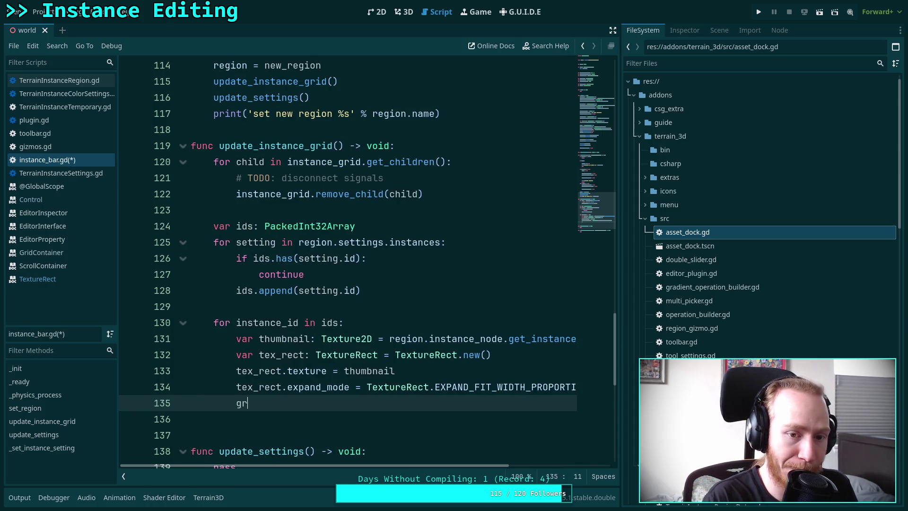
pyautogui.press('BackSpace')
pyautogui.press('BackSpace')
pyautogui.write('in')
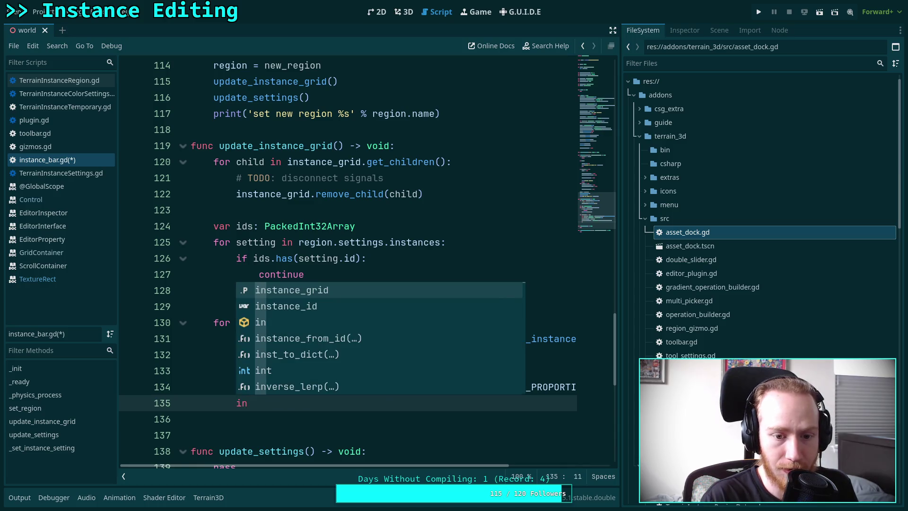
pyautogui.press('Return')
pyautogui.write('.add_child')
pyautogui.press('Return')
pyautogui.write('tex')
pyautogui.press('Return')
pyautogui.hotkey('ctrl', 's')
# Review the edited loop, then switch to the 3D terrain view
pyautogui.scroll(-1, 333, 322)
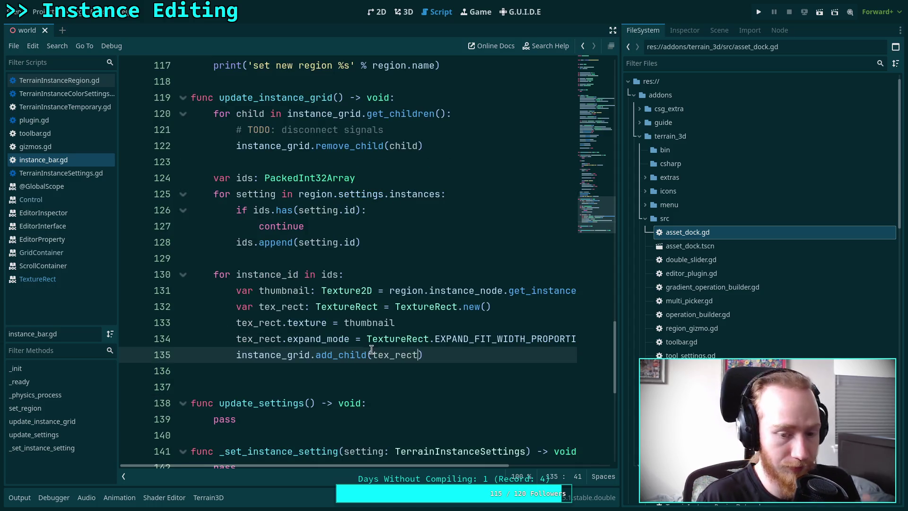
pyautogui.scroll(4, 367, 351)
pyautogui.moveTo(368, 351)
pyautogui.scroll(2, 367, 351)
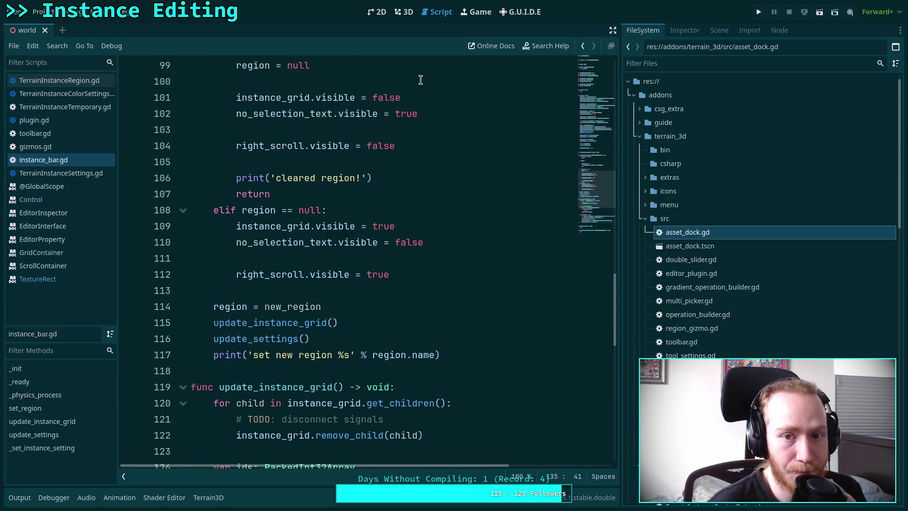
pyautogui.click(402, 16)
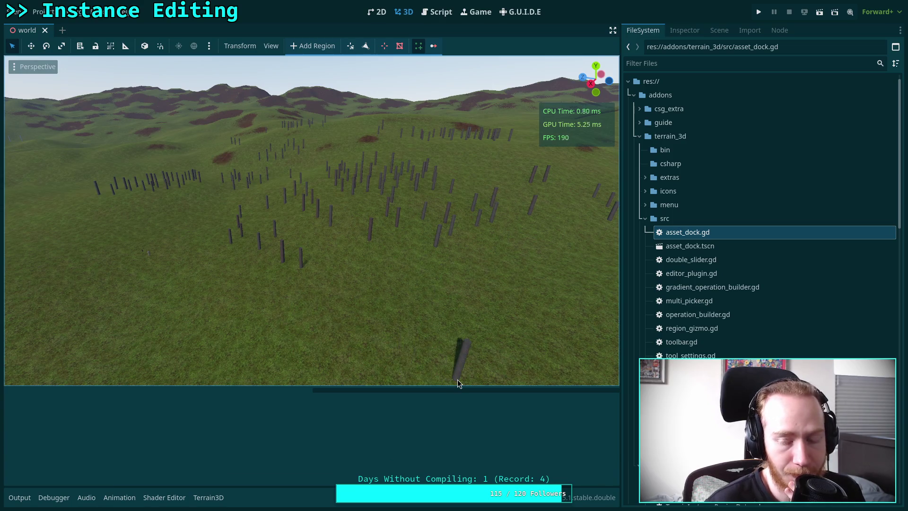
# Select the TerrainInstanceRegion node in the Scene dock
pyautogui.click(721, 31)
pyautogui.click(678, 229)
pyautogui.click(684, 274)
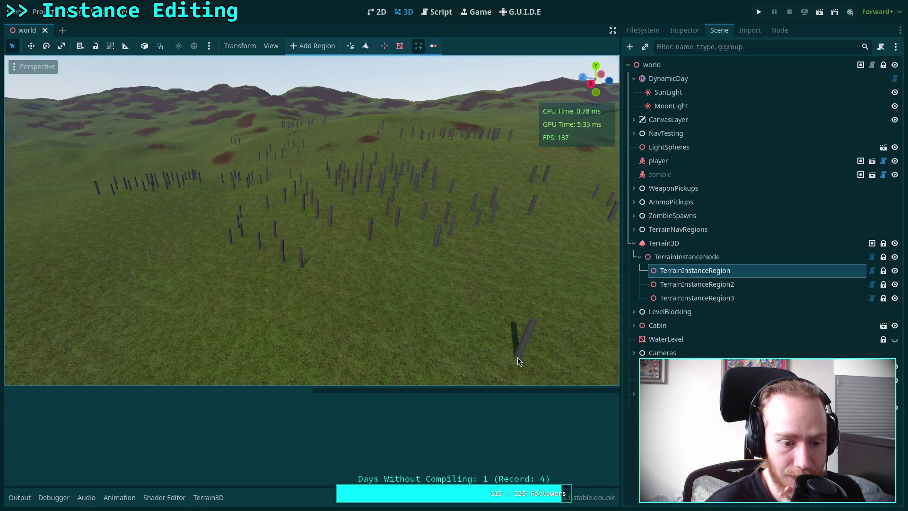
# Disable and re-enable the Terrain Instancer plugin in Project Settings, then close it
pyautogui.click(43, 13)
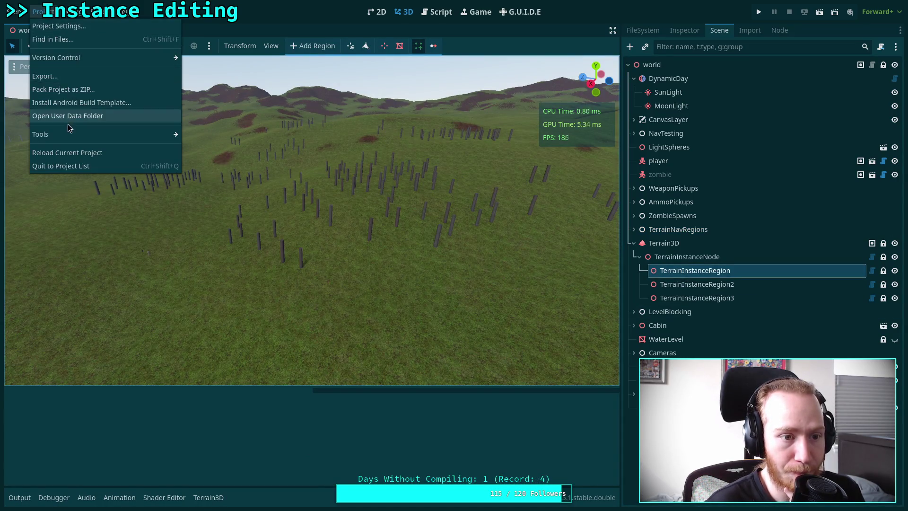
pyautogui.click(90, 27)
pyautogui.click(194, 180)
pyautogui.click(204, 180)
pyautogui.click(452, 400)
# Reselect TerrainInstanceRegion, enable instance editing, and move a post onto the lower-left terrain
pyautogui.click(712, 216)
pyautogui.click(719, 270)
pyautogui.click(418, 46)
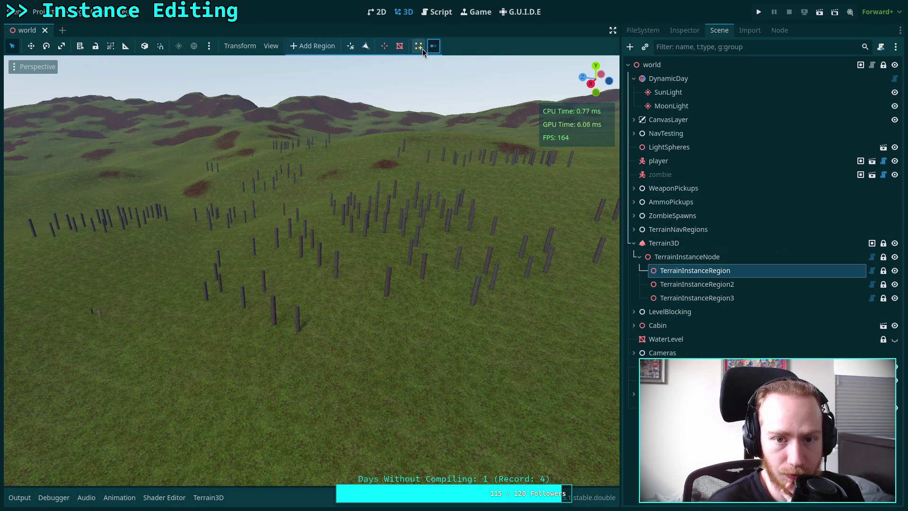
pyautogui.moveTo(346, 264); pyautogui.dragTo(72, 270)
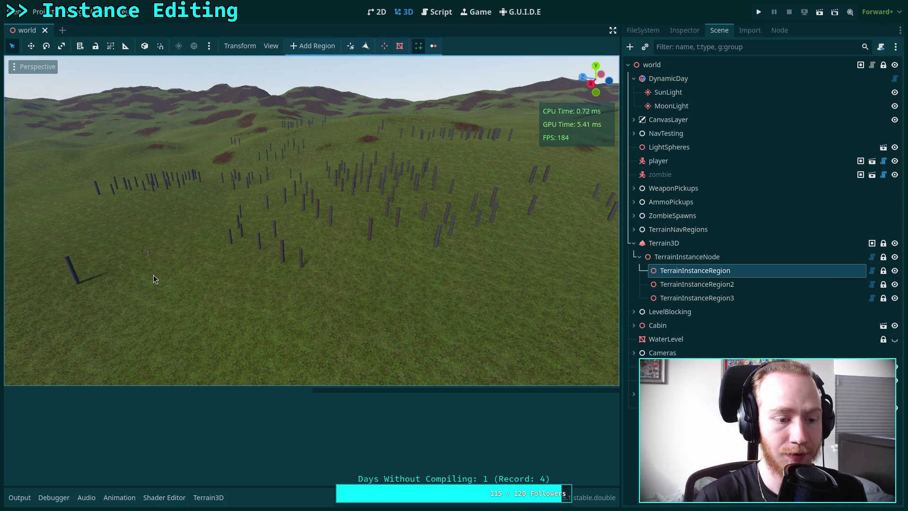
# Return to instance_bar.gd and briefly check the Output log
pyautogui.click(437, 12)
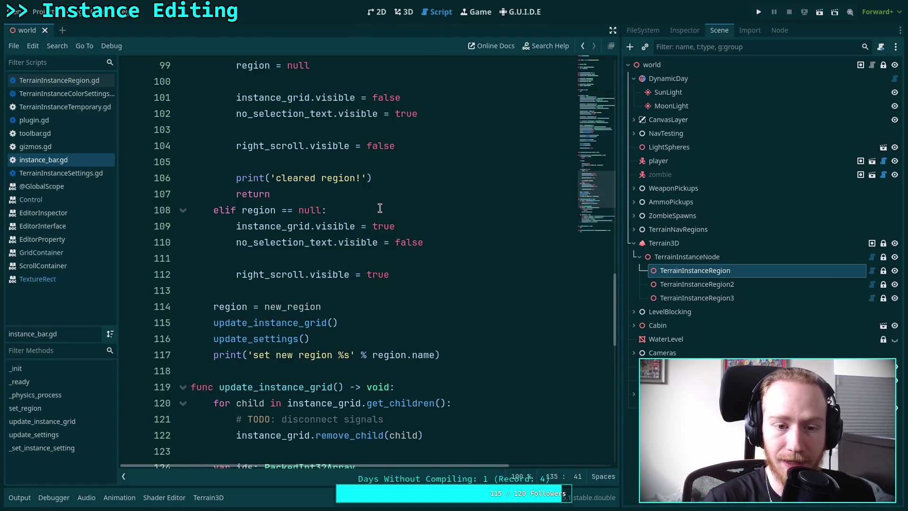
pyautogui.scroll(-7, 379, 208)
pyautogui.scroll(4, 393, 231)
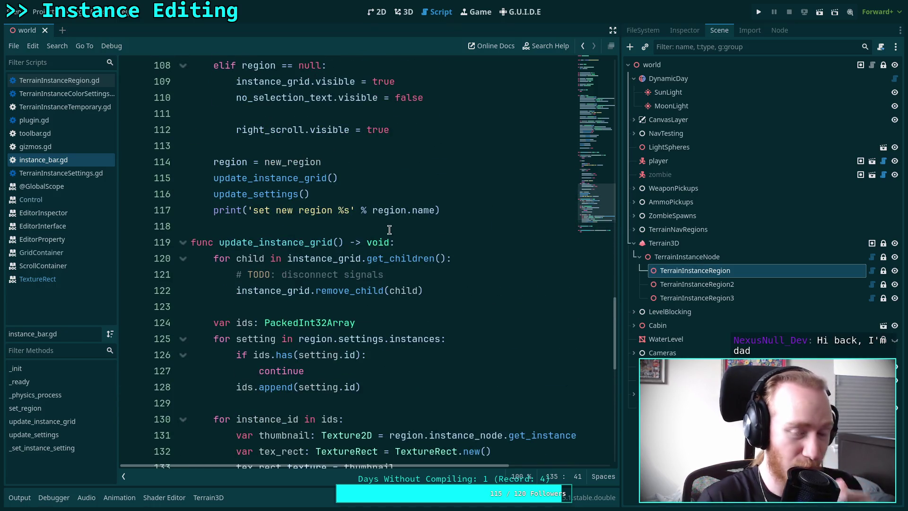
pyautogui.scroll(5, 389, 229)
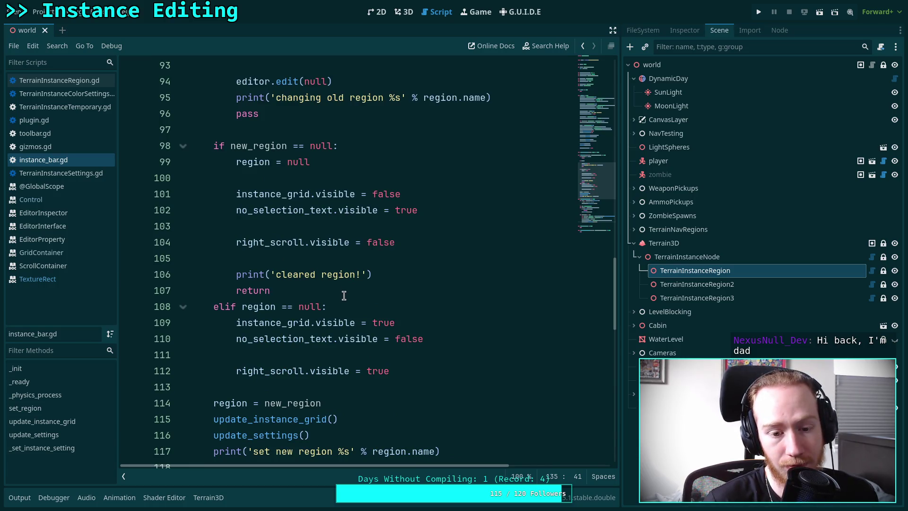
pyautogui.scroll(-3, 344, 296)
pyautogui.click(24, 504)
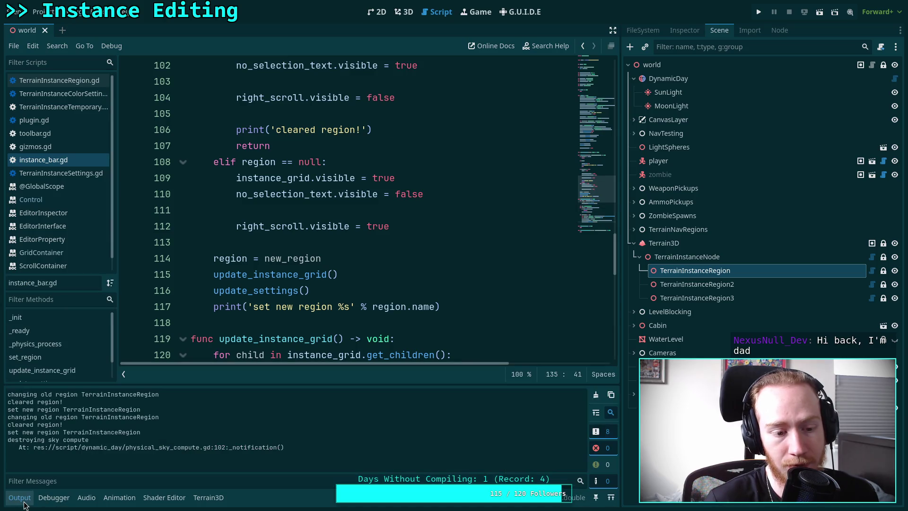
pyautogui.click(23, 504)
pyautogui.scroll(-6, 379, 292)
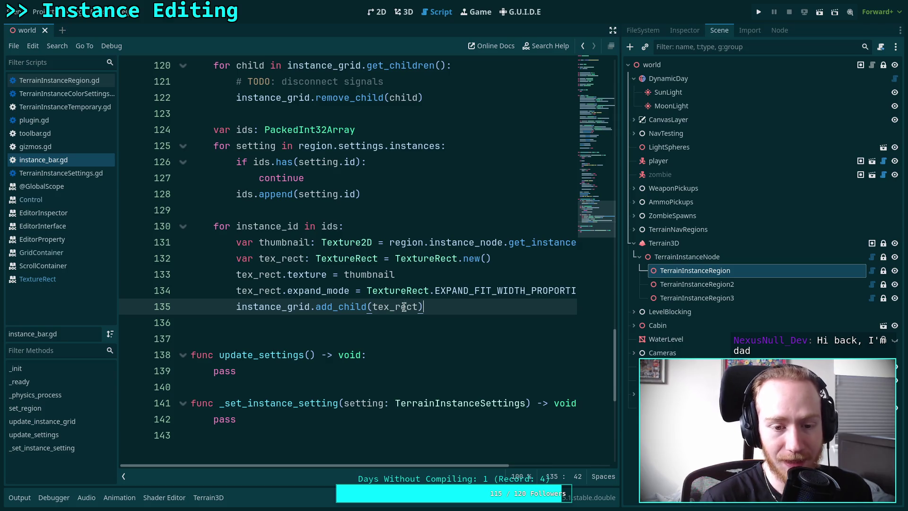
# Insert tex_rect.custom_minimum_size = Vector2(0, 40) above the add_child call and save
pyautogui.click(237, 305)
pyautogui.press('Return')
pyautogui.press('Up')
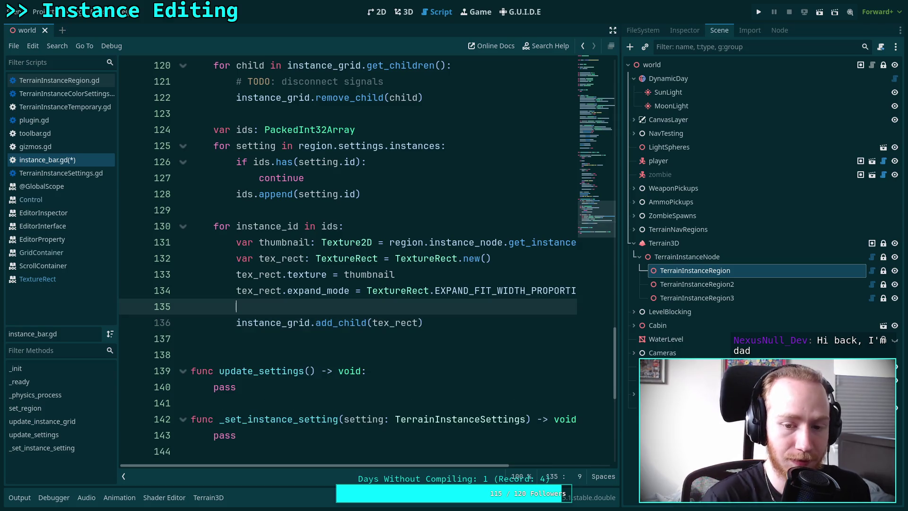
pyautogui.write('te')
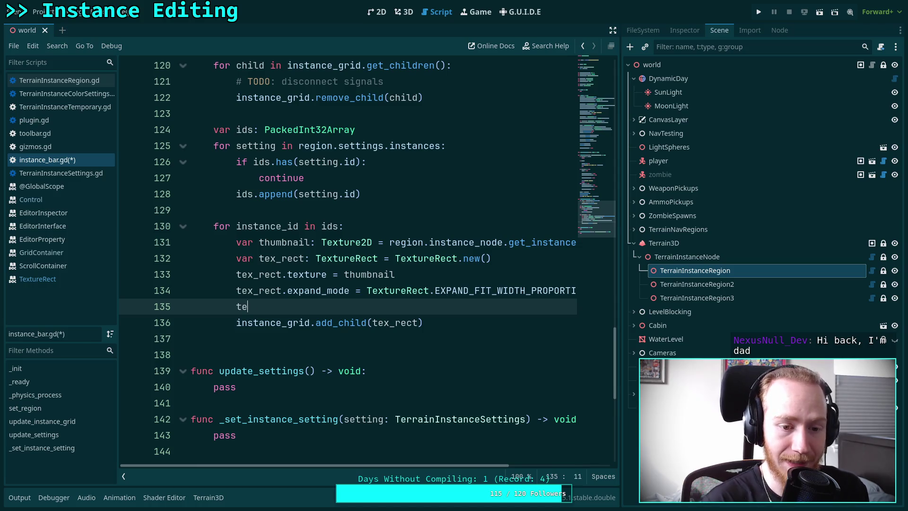
pyautogui.write('x_rect.min')
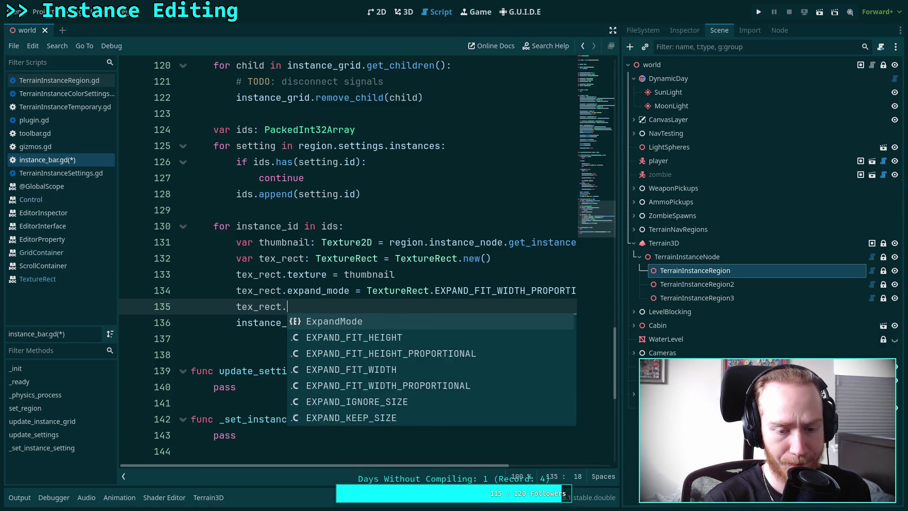
pyautogui.press('Down')
pyautogui.press('Down')
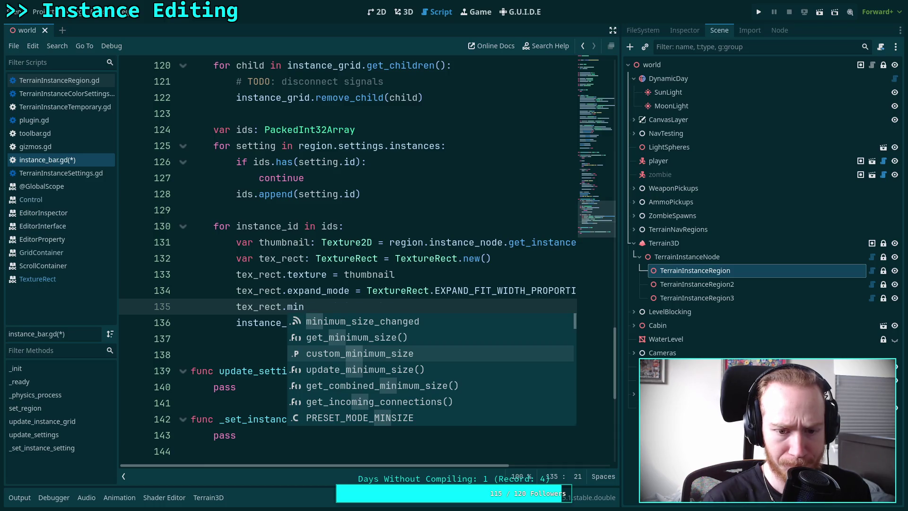
pyautogui.press('Return')
pyautogui.write('= Vec')
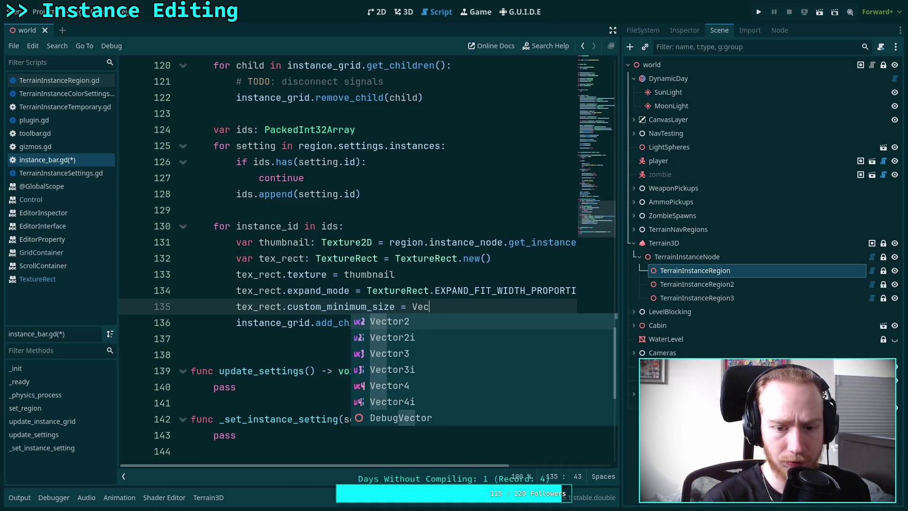
pyautogui.write('tor2(')
pyautogui.write('0, 4')
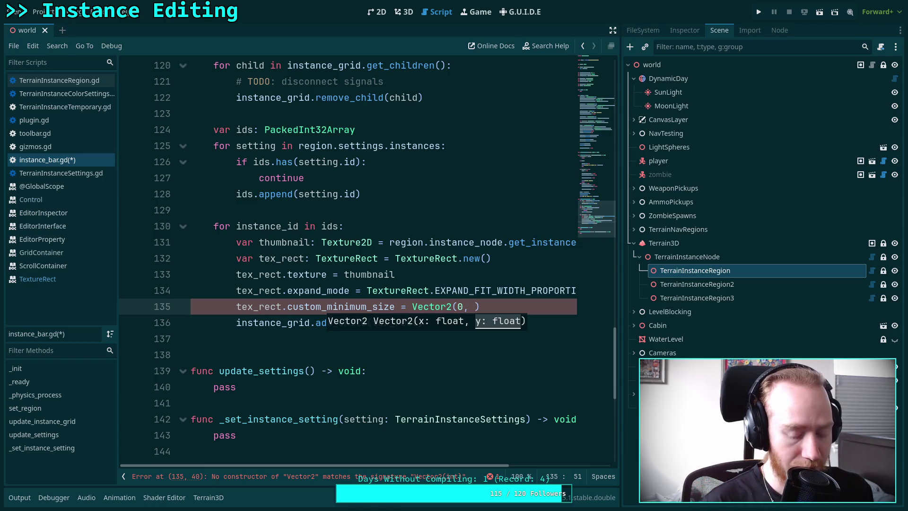
pyautogui.write('0')
pyautogui.hotkey('ctrl', 's')
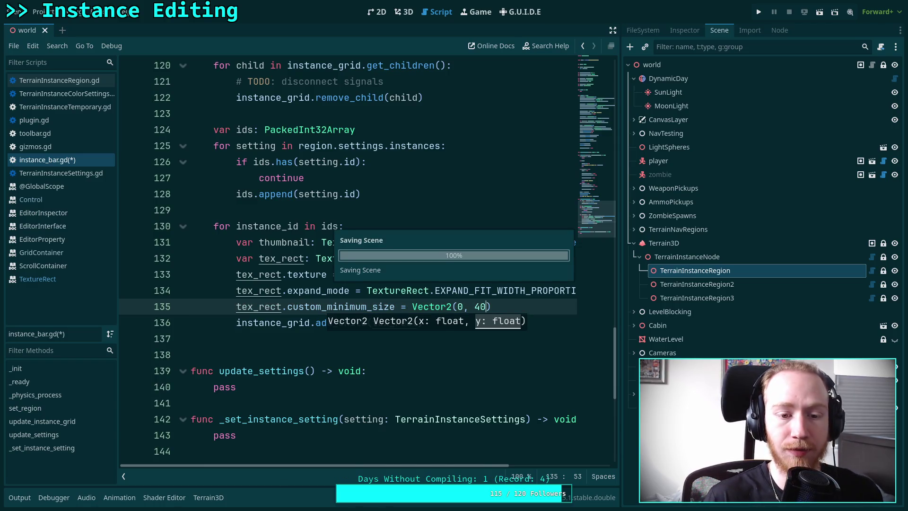
# In the 3D view, reselect TerrainInstanceRegion and open the Output log
pyautogui.click(403, 12)
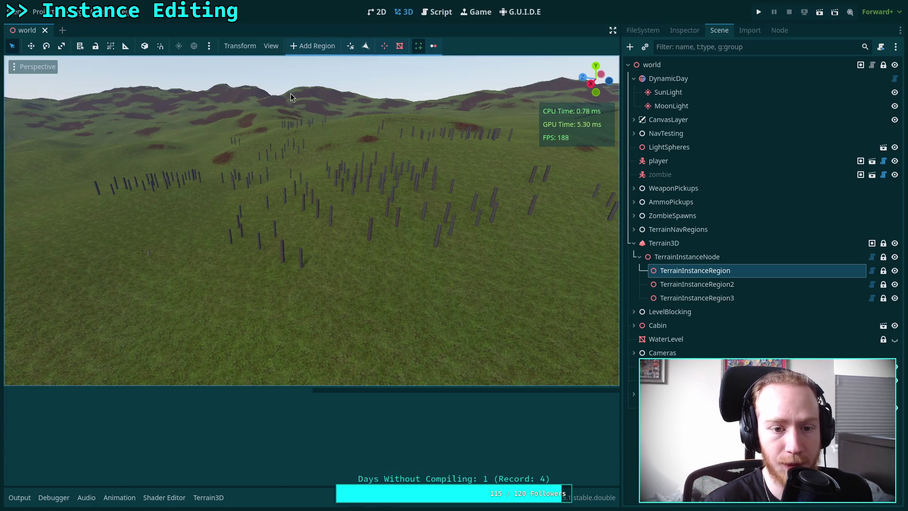
pyautogui.click(34, 17)
pyautogui.click(651, 247)
pyautogui.click(671, 229)
pyautogui.click(684, 270)
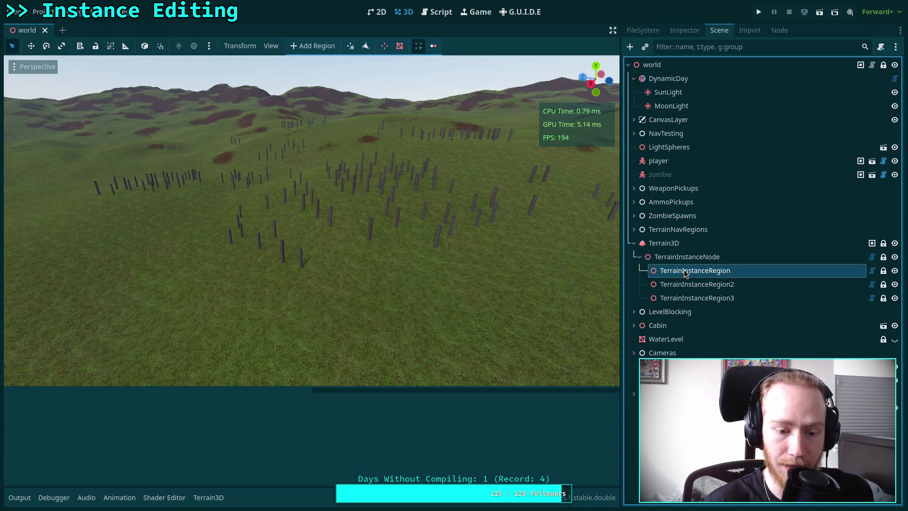
pyautogui.click(26, 501)
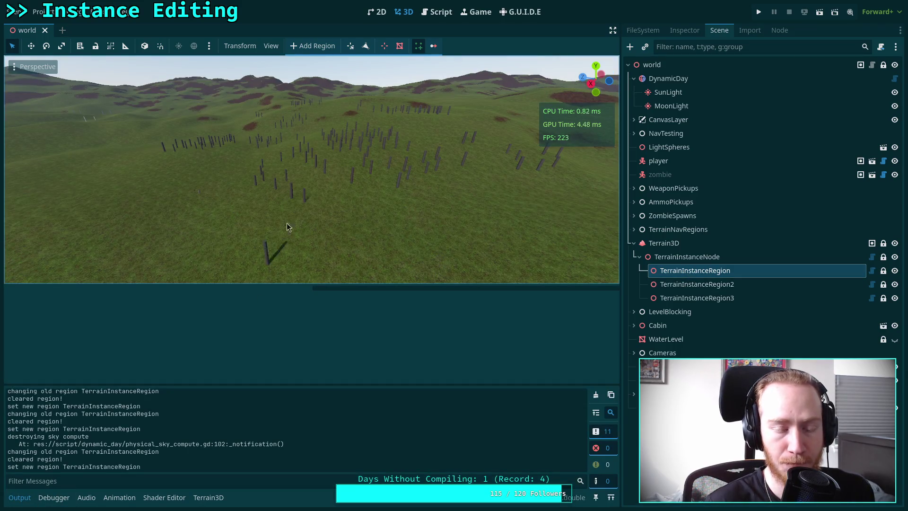
# Review the add_child line and update_instance_grid function in instance_bar.gd
pyautogui.click(437, 12)
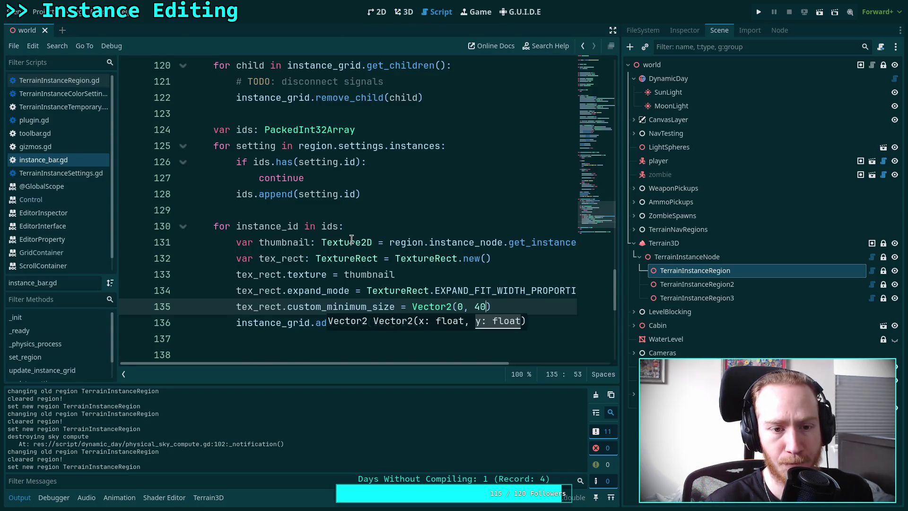
pyautogui.scroll(2, 352, 240)
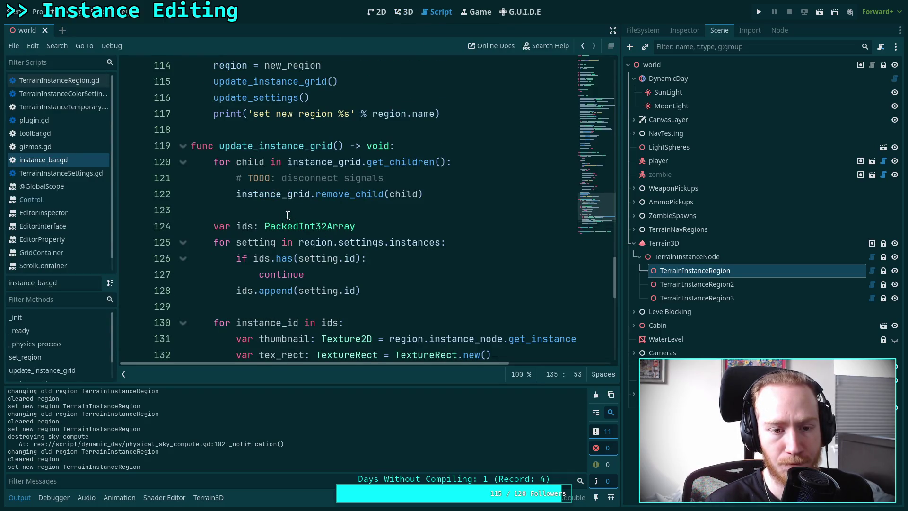
pyautogui.scroll(-3, 288, 215)
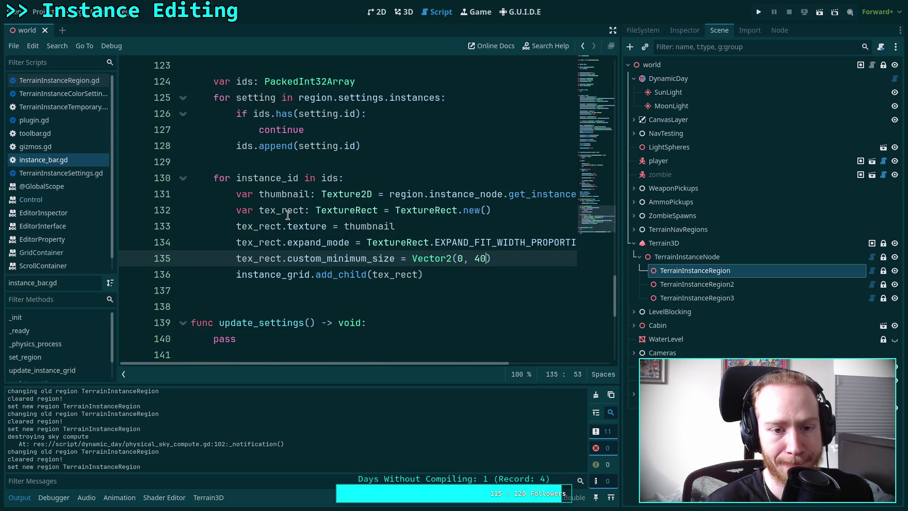
pyautogui.click(464, 278)
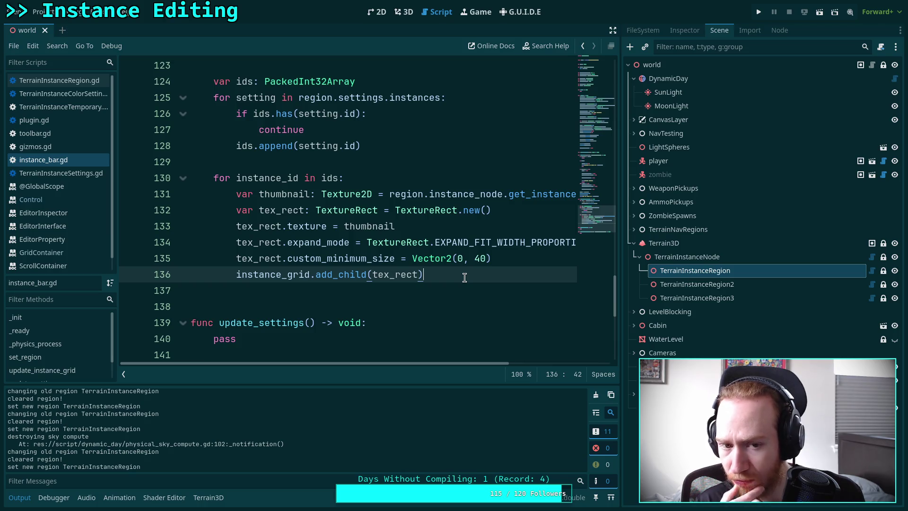
pyautogui.scroll(6, 464, 278)
pyautogui.doubleClick(268, 286)
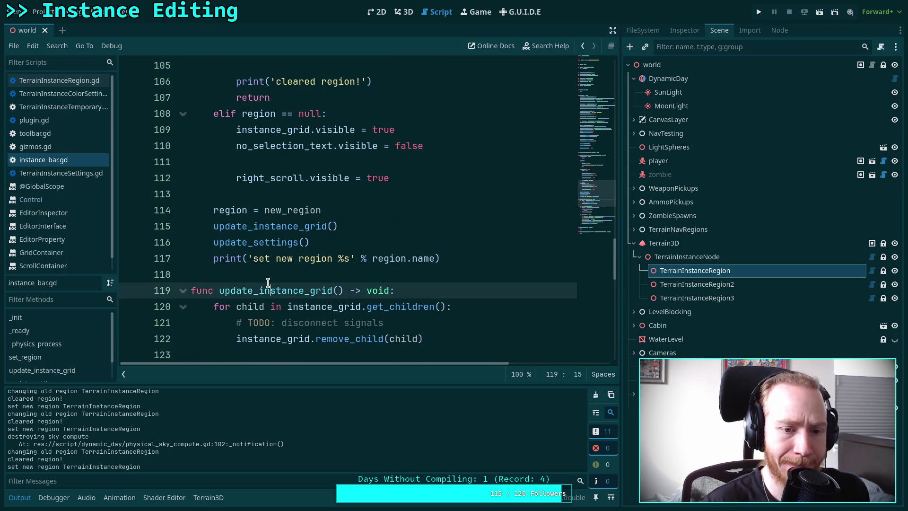
pyautogui.scroll(-5, 358, 245)
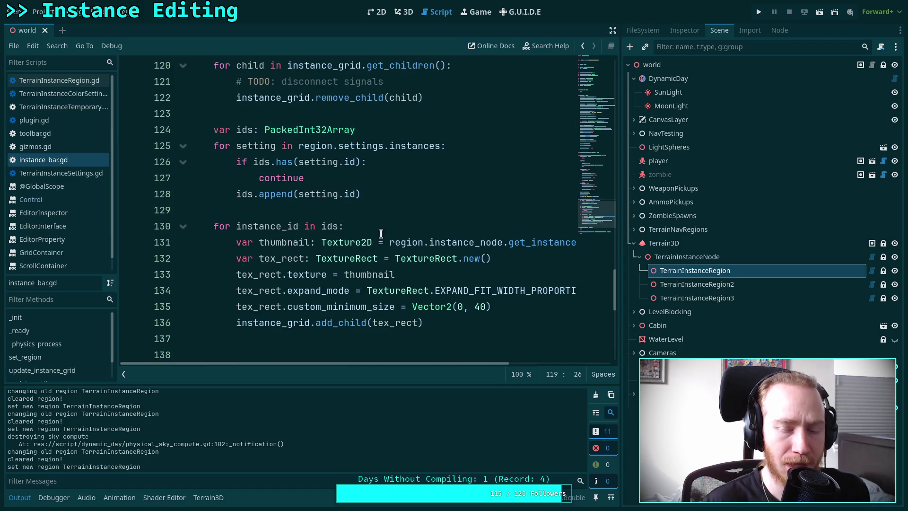
# Toggle Terrain Instancer off and back on in Project Settings > Plugins
pyautogui.click(39, 12)
pyautogui.click(70, 28)
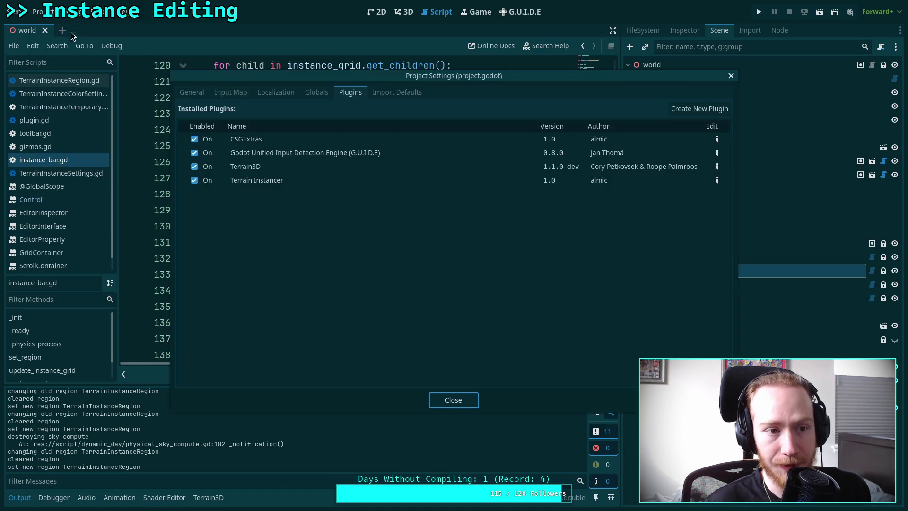
pyautogui.click(204, 181)
pyautogui.click(205, 181)
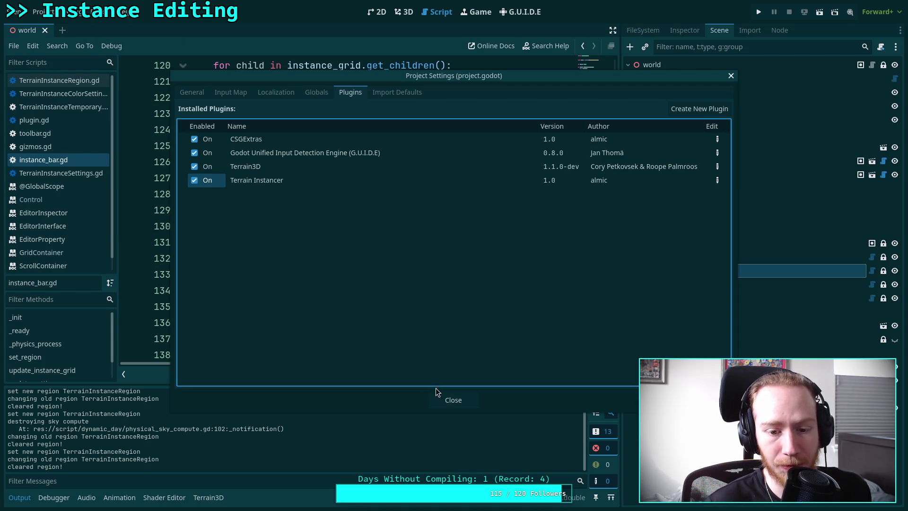
# Close Project Settings, show the 3D scene with TerrainInstanceRegion and the instancer panel, hide Output
pyautogui.click(449, 398)
pyautogui.click(404, 14)
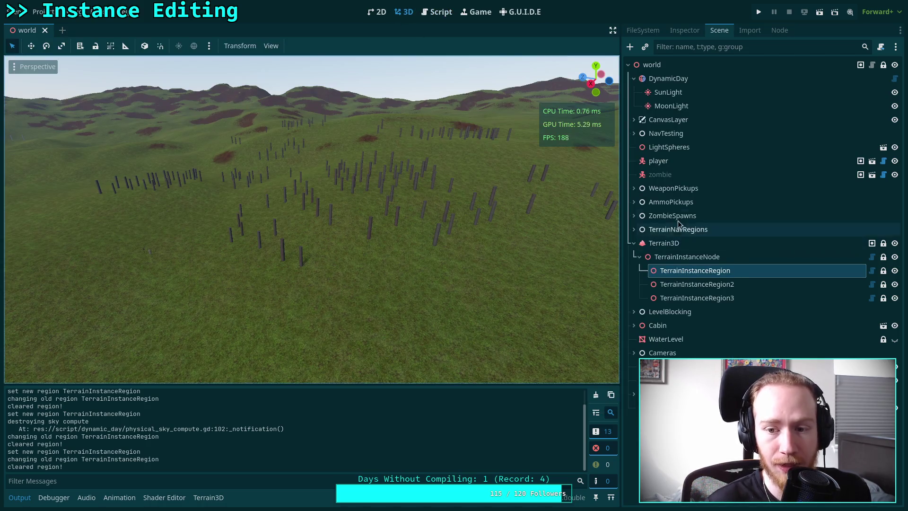
pyautogui.click(682, 271)
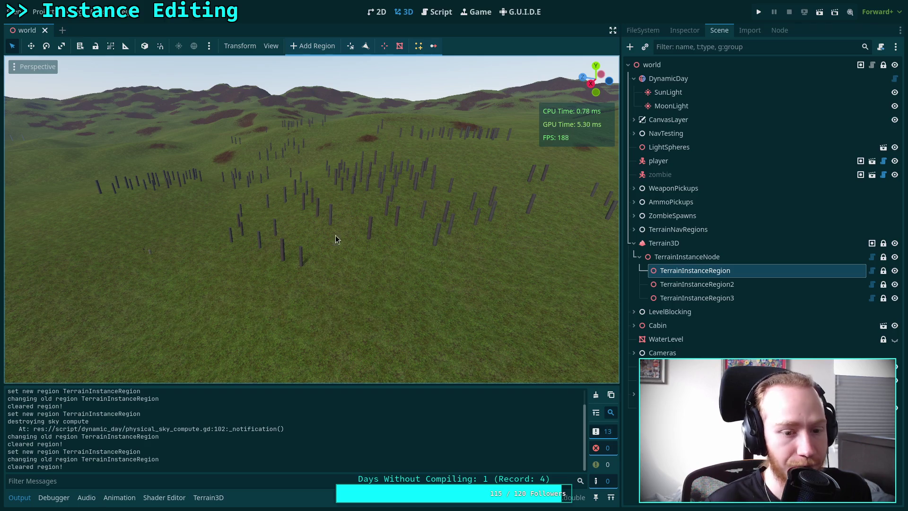
pyautogui.click(416, 50)
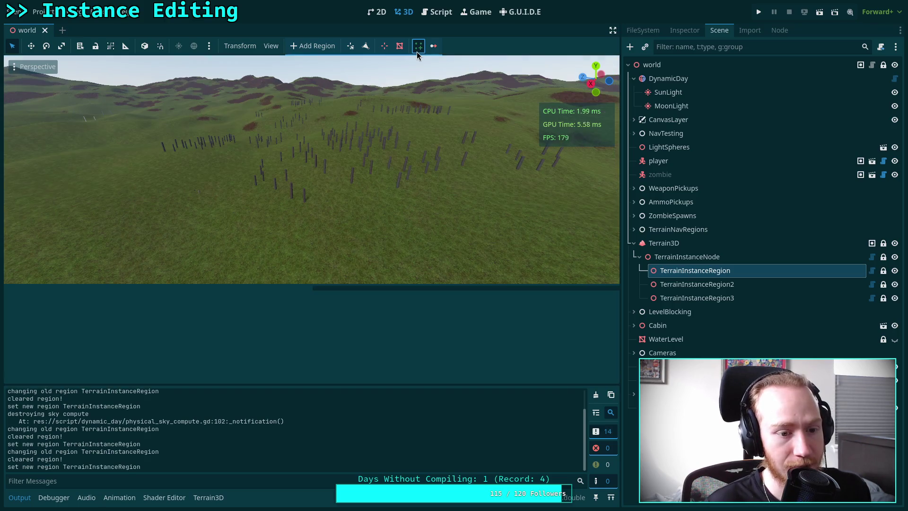
pyautogui.click(19, 496)
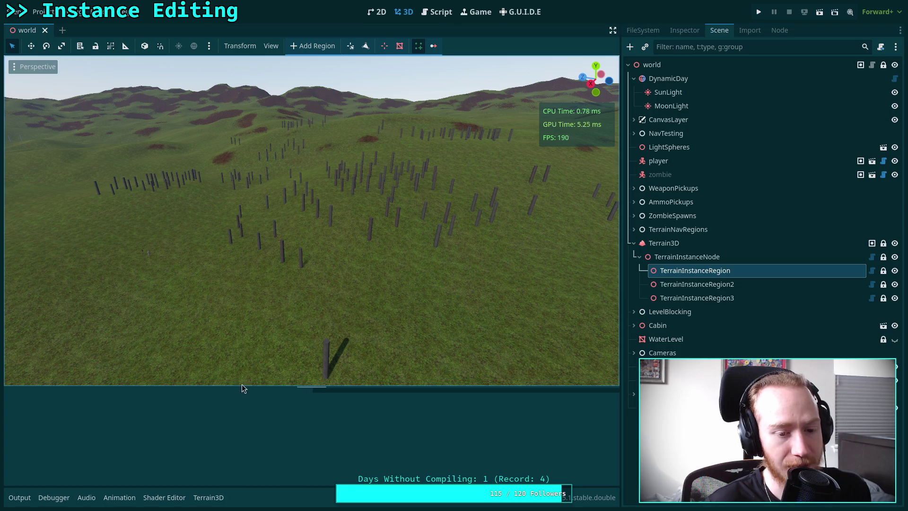
pyautogui.click(43, 11)
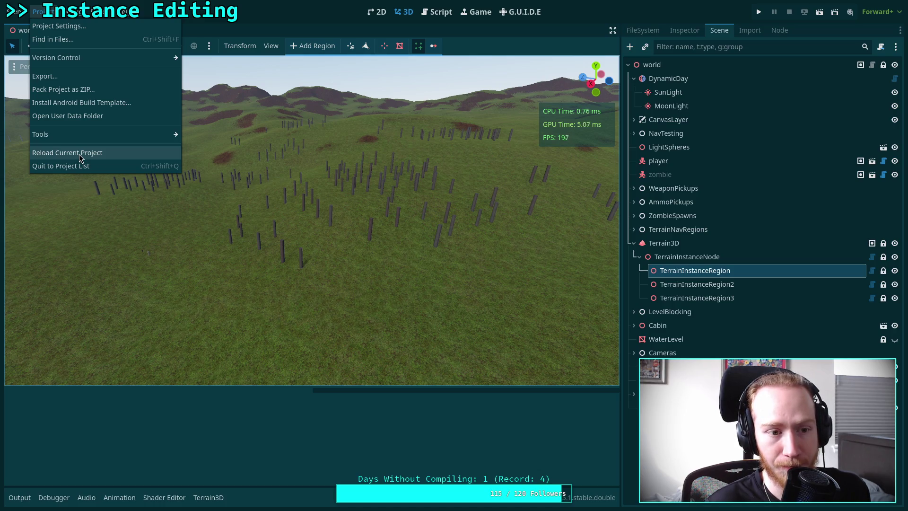
# Reload the current project, reopen and enlarge the instancer panel, then return to instance_bar.gd
pyautogui.click(80, 157)
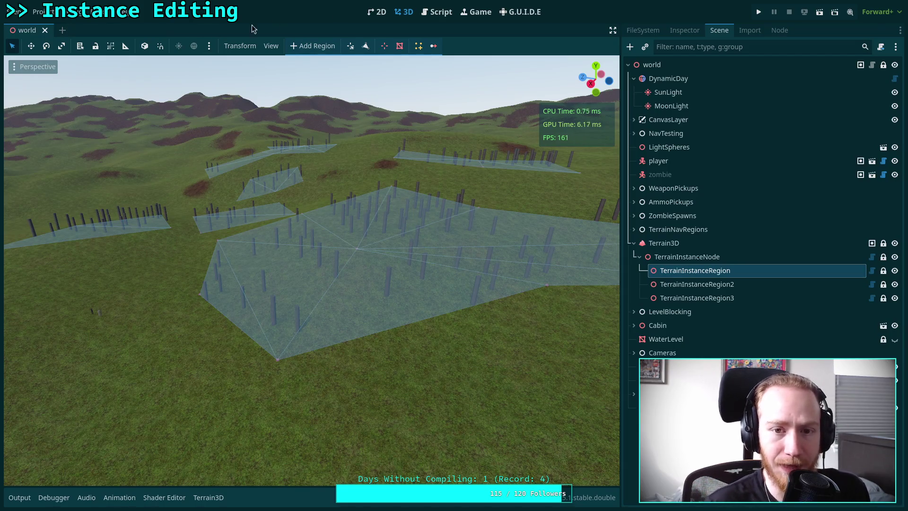
pyautogui.click(417, 46)
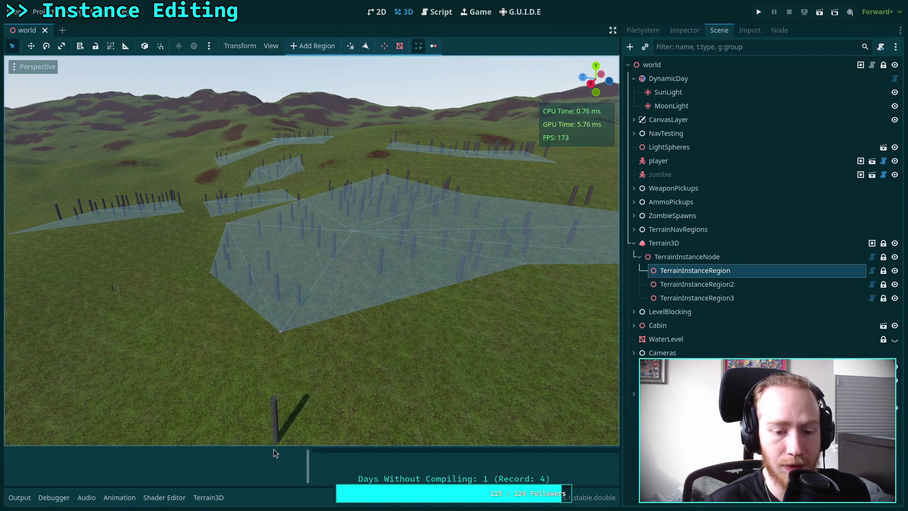
pyautogui.moveTo(278, 446)
pyautogui.mouseDown()
pyautogui.moveTo(280, 435)
pyautogui.moveTo(279, 445)
pyautogui.mouseUp()
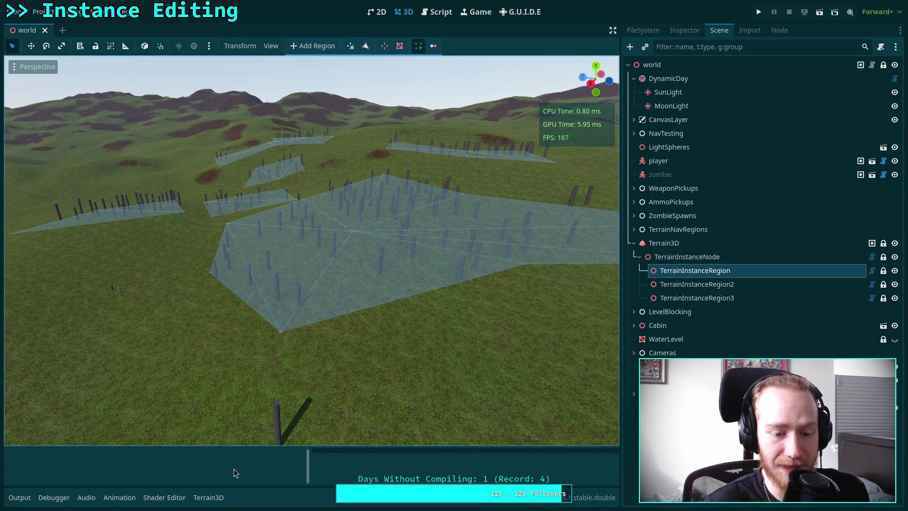
pyautogui.click(436, 11)
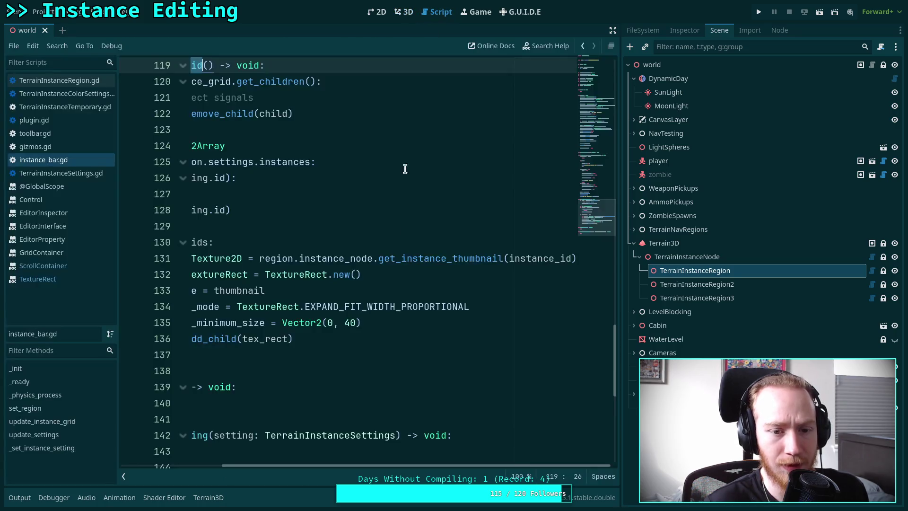
# Look up TextureRect from line 132, scroll its property docs, and show the FileSystem dock
pyautogui.moveTo(408, 464); pyautogui.dragTo(308, 464)
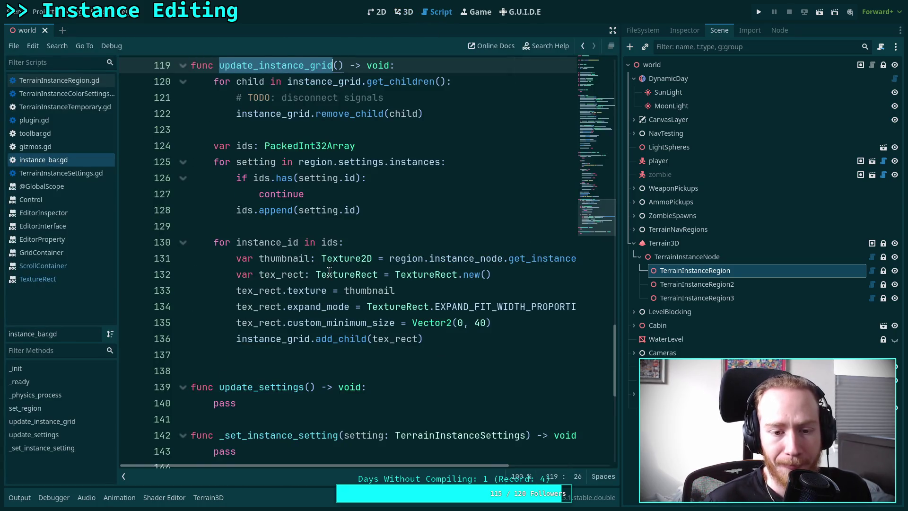
pyautogui.click(347, 274)
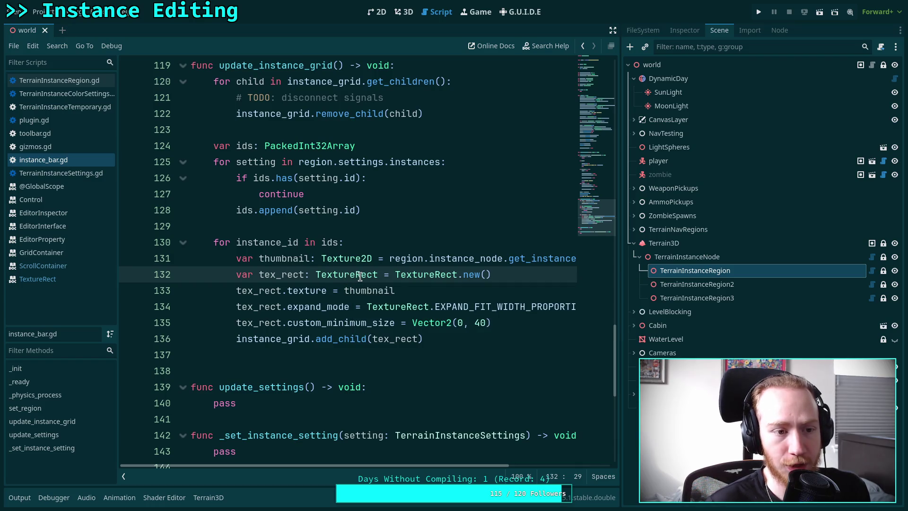
pyautogui.rightClick(350, 271)
pyautogui.click(373, 433)
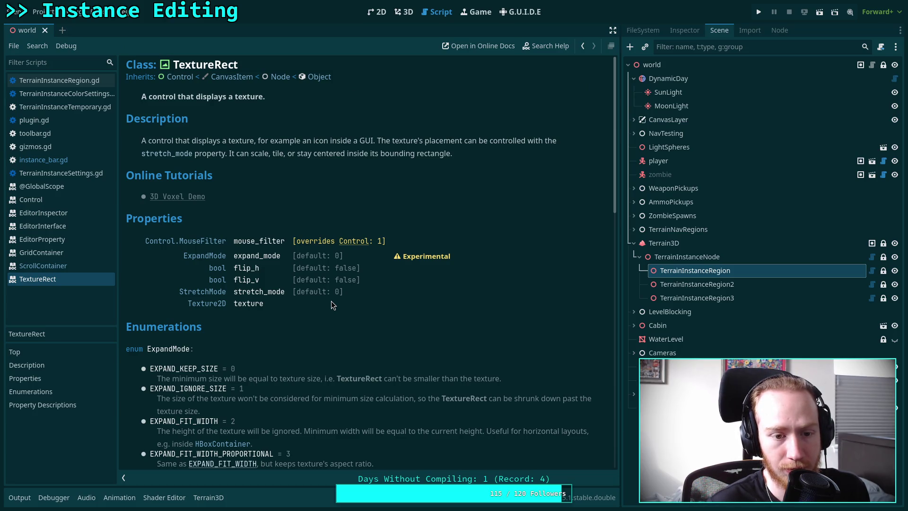
pyautogui.scroll(-3, 331, 302)
pyautogui.scroll(-10, 331, 300)
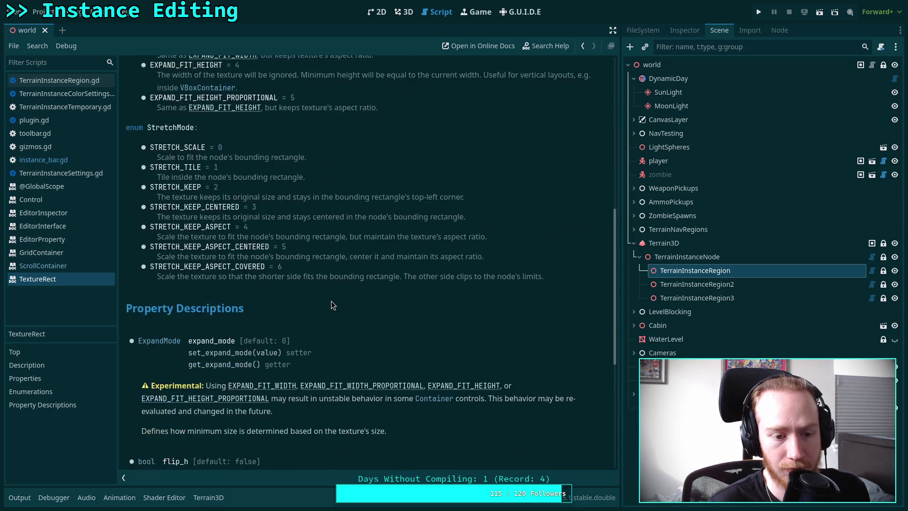
pyautogui.scroll(-2, 331, 305)
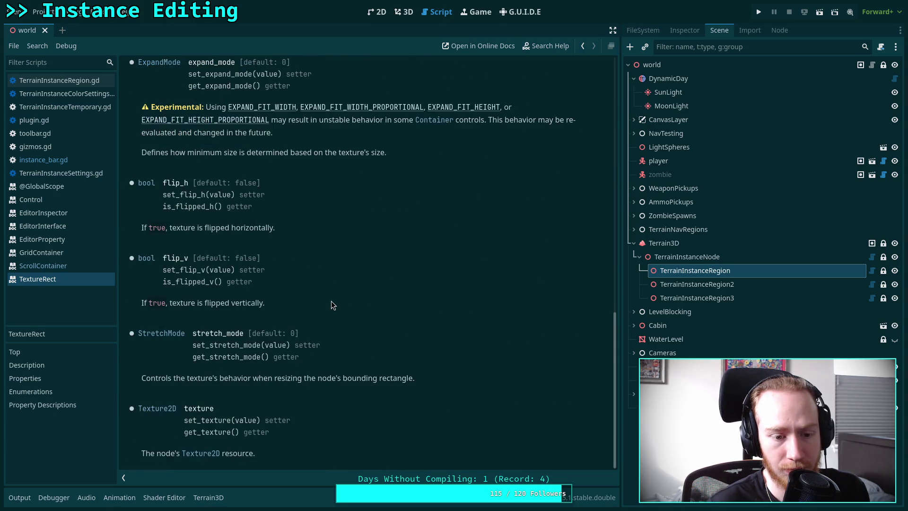
pyautogui.click(643, 30)
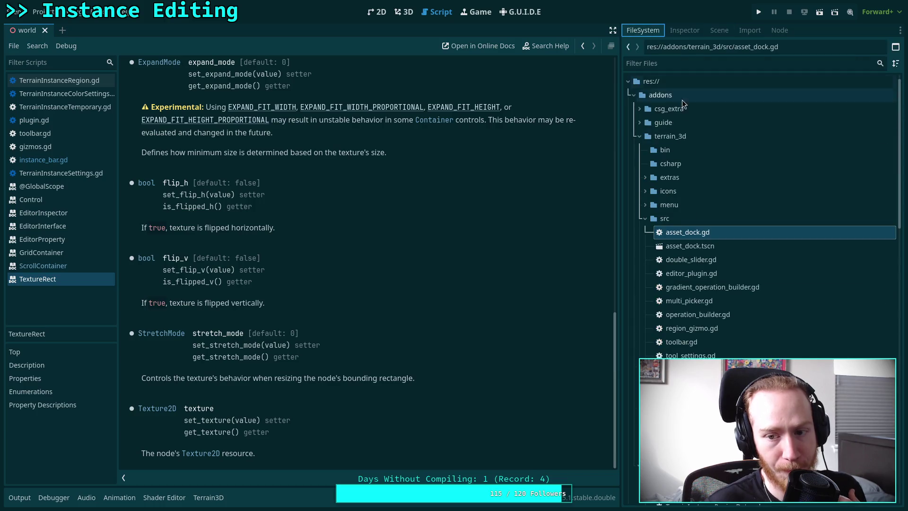
# Open asset_dock.gd and jump to the set_edited_resource definition from line 573
pyautogui.doubleClick(713, 236)
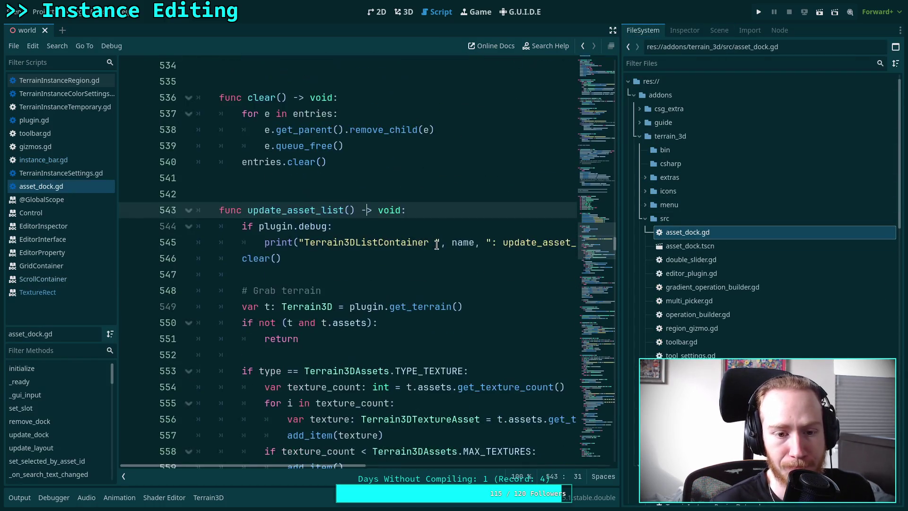
pyautogui.scroll(-6, 437, 245)
pyautogui.scroll(-6, 444, 253)
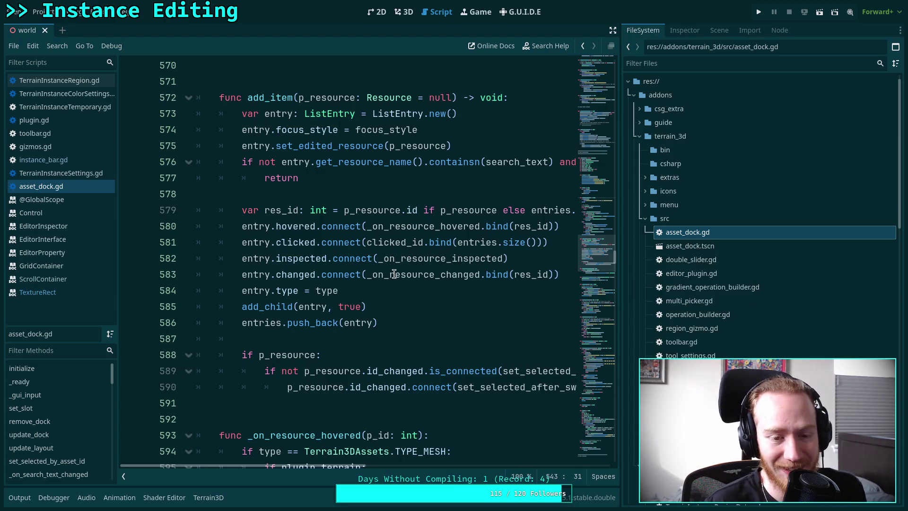
pyautogui.scroll(-2, 373, 264)
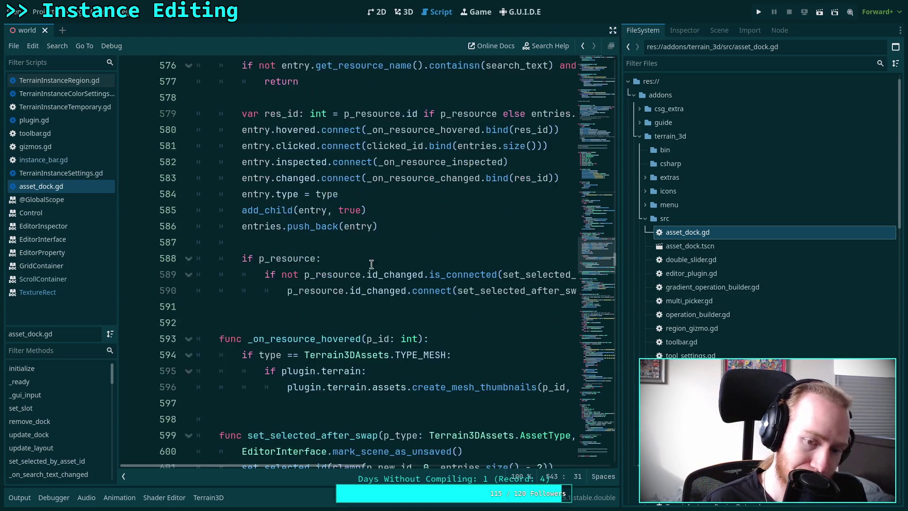
pyautogui.scroll(-3, 360, 259)
pyautogui.scroll(8, 353, 251)
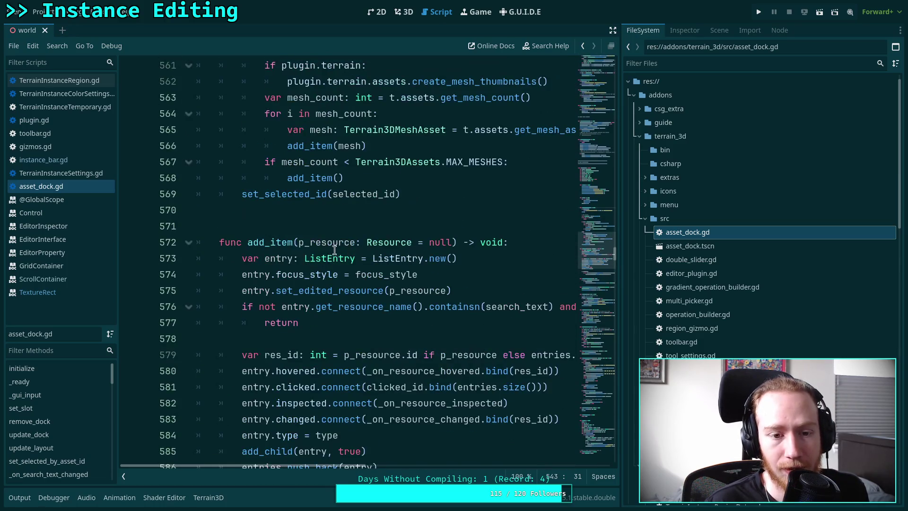
pyautogui.click(393, 261)
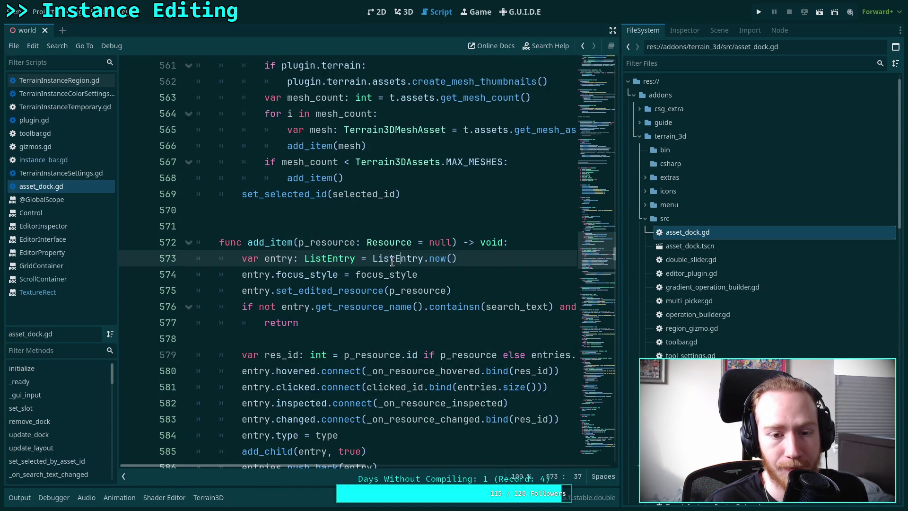
pyautogui.rightClick(391, 261)
pyautogui.click(330, 258)
pyautogui.rightClick(331, 258)
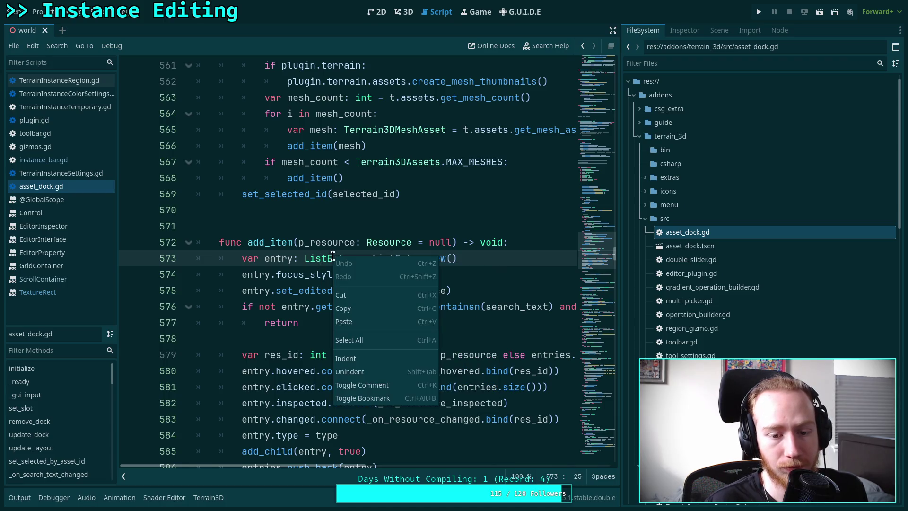
pyautogui.click(290, 273)
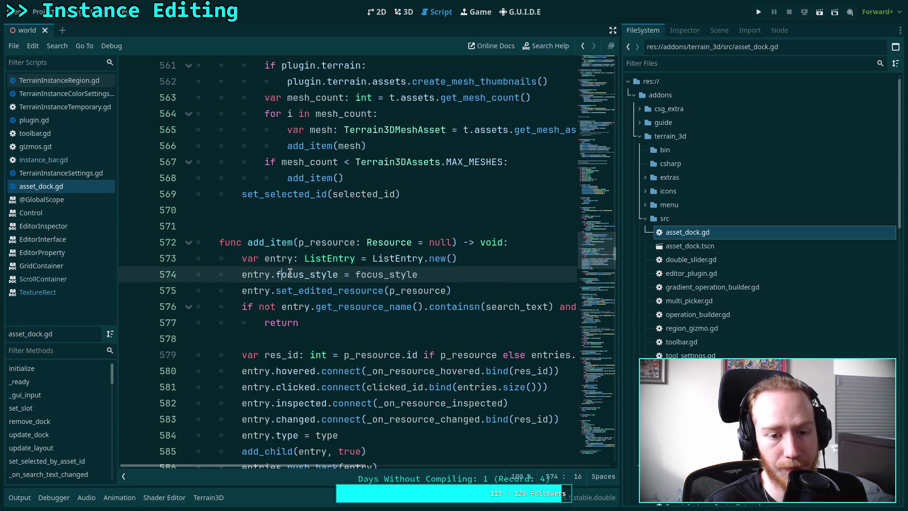
pyautogui.rightClick(307, 290)
pyautogui.click(335, 449)
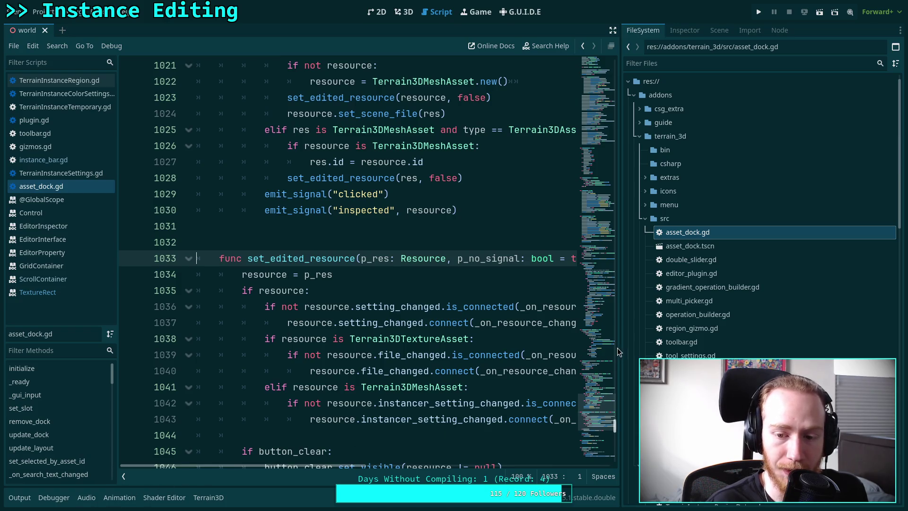
# Widen the code area, read through the definition, then close asset_dock.gd
pyautogui.moveTo(620, 349); pyautogui.dragTo(735, 350)
pyautogui.scroll(-2, 565, 342)
pyautogui.scroll(-1, 565, 342)
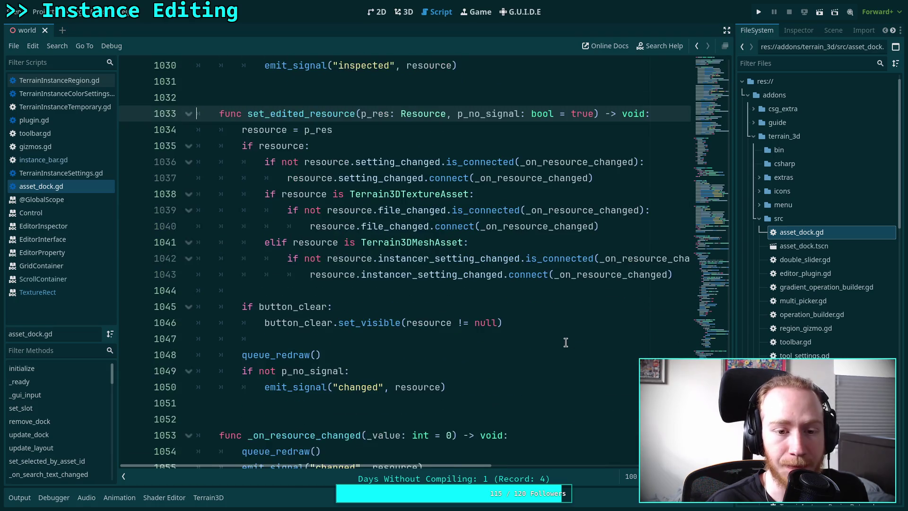
pyautogui.scroll(1, 526, 342)
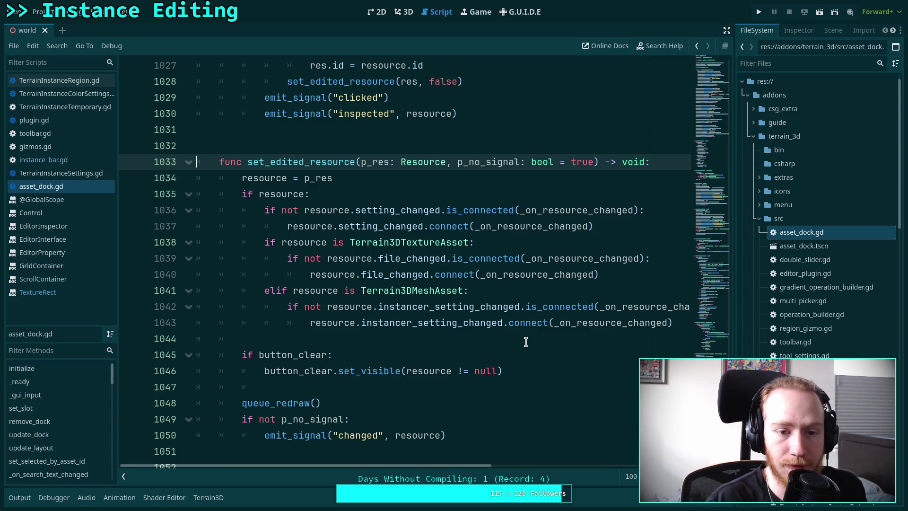
pyautogui.scroll(-2, 501, 307)
pyautogui.scroll(-3, 331, 302)
pyautogui.scroll(7, 345, 296)
pyautogui.scroll(19, 346, 296)
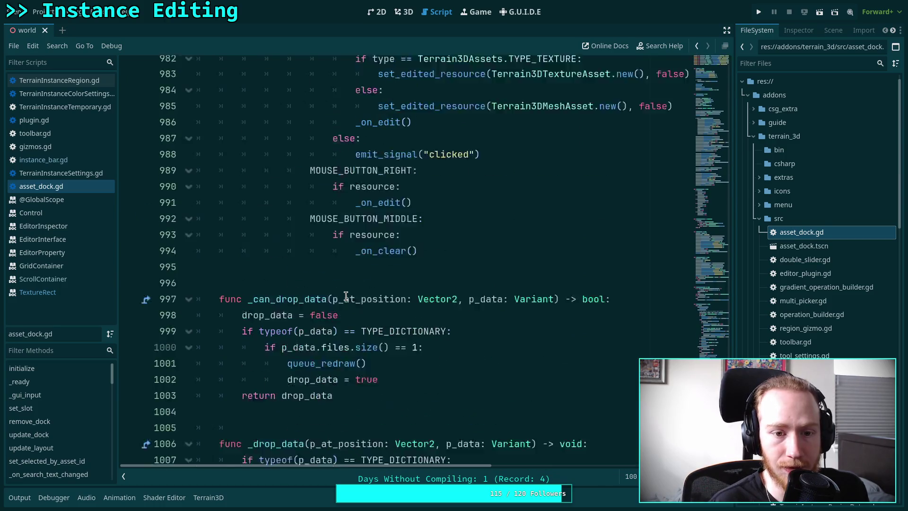
pyautogui.scroll(5, 346, 296)
pyautogui.scroll(9, 226, 320)
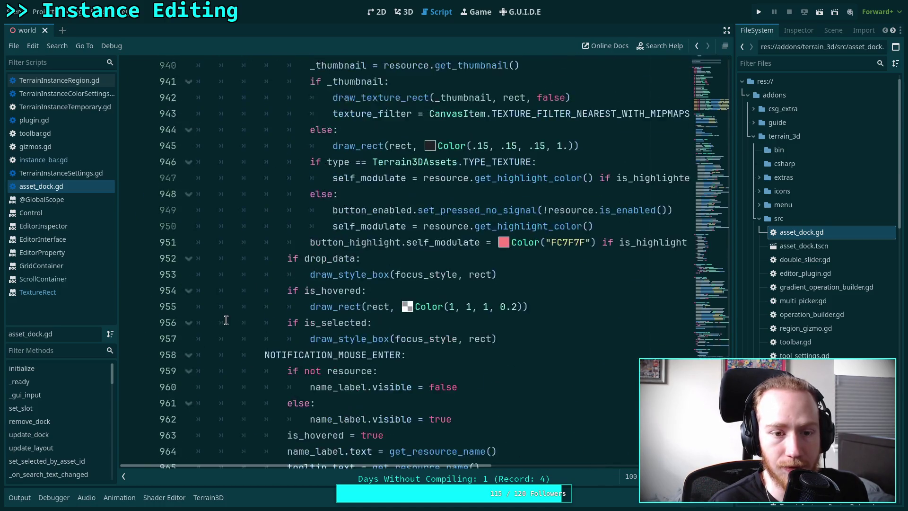
pyautogui.scroll(12, 226, 320)
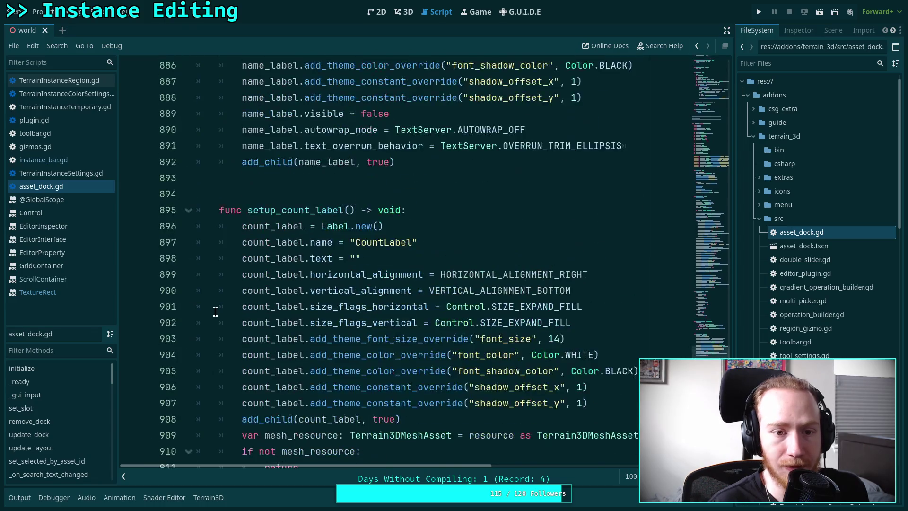
pyautogui.scroll(15, 216, 309)
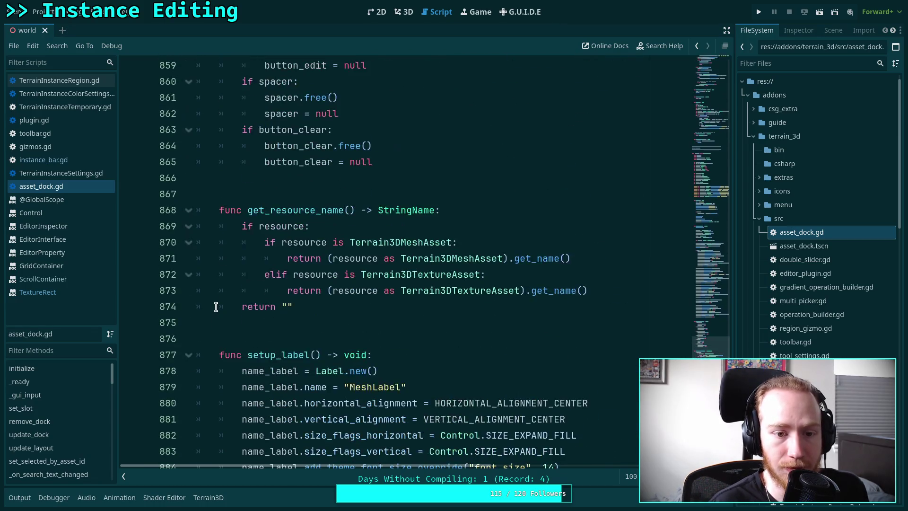
pyautogui.scroll(2, 215, 307)
pyautogui.scroll(15, 215, 307)
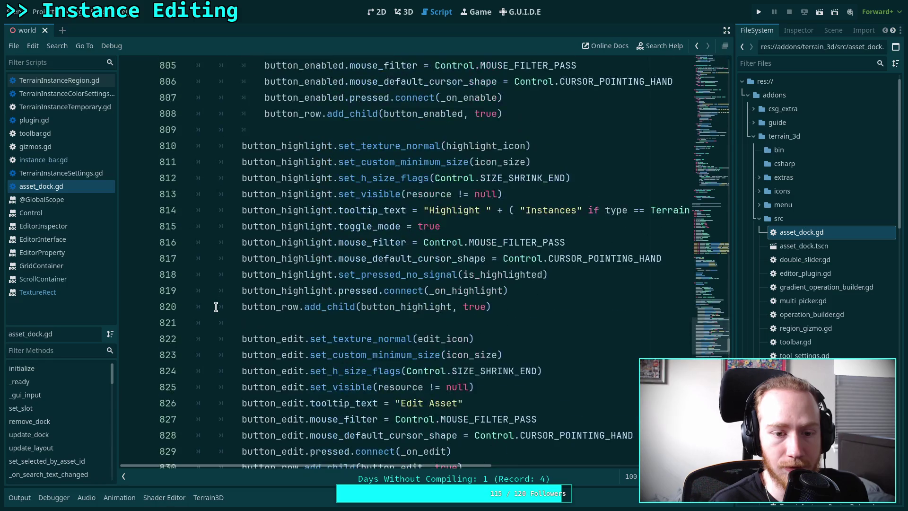
pyautogui.scroll(2, 237, 303)
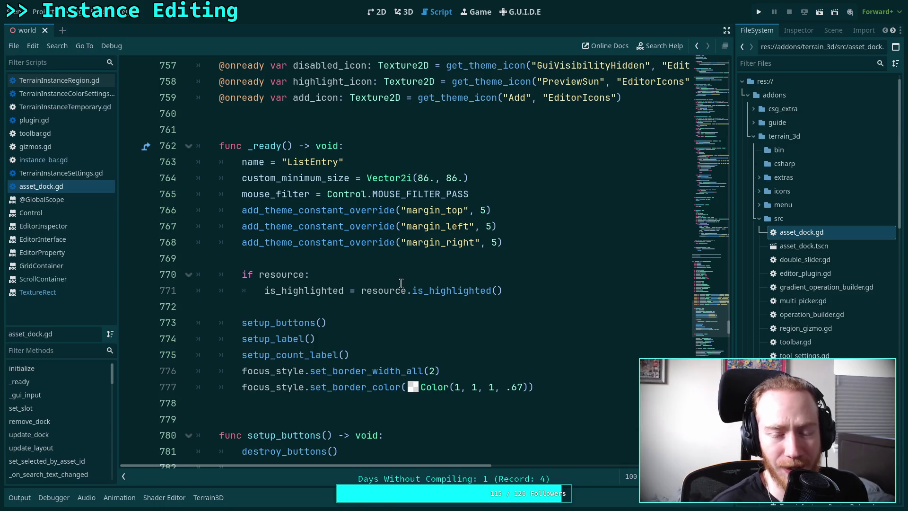
pyautogui.moveTo(401, 283)
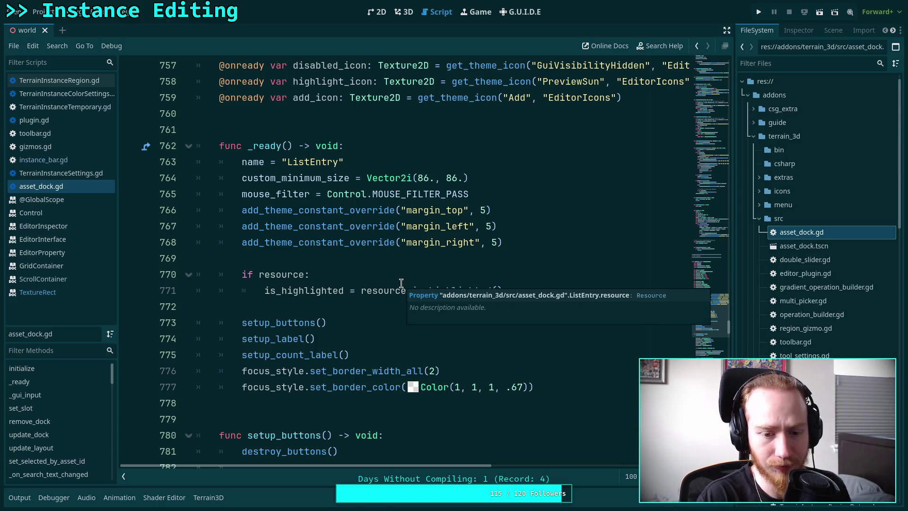
pyautogui.rightClick(70, 187)
pyautogui.click(150, 206)
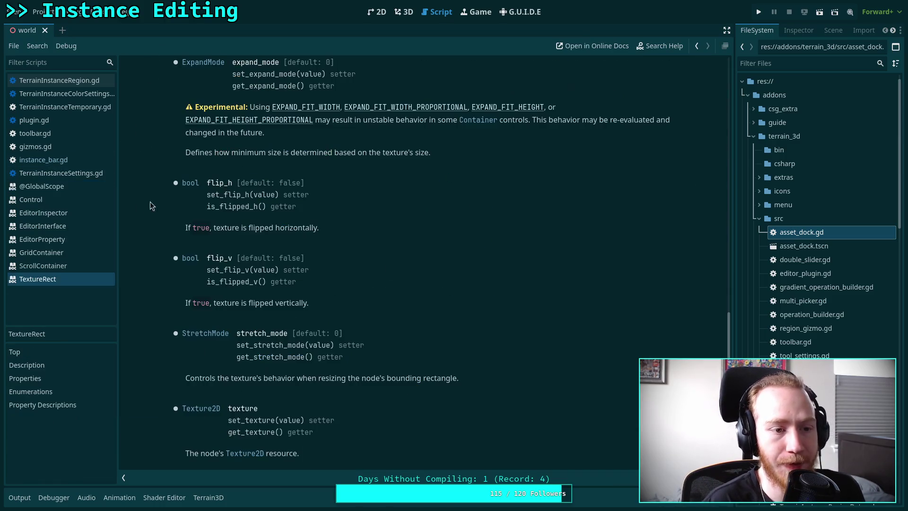
# Change line 135 to Vector2(40, 40) in instance_bar.gd, save, and return to 3D
pyautogui.click(80, 80)
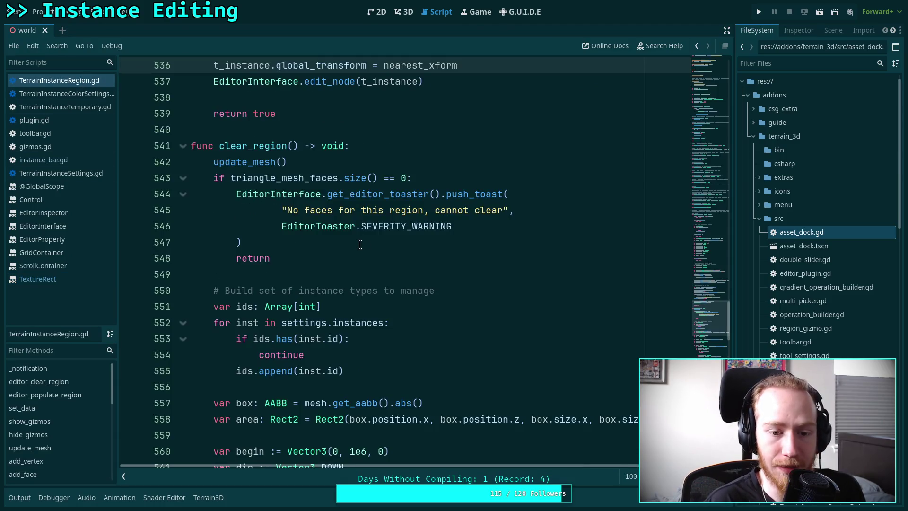
pyautogui.scroll(-2, 360, 243)
pyautogui.scroll(4, 361, 243)
pyautogui.click(45, 162)
pyautogui.click(459, 323)
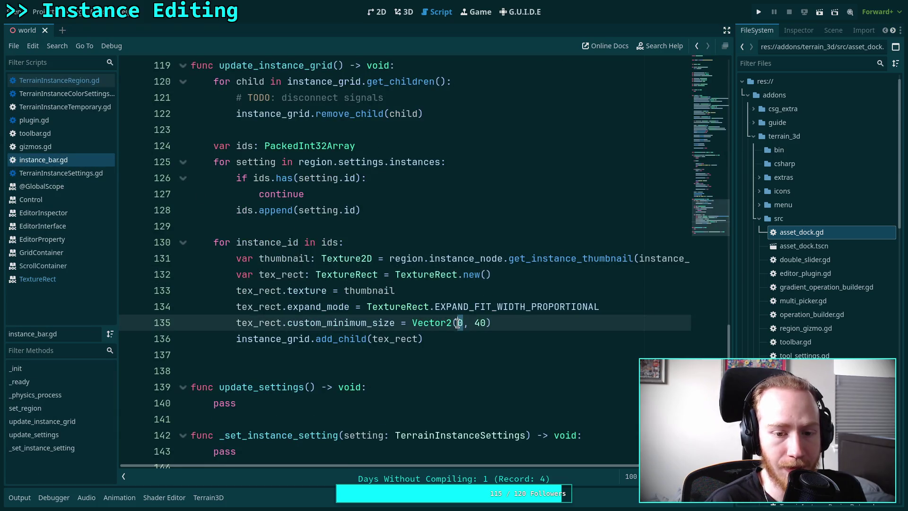
pyautogui.write('4')
pyautogui.hotkey('ctrl', 's')
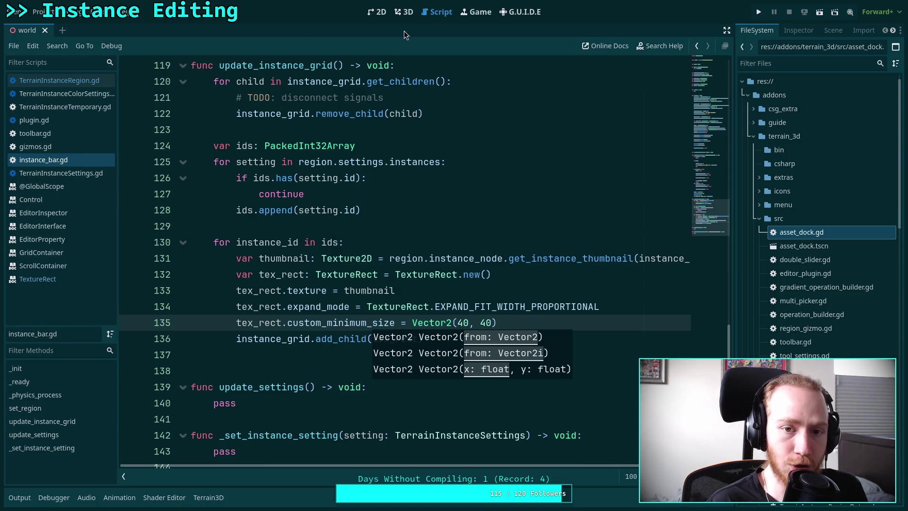
pyautogui.click(403, 12)
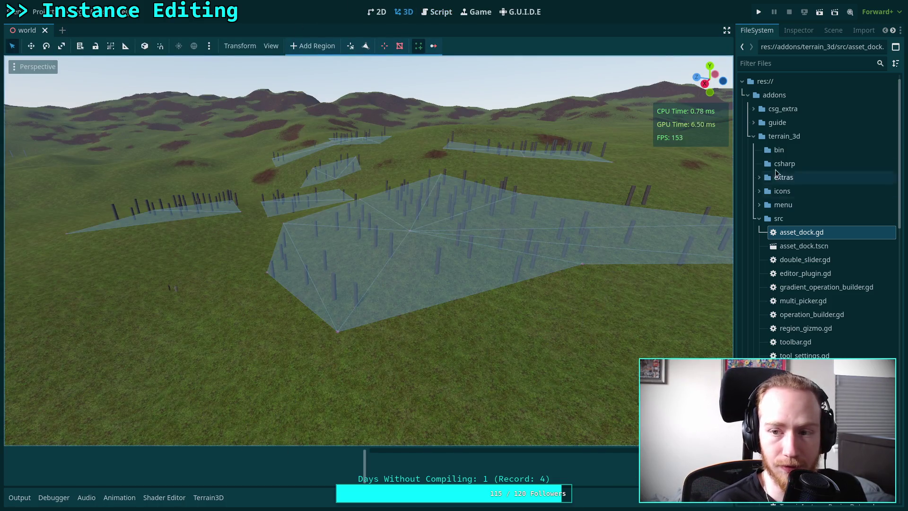
# Select the TerrainInstanceRegion node in the Scene dock and enlarge the bottom panel
pyautogui.click(833, 29)
pyautogui.click(786, 215)
pyautogui.click(808, 270)
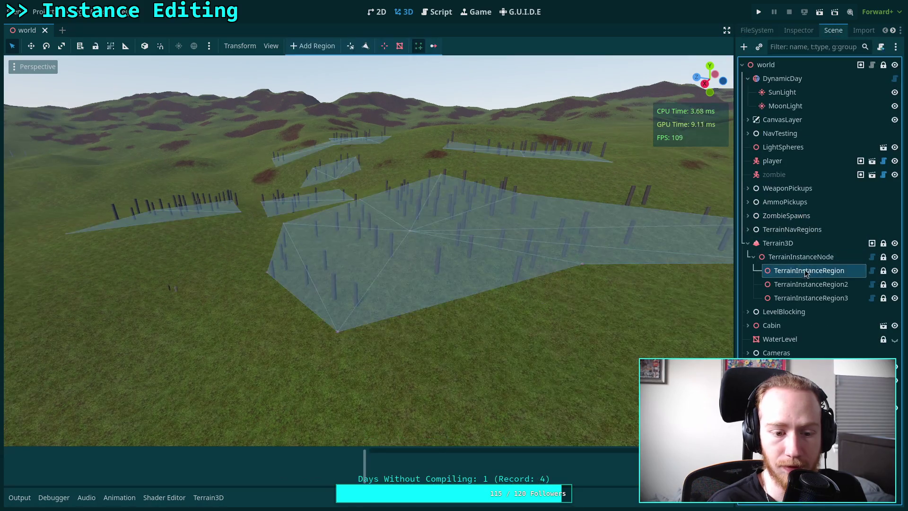
pyautogui.moveTo(350, 486); pyautogui.dragTo(351, 437)
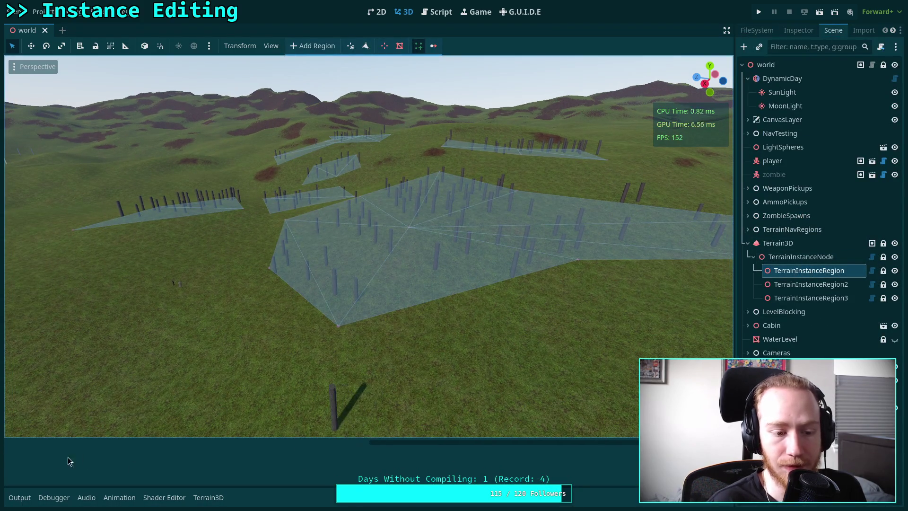
# Back in instance_bar.gd, inspect lines 133–136 around the thumbnail and tex_rect code
pyautogui.click(436, 12)
pyautogui.click(336, 290)
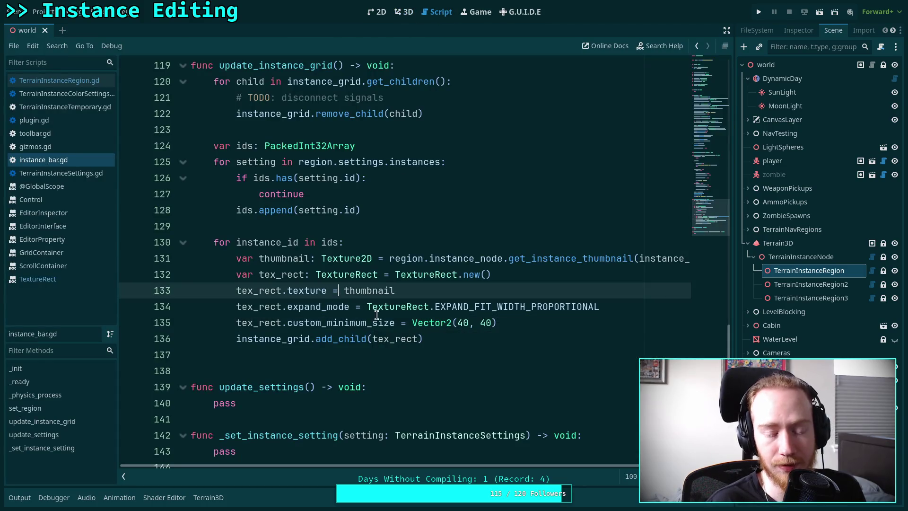
pyautogui.doubleClick(387, 338)
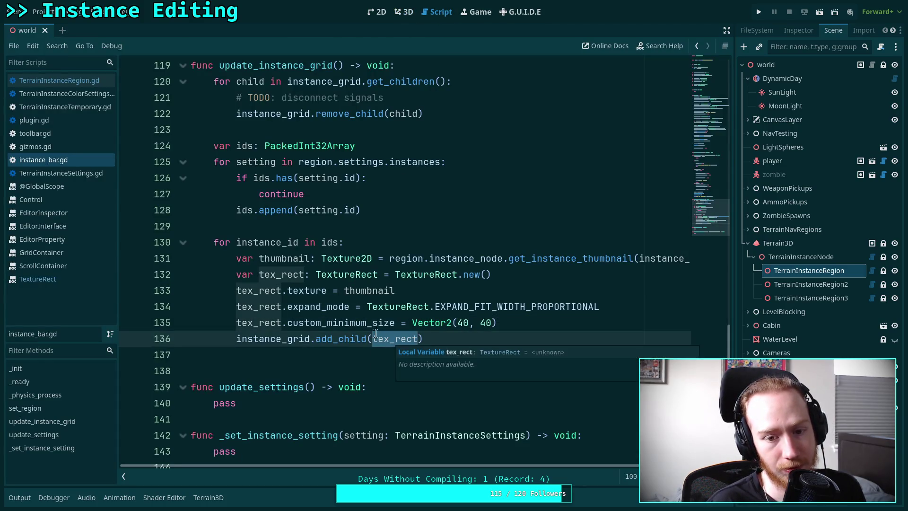
pyautogui.click(426, 290)
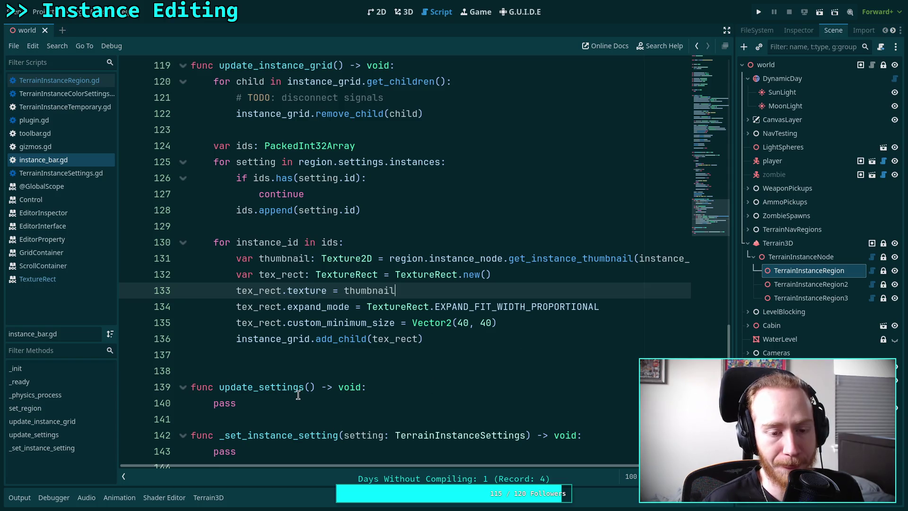
# Browse the Terrain3D asset panel's Meshes and Textures lists with the Terrain3D node selected
pyautogui.click(208, 496)
pyautogui.click(36, 435)
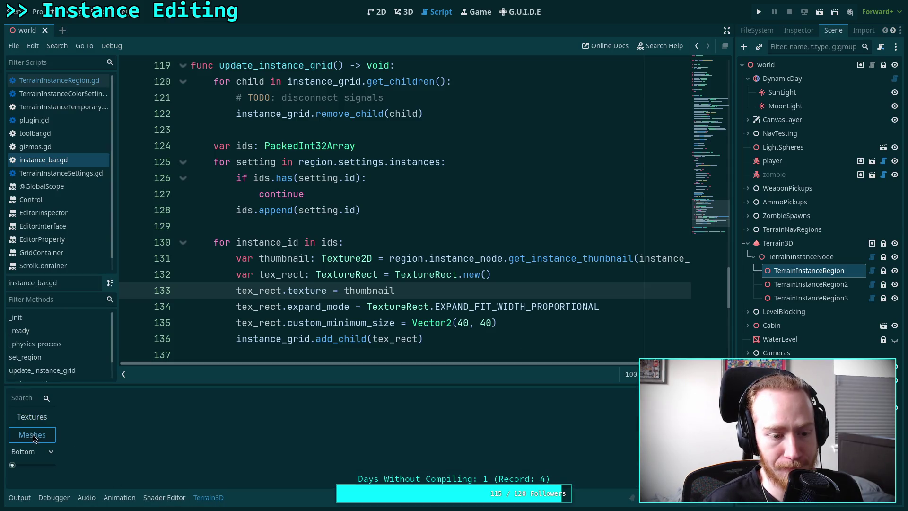
pyautogui.click(36, 424)
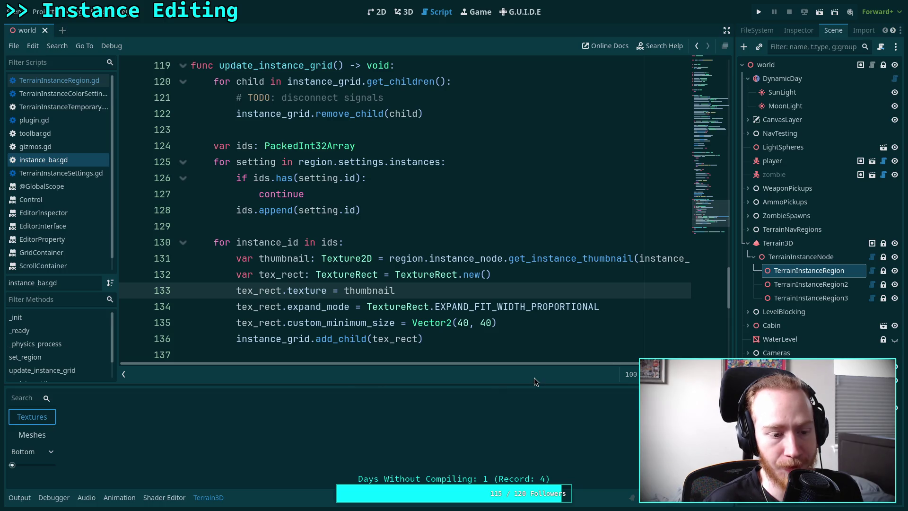
pyautogui.click(783, 245)
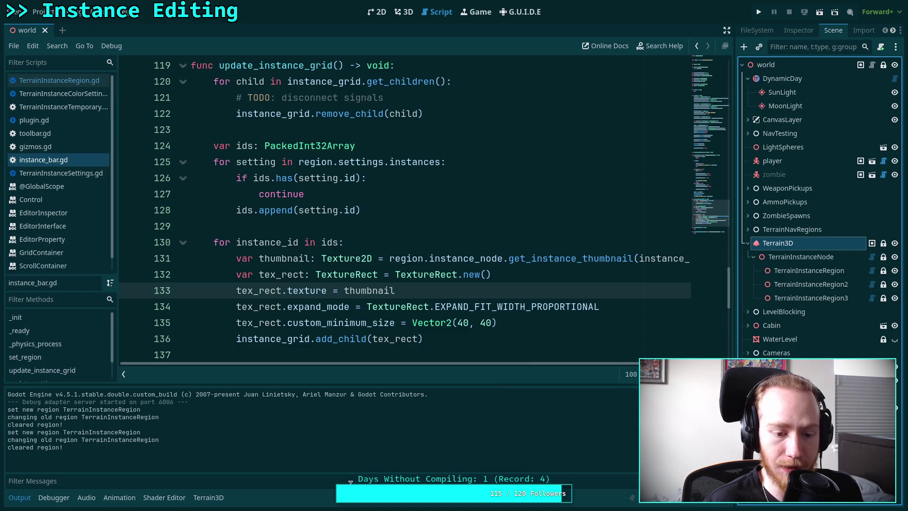
pyautogui.click(208, 496)
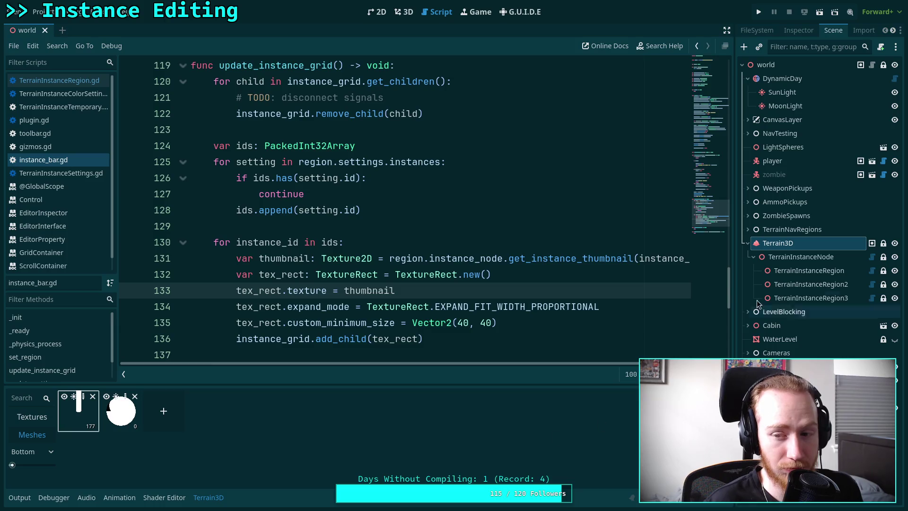
# Reselect TerrainInstanceRegion, hide the Terrain3D panel, and show the 3D world view
pyautogui.click(823, 273)
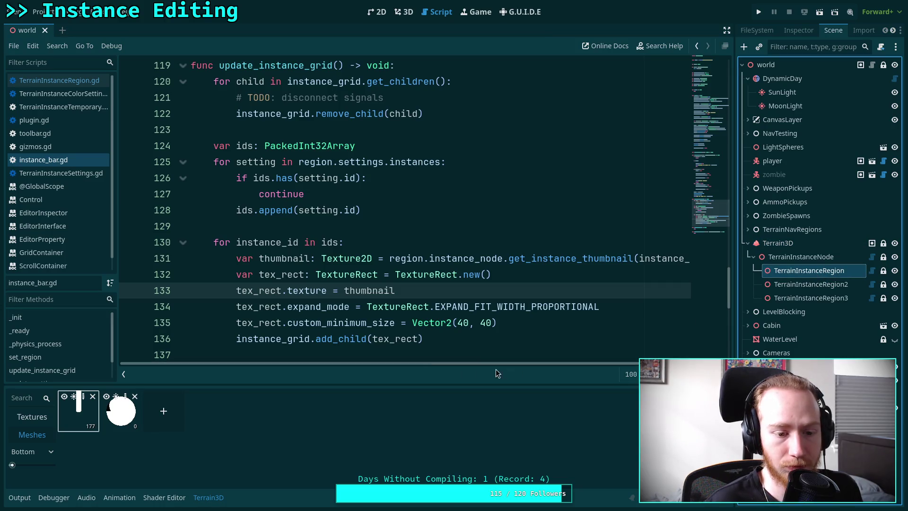
pyautogui.click(208, 497)
pyautogui.click(404, 12)
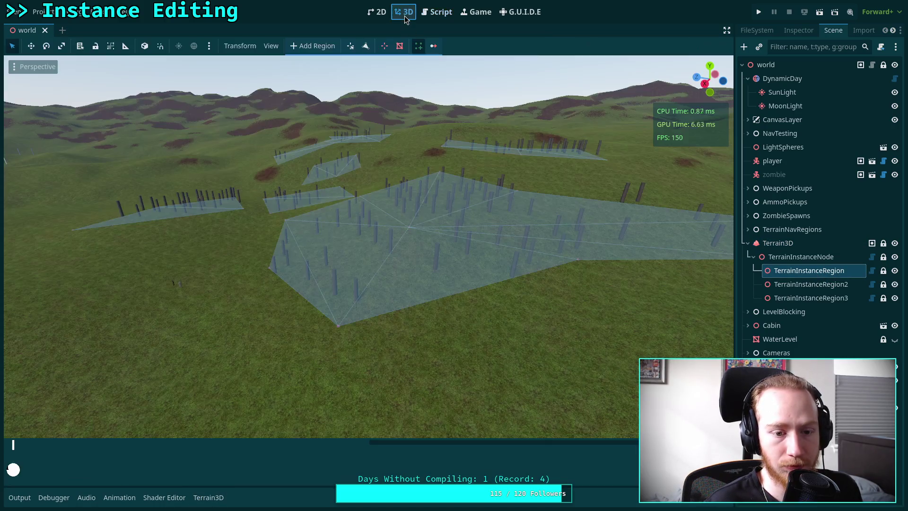
# Shrink the 3D view slightly and return to instance_bar.gd's update_instance_grid code
pyautogui.moveTo(475, 441); pyautogui.dragTo(479, 413)
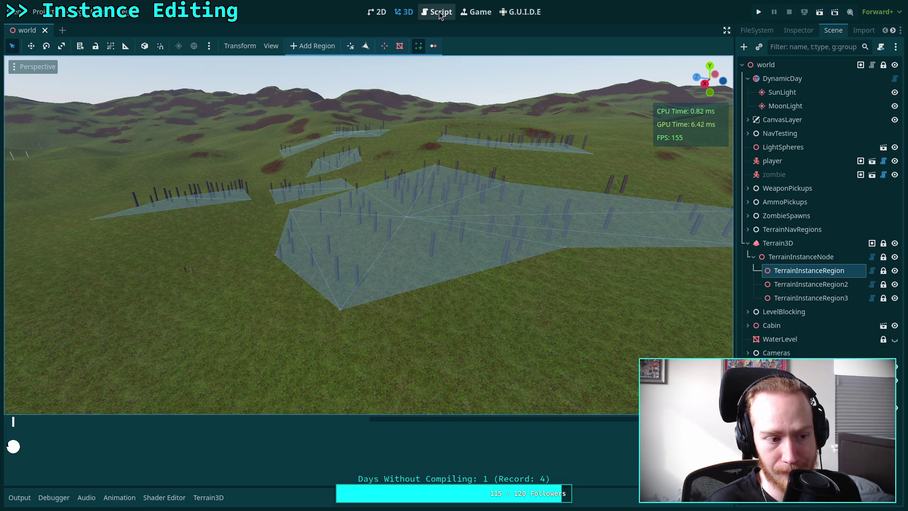
pyautogui.click(440, 12)
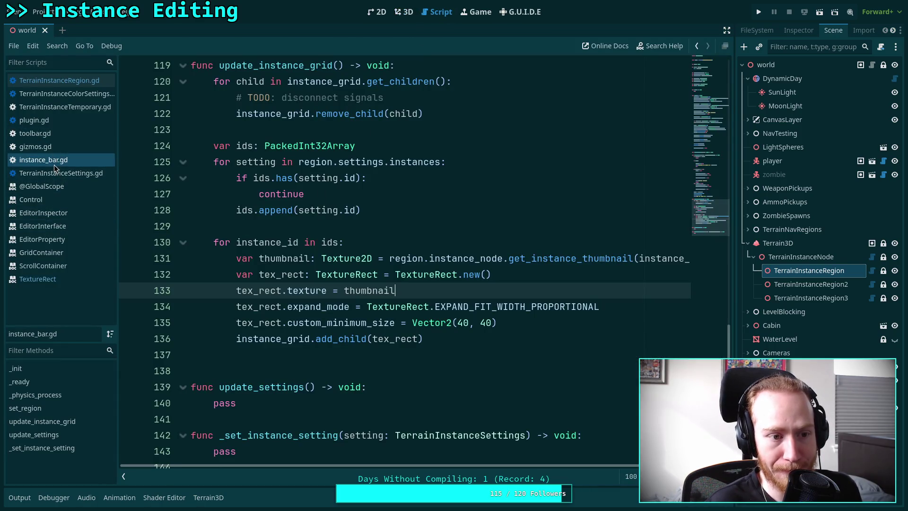
# Open TerrainInstanceRegion.gd and scroll to the TerrainInstanceNode reference on line 34
pyautogui.click(59, 81)
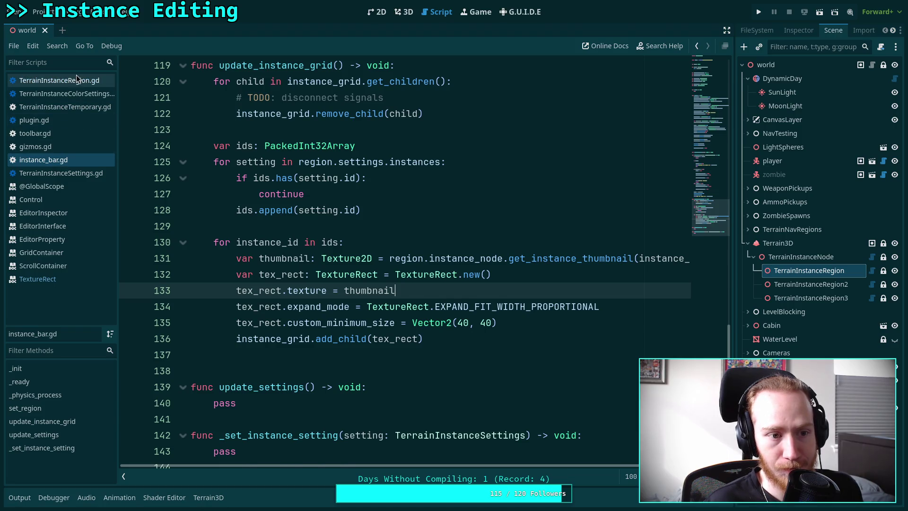
pyautogui.scroll(5, 403, 212)
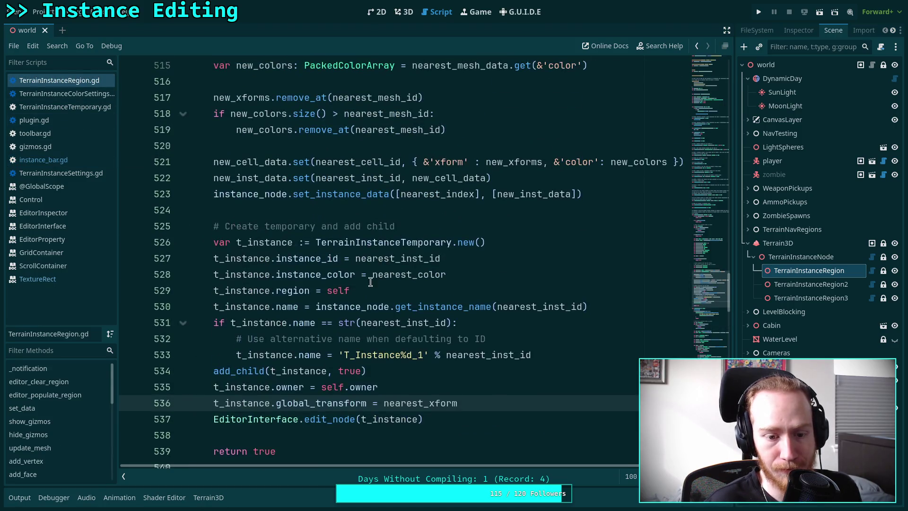
pyautogui.moveTo(709, 289); pyautogui.dragTo(709, 71)
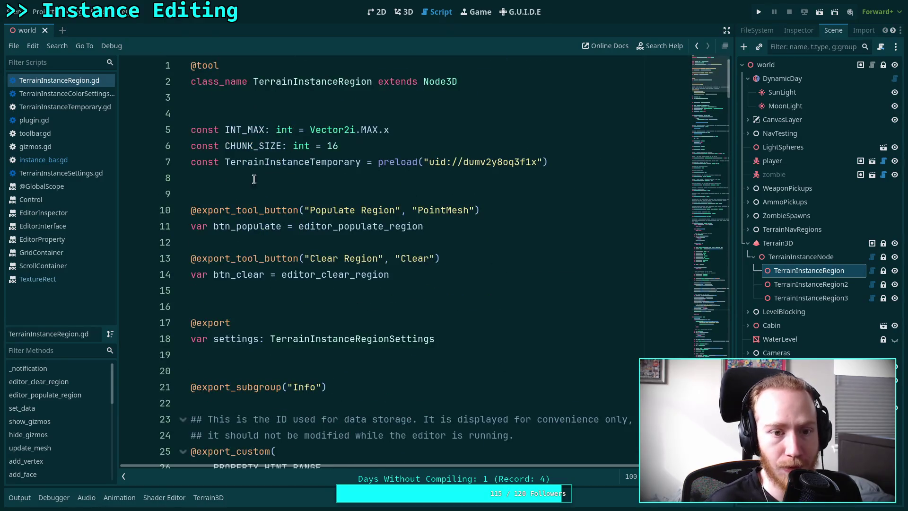
pyautogui.scroll(-7, 246, 310)
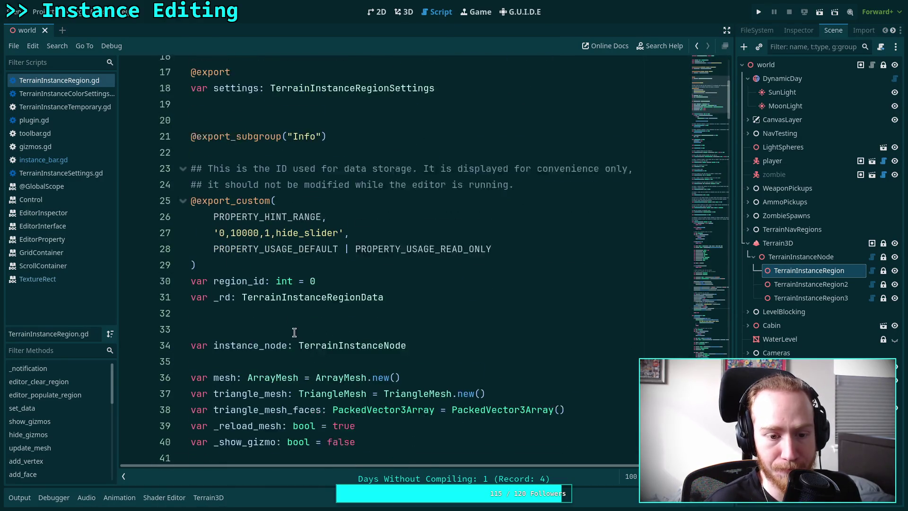
# Use Lookup Symbol on TerrainInstanceNode to jump to its definition
pyautogui.rightClick(323, 259)
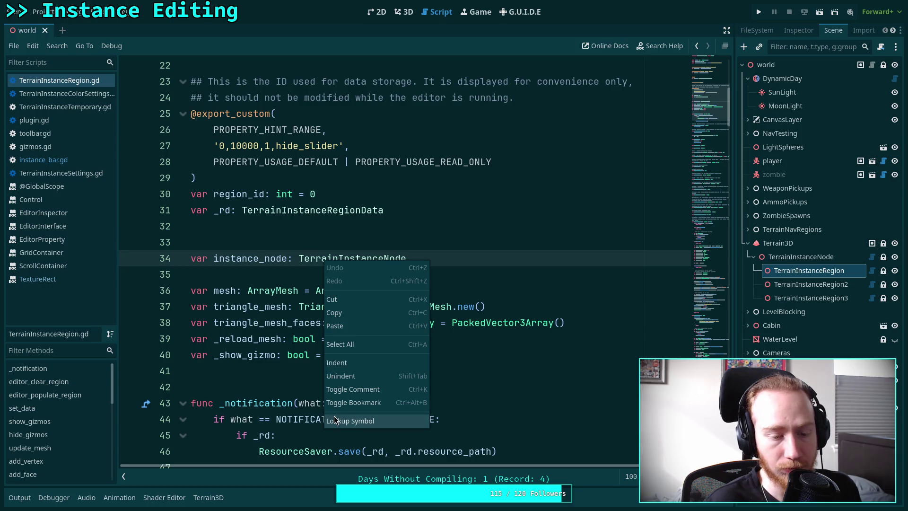
pyautogui.click(239, 382)
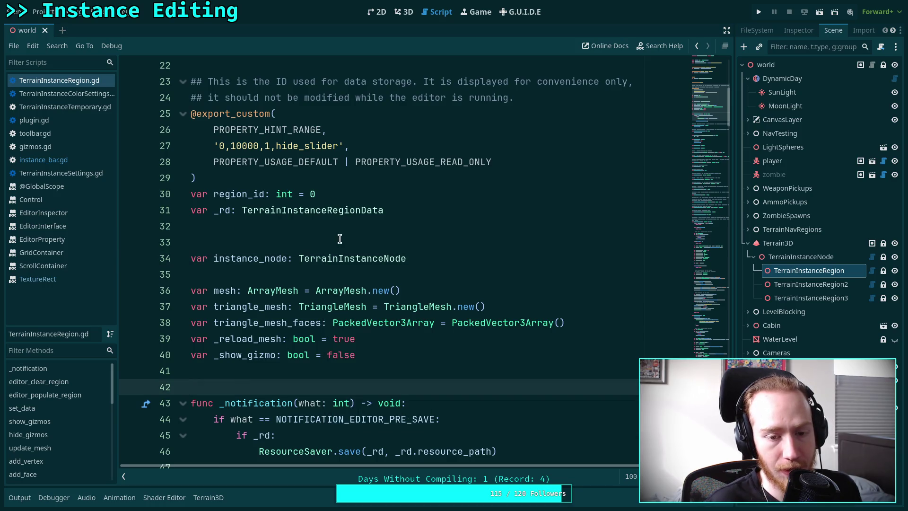
pyautogui.rightClick(351, 259)
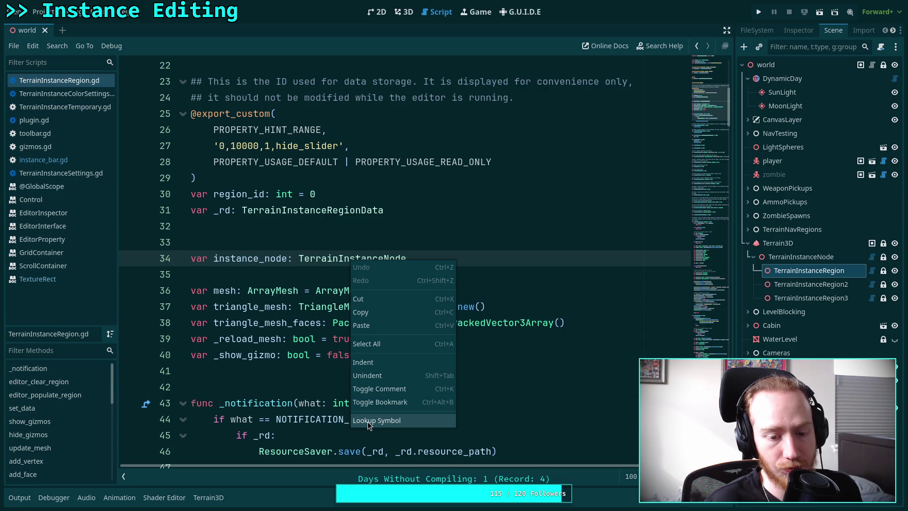
pyautogui.click(368, 420)
# Scroll TerrainInstanceNode.gd to get_instance_thumbnail at line 636 and view its properties
pyautogui.scroll(-2, 239, 348)
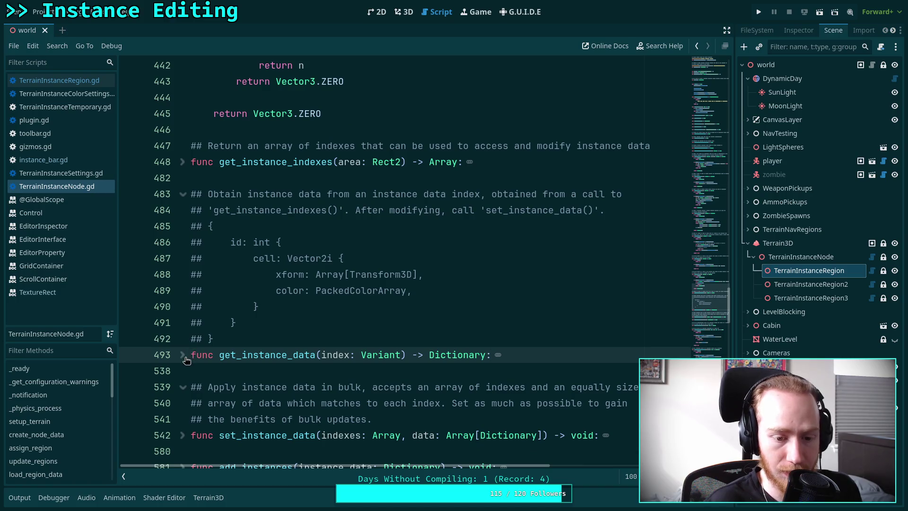
pyautogui.scroll(-6, 189, 348)
pyautogui.scroll(-8, 189, 331)
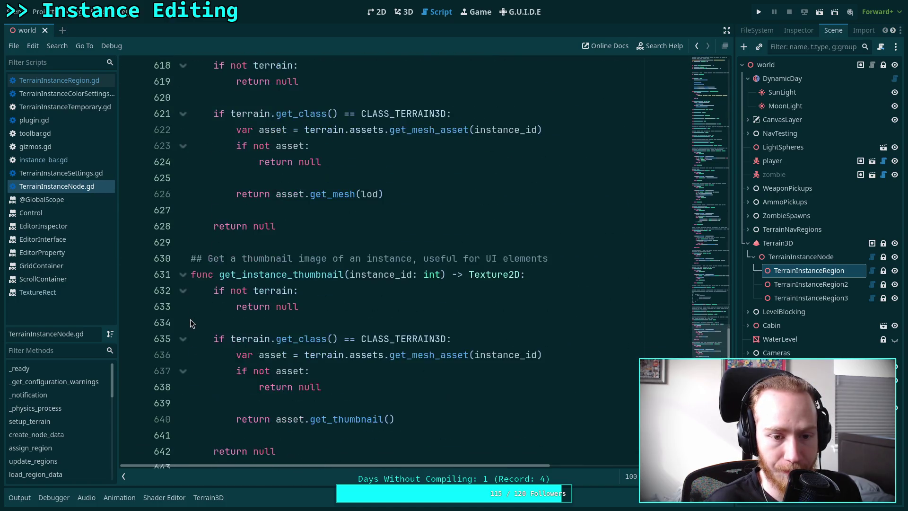
pyautogui.click(413, 210)
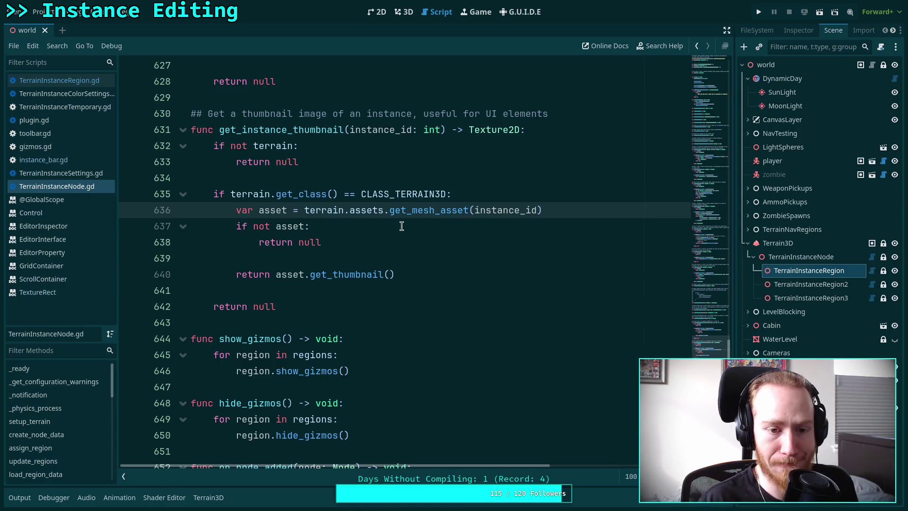
pyautogui.click(798, 30)
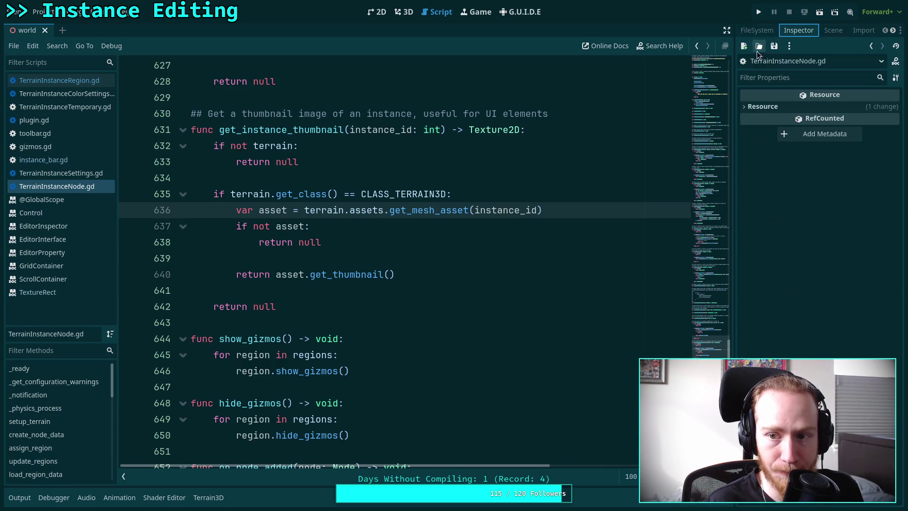
# Widen the FileSystem dock and open scene/plants/tree/tree_test.tscn
pyautogui.moveTo(735, 68); pyautogui.dragTo(701, 68)
pyautogui.click(723, 30)
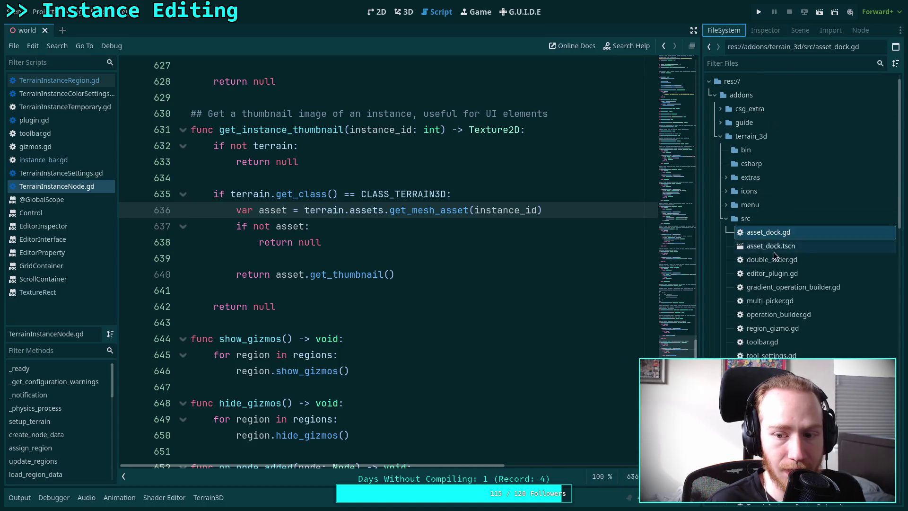
pyautogui.scroll(-15, 734, 163)
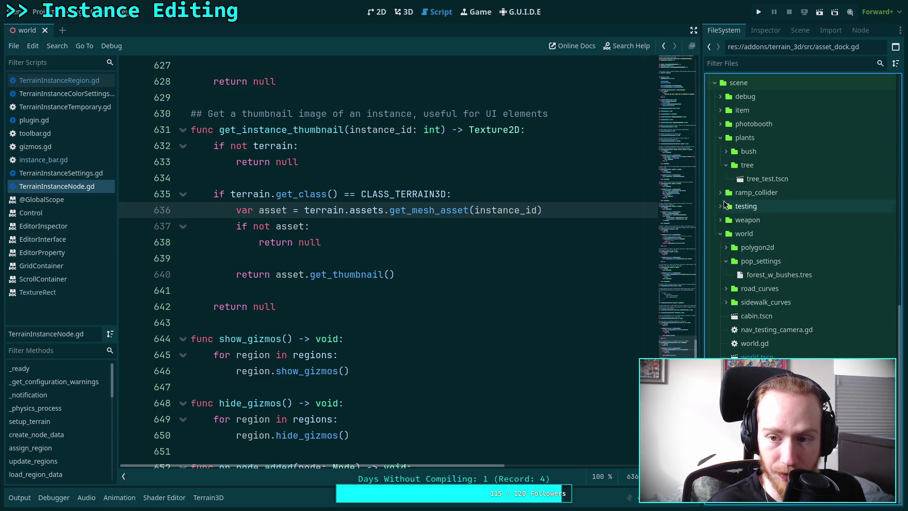
pyautogui.doubleClick(741, 177)
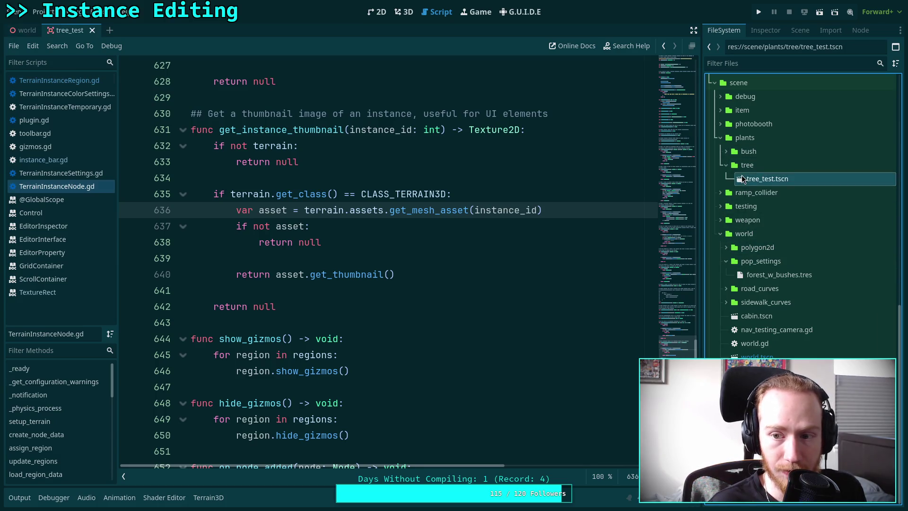
# Inspect the tree_test scene's LOD0 mesh in 3D, then return to the world scene tab
pyautogui.click(764, 31)
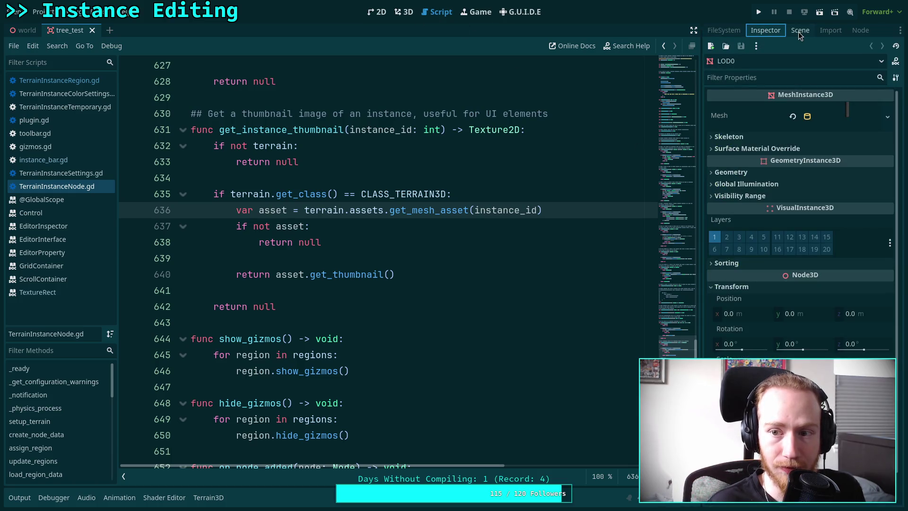
pyautogui.click(403, 13)
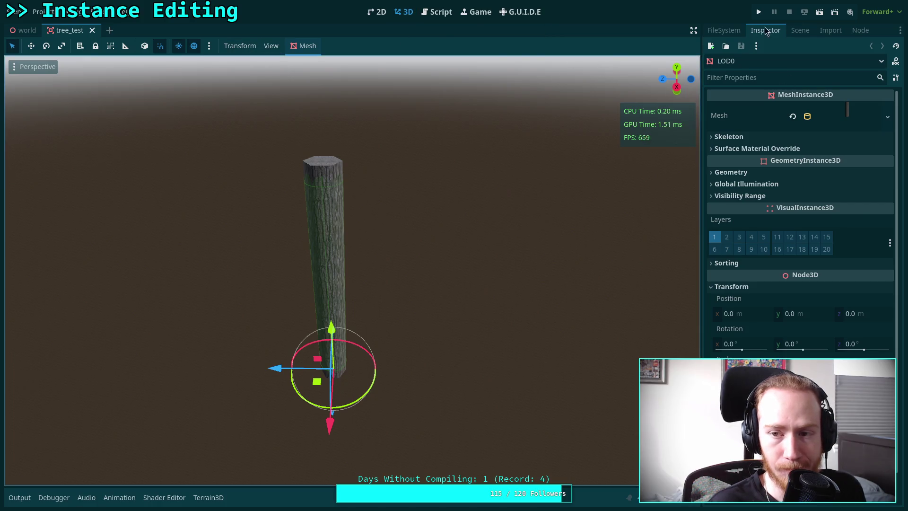
pyautogui.click(800, 30)
pyautogui.click(723, 30)
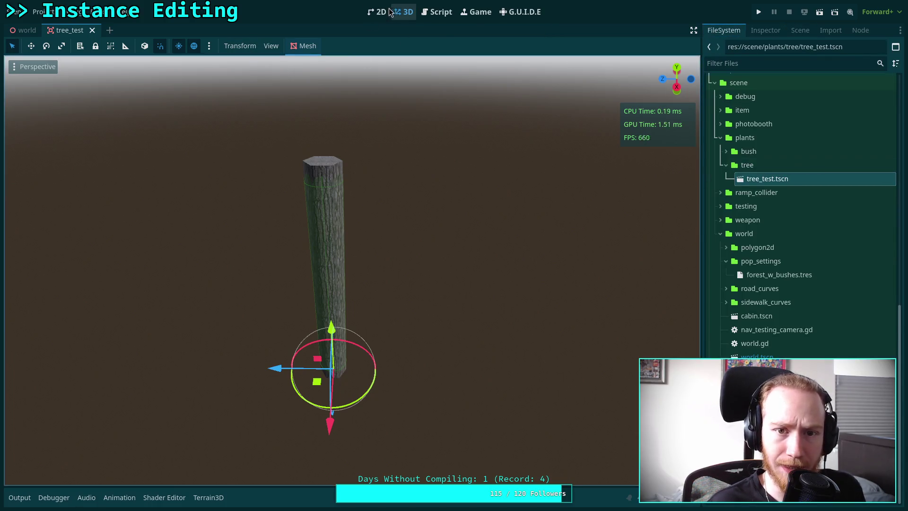
pyautogui.click(22, 32)
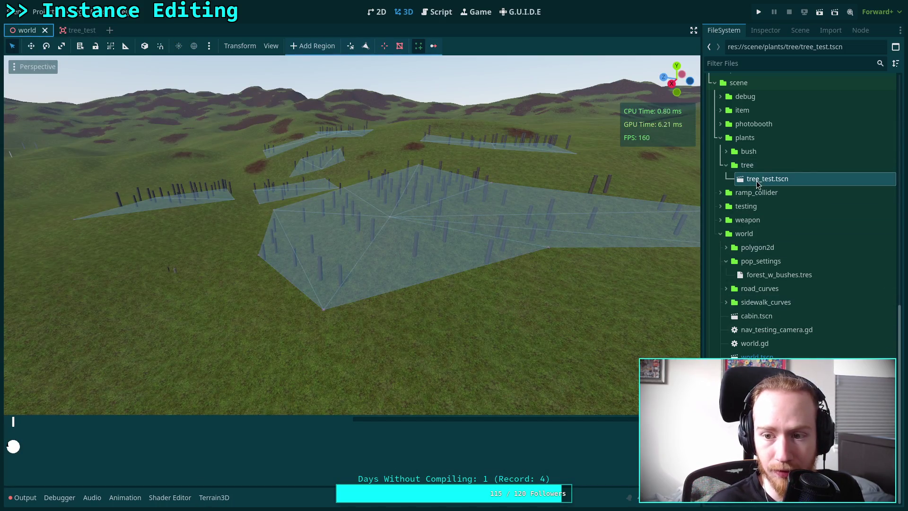
# Check tree_test.tscn's FileSystem context menu, then return to the TerrainInstanceNode.gd script
pyautogui.rightClick(756, 181)
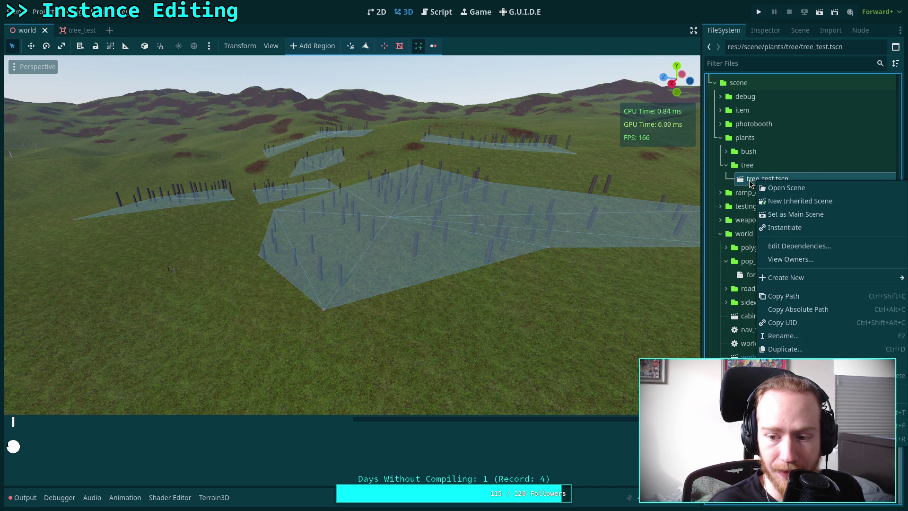
pyautogui.click(749, 179)
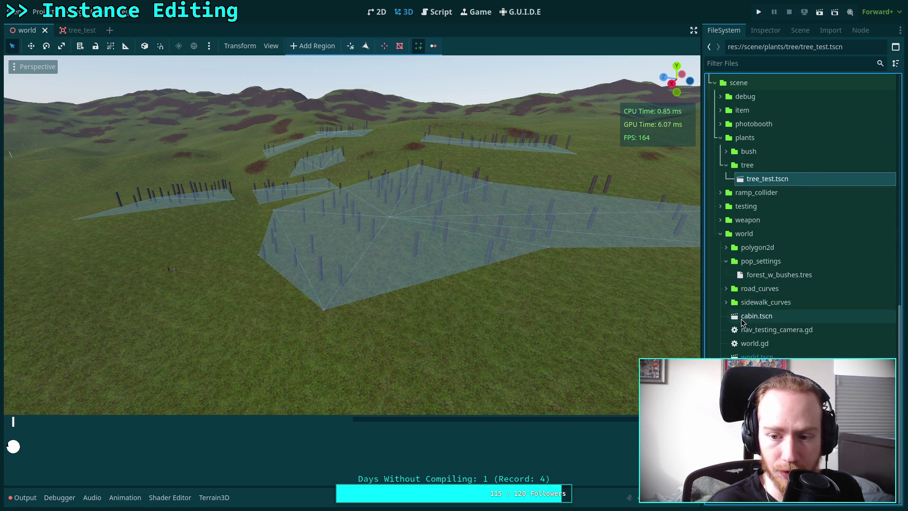
pyautogui.rightClick(757, 182)
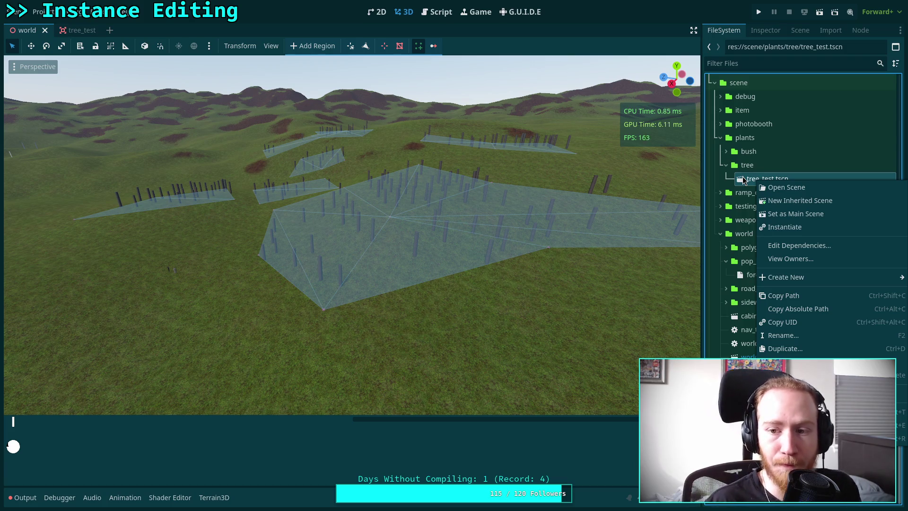
pyautogui.click(575, 154)
pyautogui.click(437, 12)
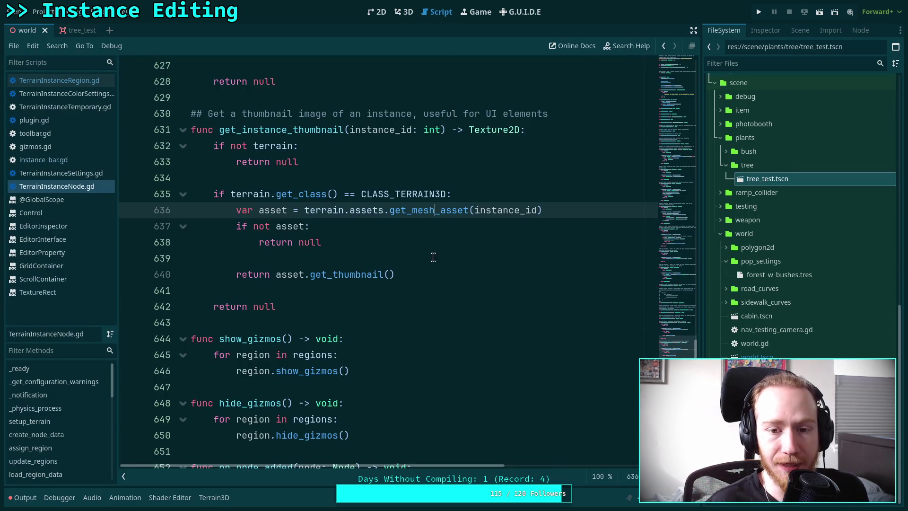
# Replace line 640's return asset.get_thumbnail() with an unfinished 'var scene: PackedScene = asset.' line
pyautogui.moveTo(402, 274); pyautogui.dragTo(234, 274)
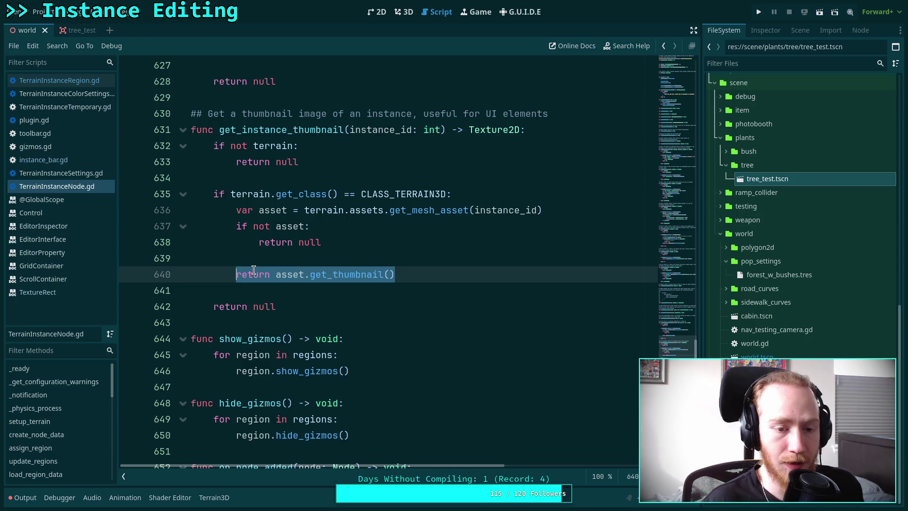
pyautogui.write('var scene: Pa')
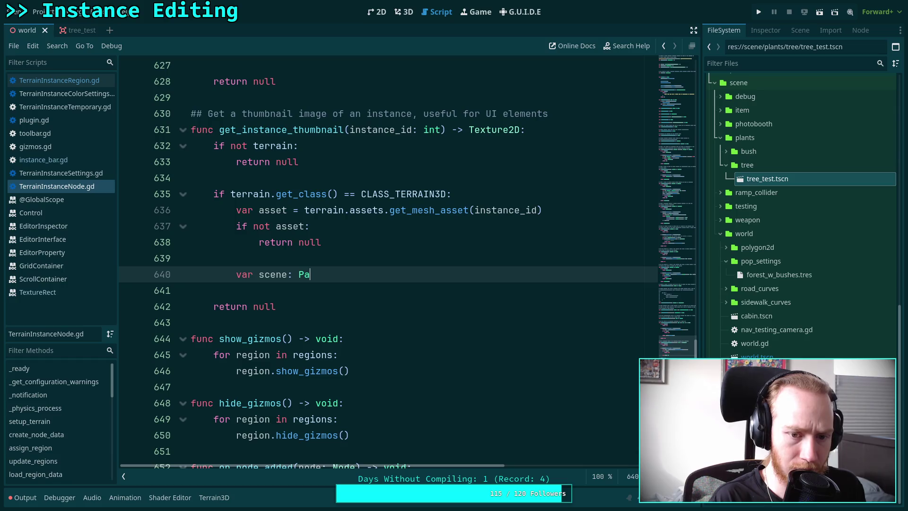
pyautogui.write('ckedS')
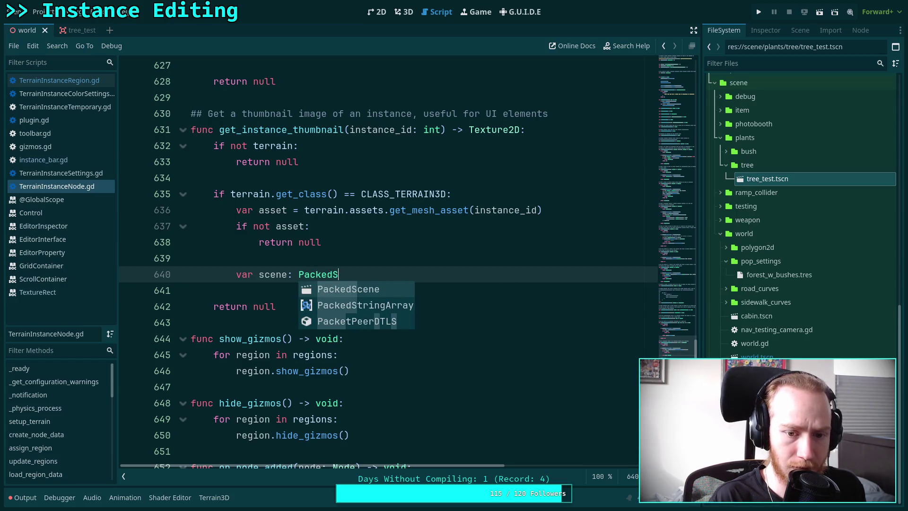
pyautogui.press('Return')
pyautogui.write('asset.')
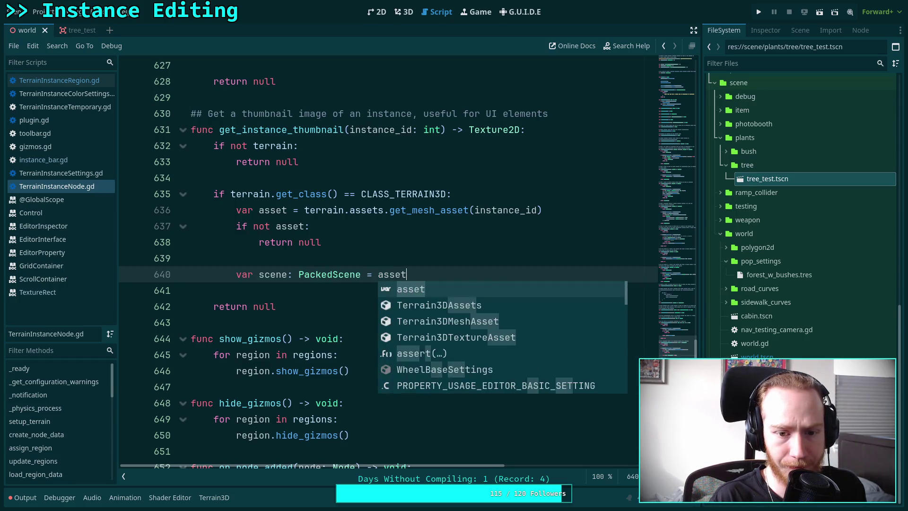
# Check line 636's context menu without choosing anything, then open Search Help
pyautogui.click(409, 209)
pyautogui.rightClick(422, 207)
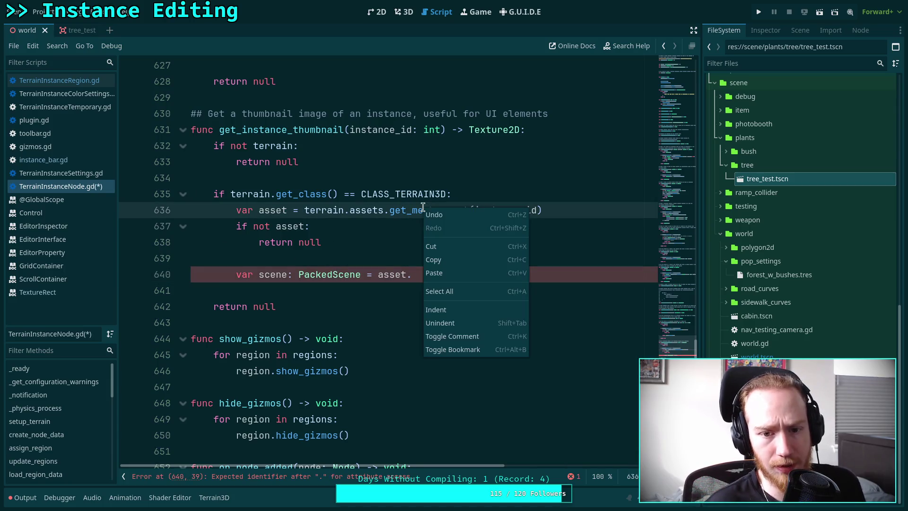
pyautogui.click(340, 225)
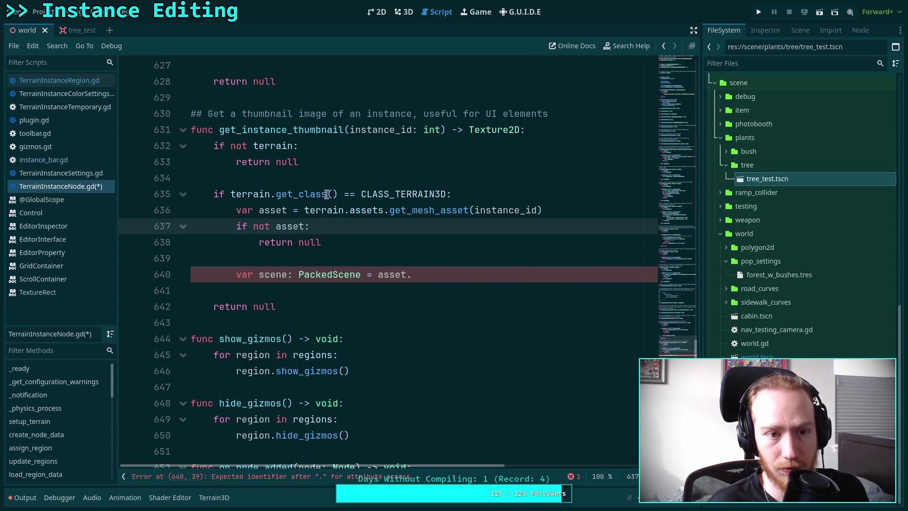
pyautogui.click(626, 46)
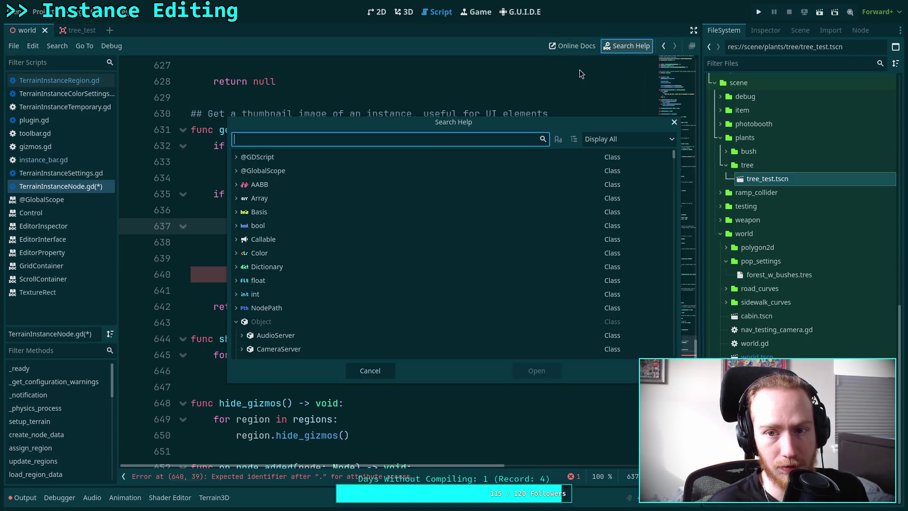
# Search help for 'Terrain3D' and open the Terrain3DMeshAsset class reference
pyautogui.write('Terrain')
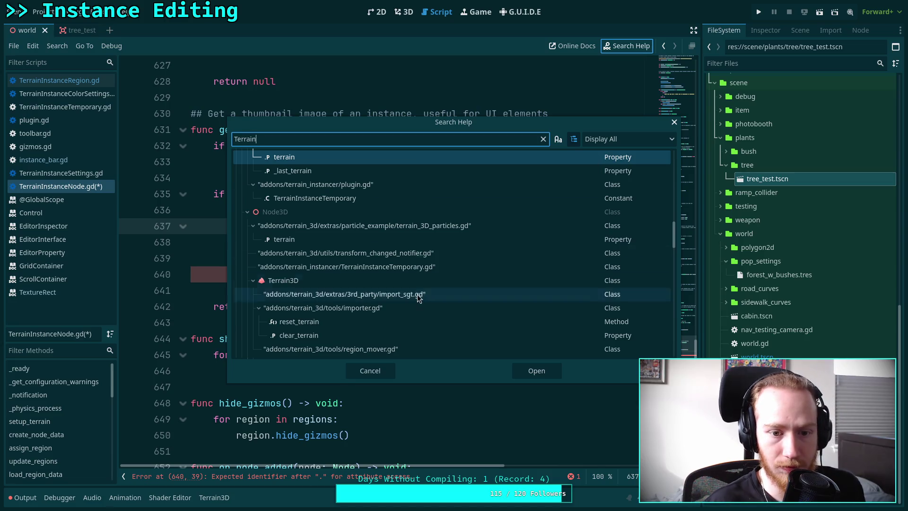
pyautogui.scroll(5, 419, 295)
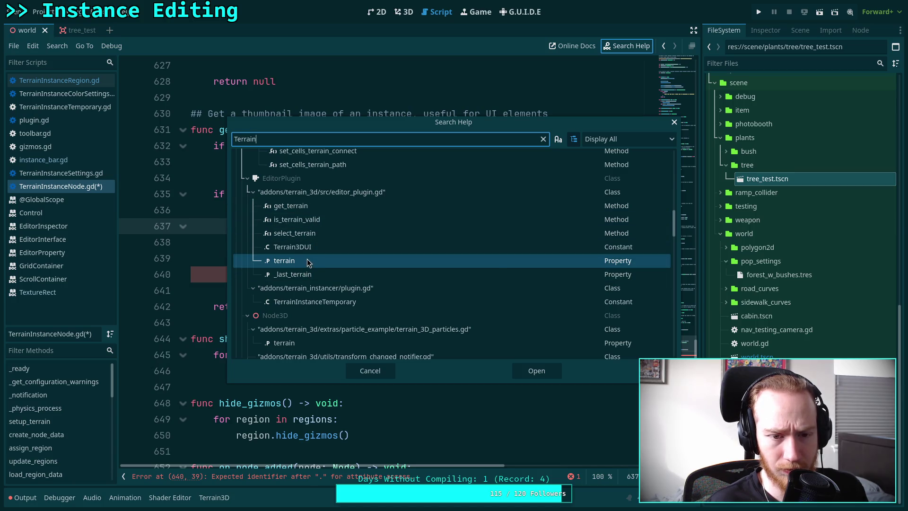
pyautogui.scroll(-5, 322, 278)
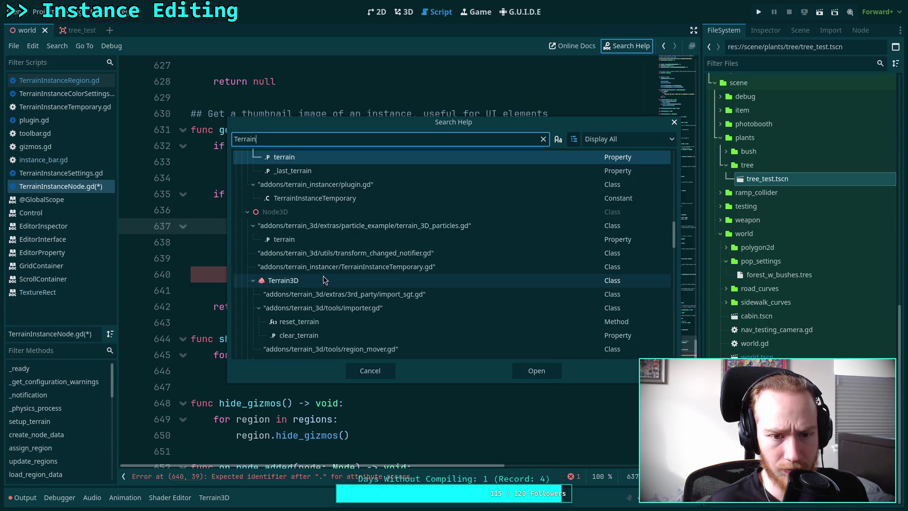
pyautogui.click(248, 211)
pyautogui.click(241, 294)
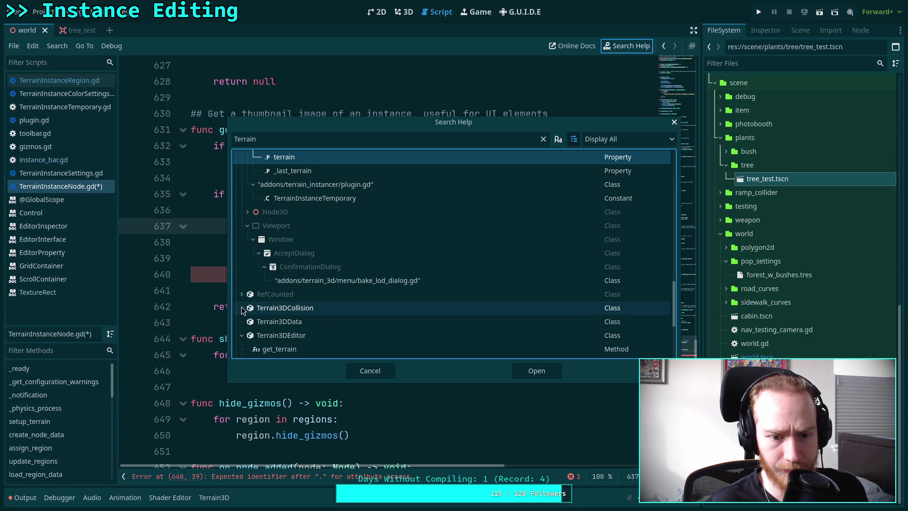
pyautogui.scroll(-5, 270, 288)
pyautogui.scroll(-3, 313, 289)
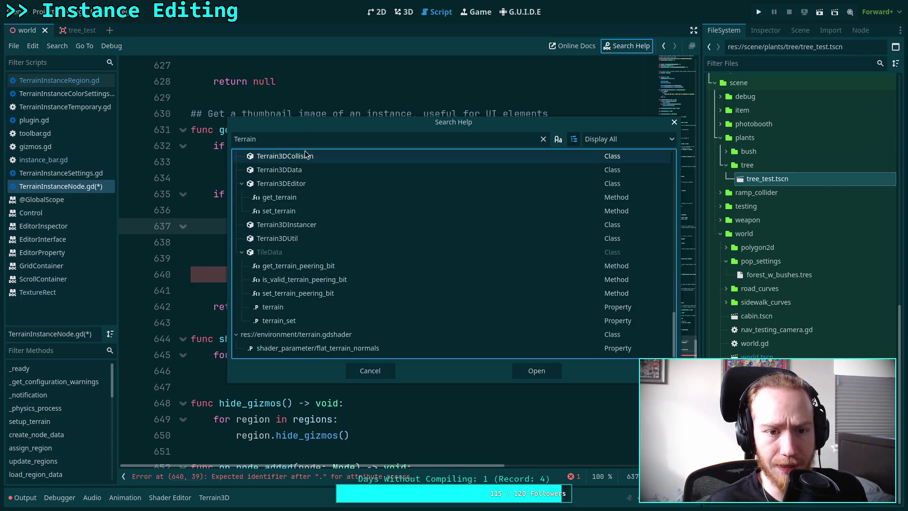
pyautogui.click(297, 140)
pyautogui.write('3D')
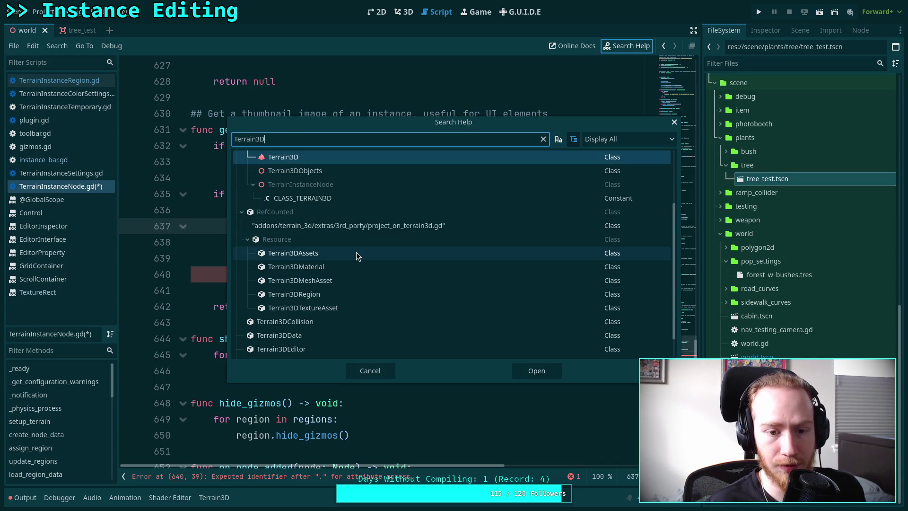
pyautogui.click(329, 281)
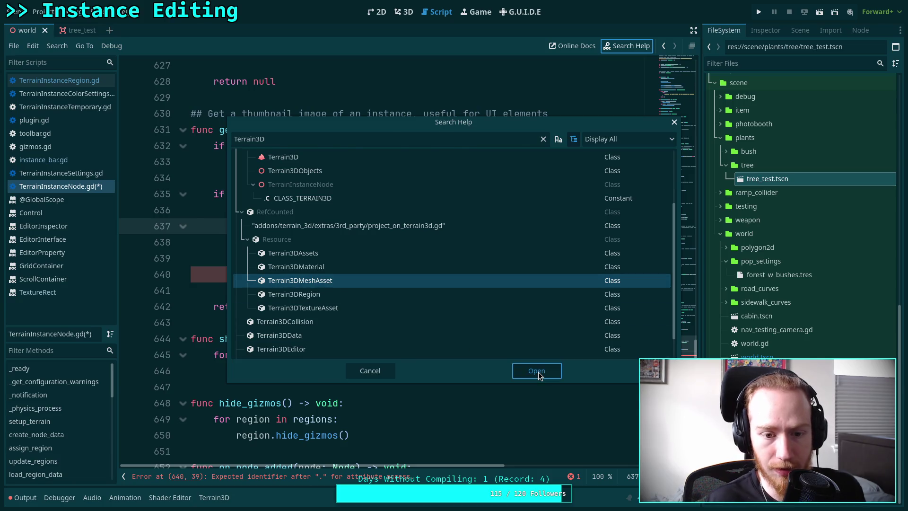
pyautogui.click(534, 371)
# Follow the PackedScene link from Terrain3DMeshAsset, then return to TerrainInstanceNode.gd
pyautogui.scroll(-2, 395, 291)
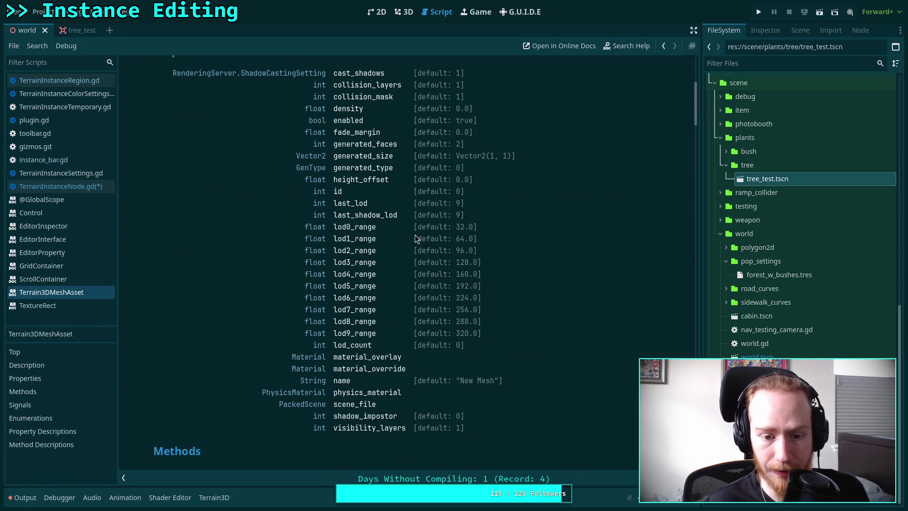
pyautogui.click(299, 405)
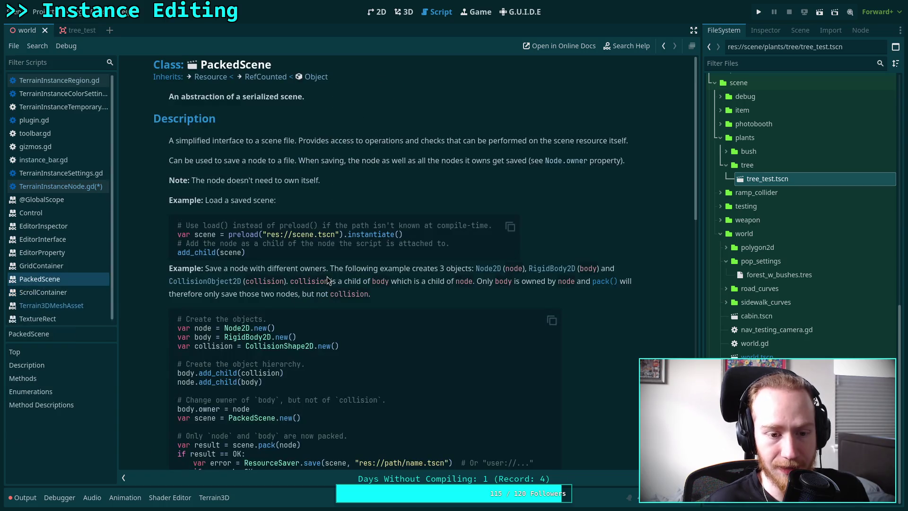
pyautogui.click(52, 307)
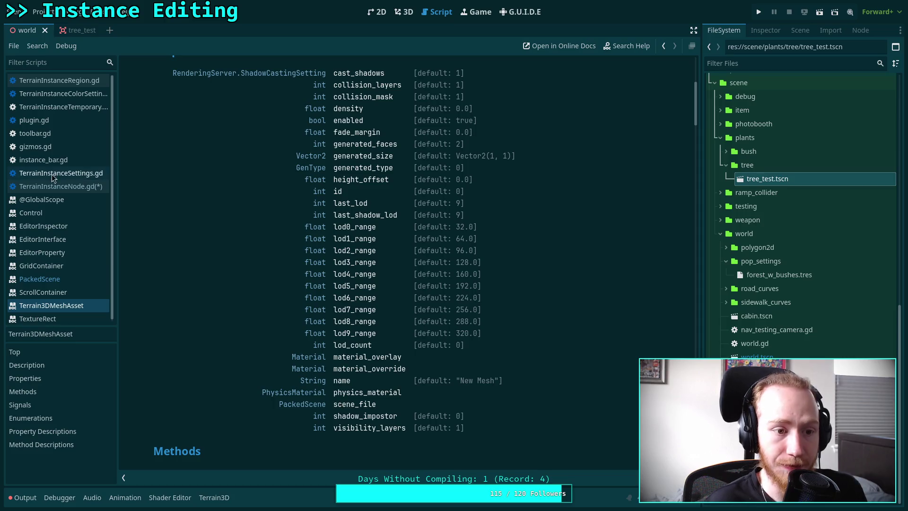
pyautogui.click(60, 186)
# Complete line 640 as asset.scene_file
pyautogui.click(446, 276)
pyautogui.write('scene-')
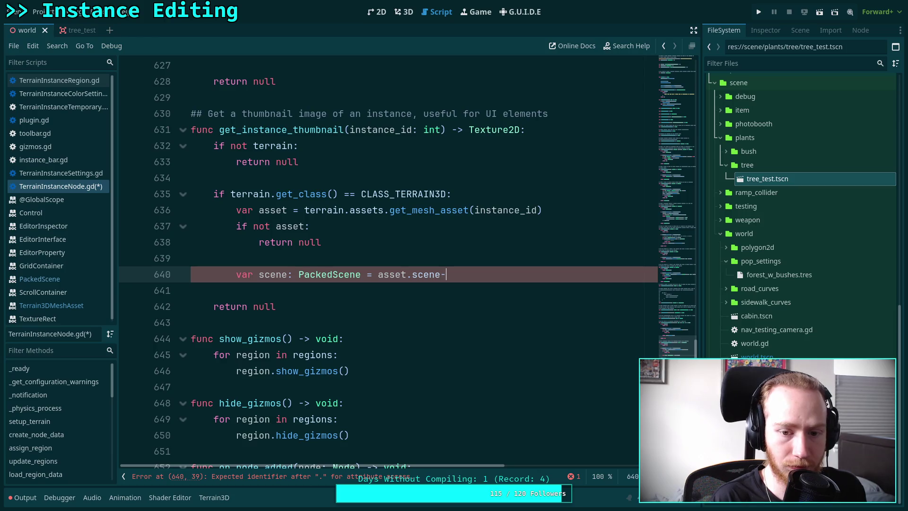
pyautogui.press('BackSpace')
pyautogui.write('_file')
# Reread the PackedScene reference via Terrain3DMeshAsset, then open the EditorInterface class reference
pyautogui.keyDown('ctrl'); pyautogui.click(428, 274); pyautogui.keyUp('ctrl')
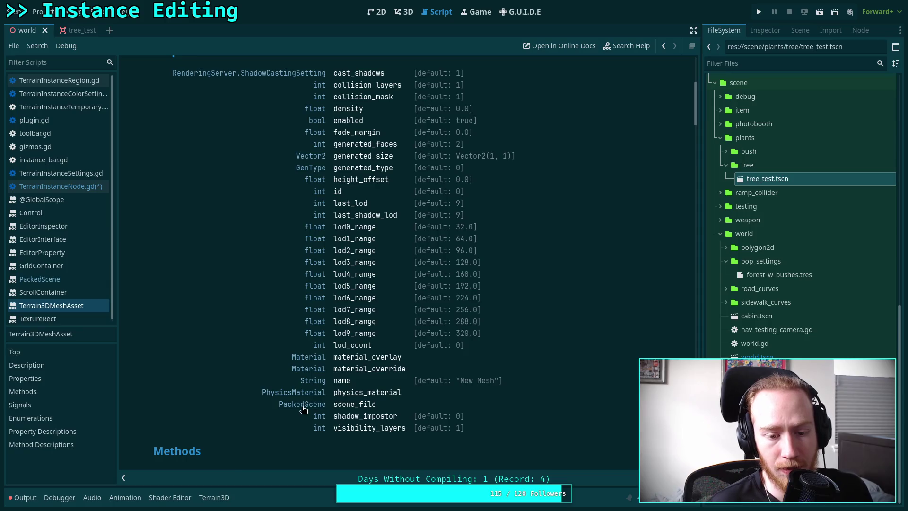
pyautogui.click(302, 405)
pyautogui.scroll(-10, 392, 311)
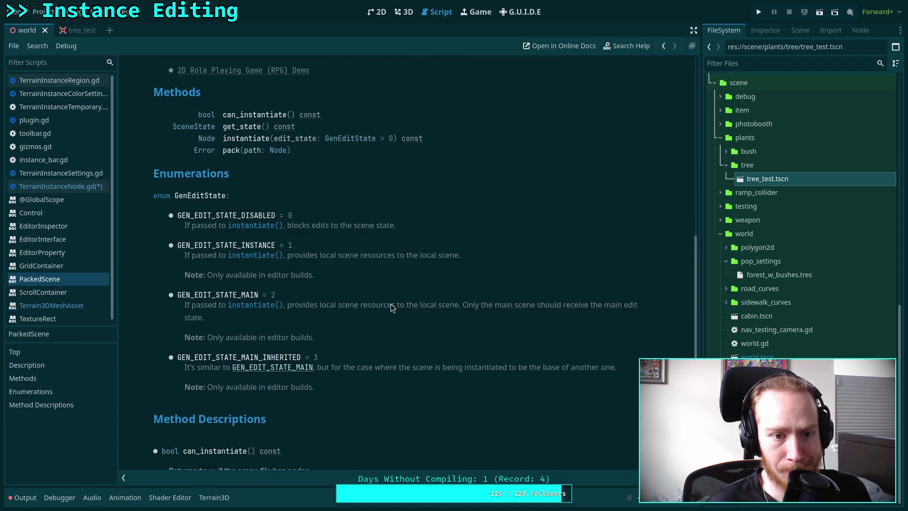
pyautogui.scroll(-5, 391, 306)
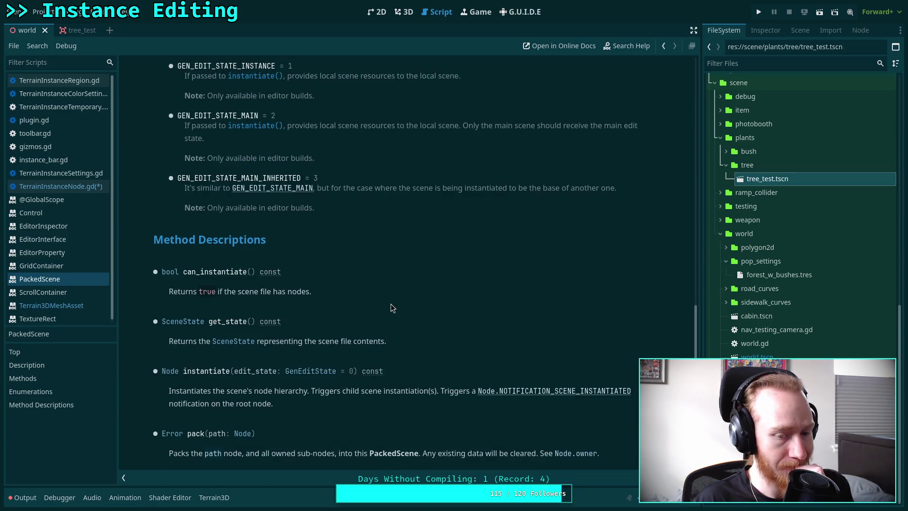
pyautogui.scroll(15, 390, 307)
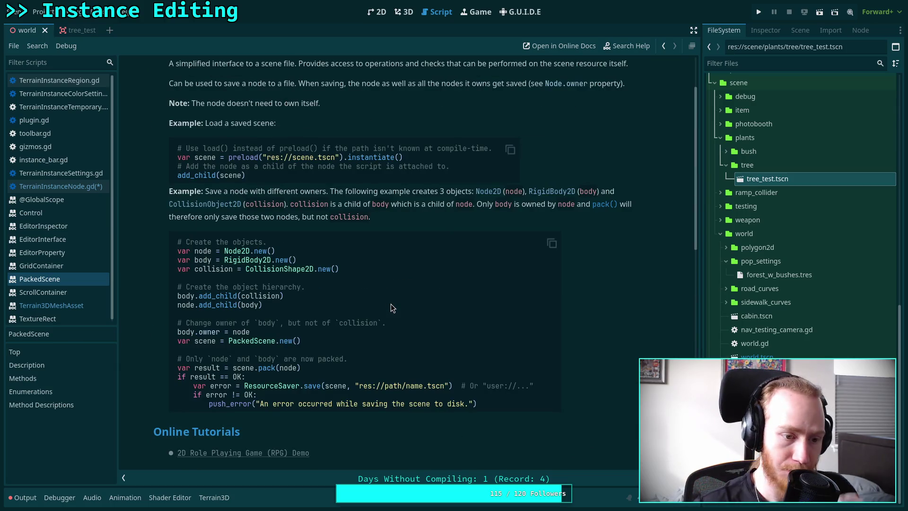
pyautogui.scroll(2, 391, 307)
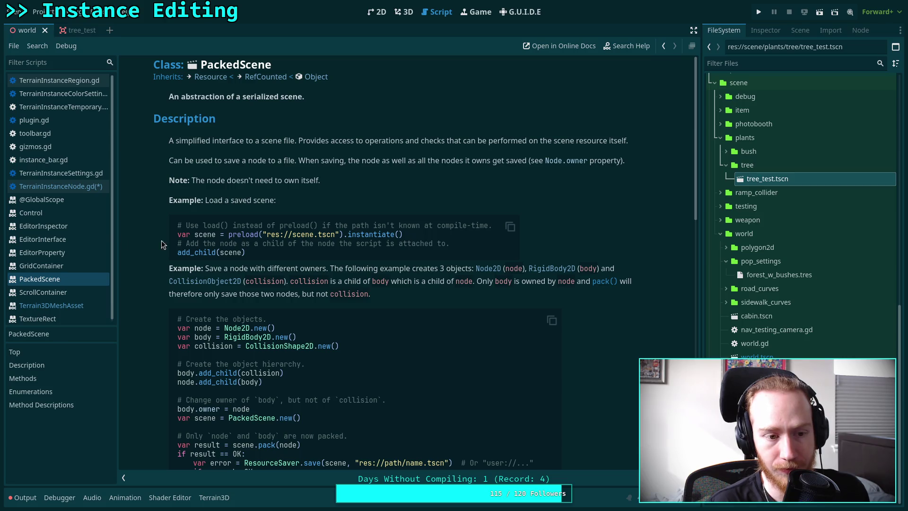
pyautogui.click(85, 239)
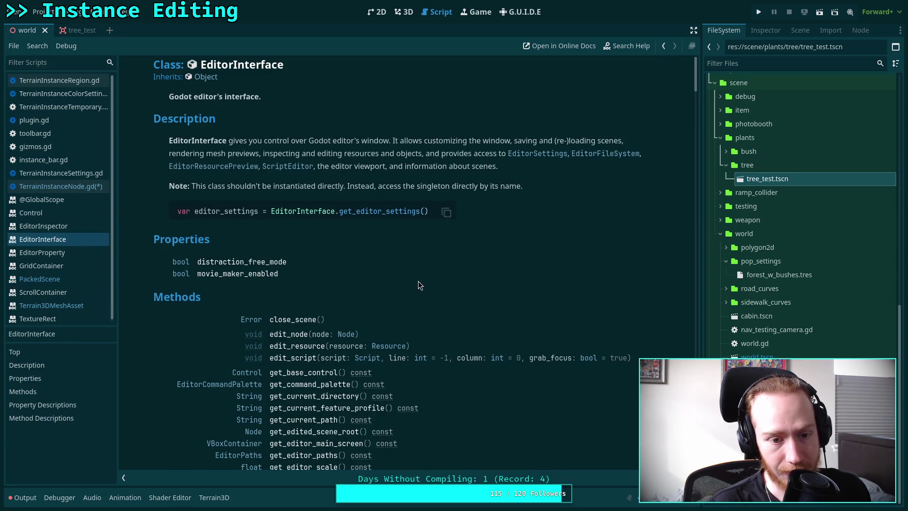
# Scroll EditorInterface's Methods and jump to the make_mesh_previews description
pyautogui.scroll(-3, 356, 263)
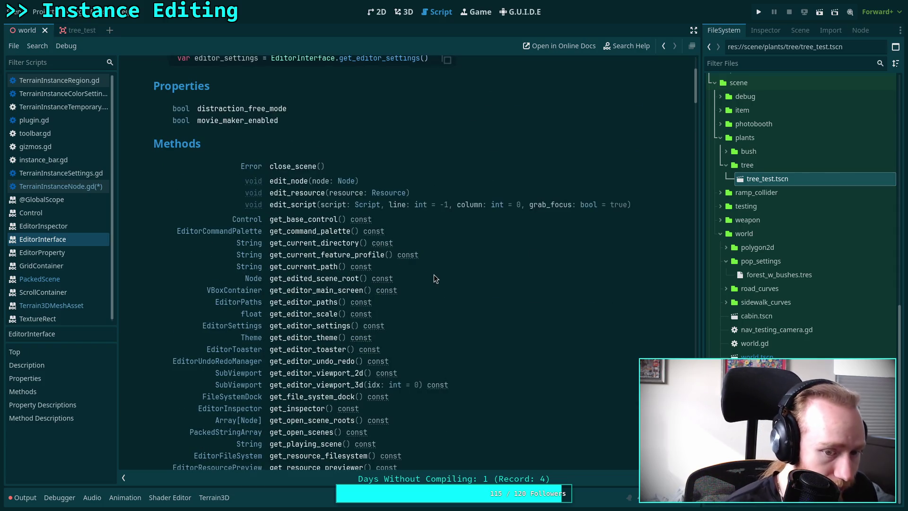
pyautogui.scroll(-2, 432, 272)
pyautogui.scroll(-5, 390, 293)
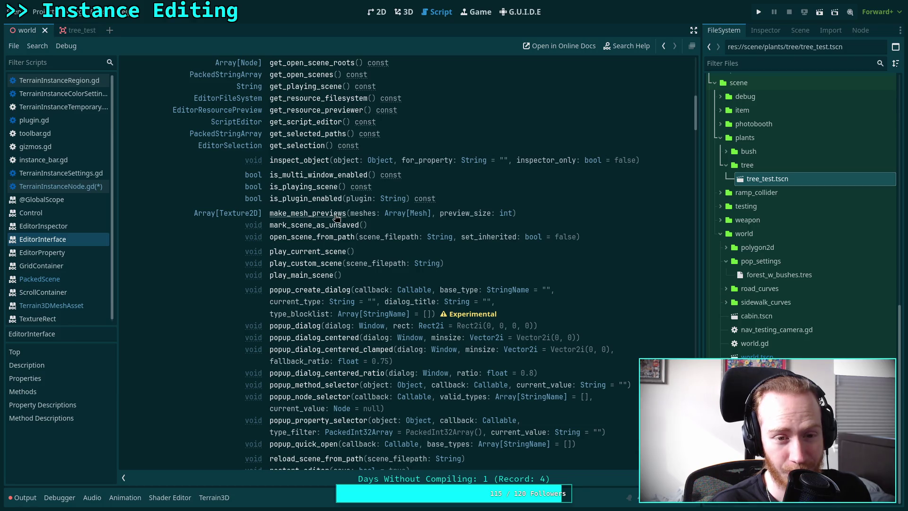
pyautogui.click(337, 217)
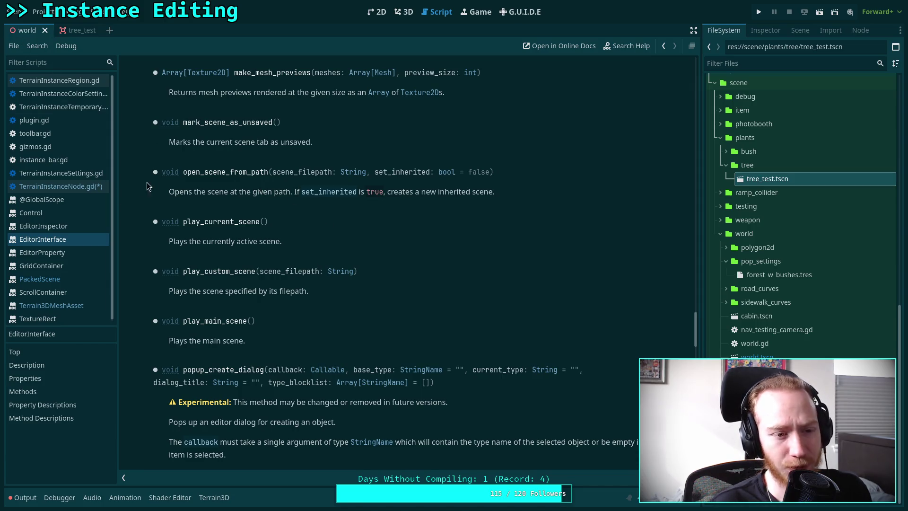
# Scroll back through the EditorInterface method list to popup_quick_open, save_scene and stop_playing_scene
pyautogui.click(66, 239)
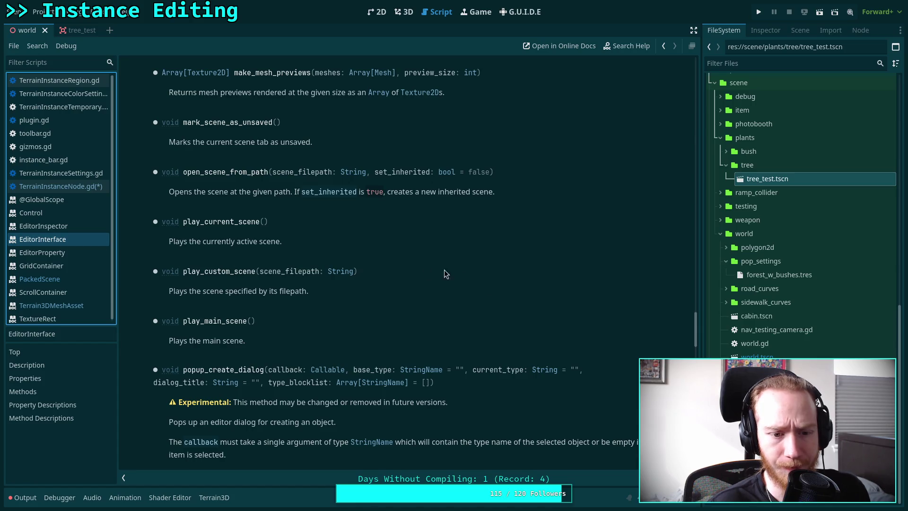
pyautogui.moveTo(695, 337); pyautogui.dragTo(695, 76)
pyautogui.scroll(-10, 455, 206)
pyautogui.scroll(4, 448, 236)
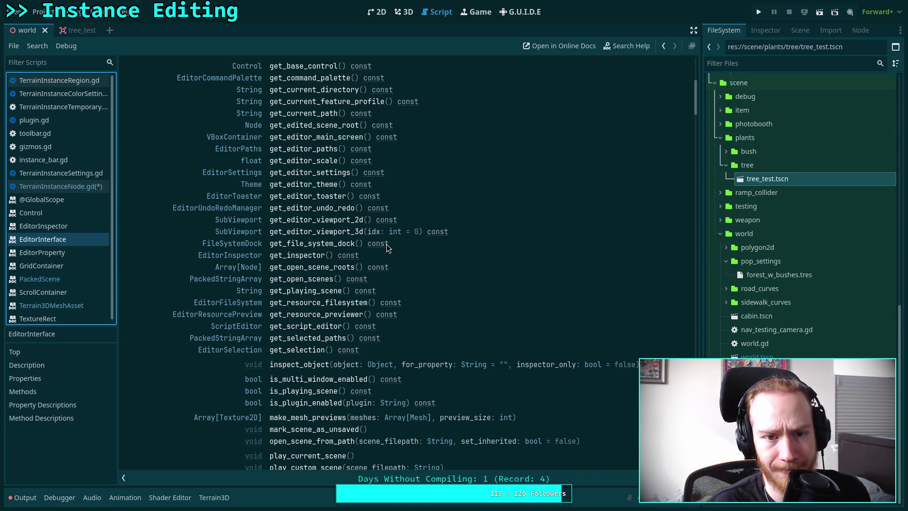
pyautogui.scroll(-4, 381, 242)
pyautogui.scroll(-3, 382, 245)
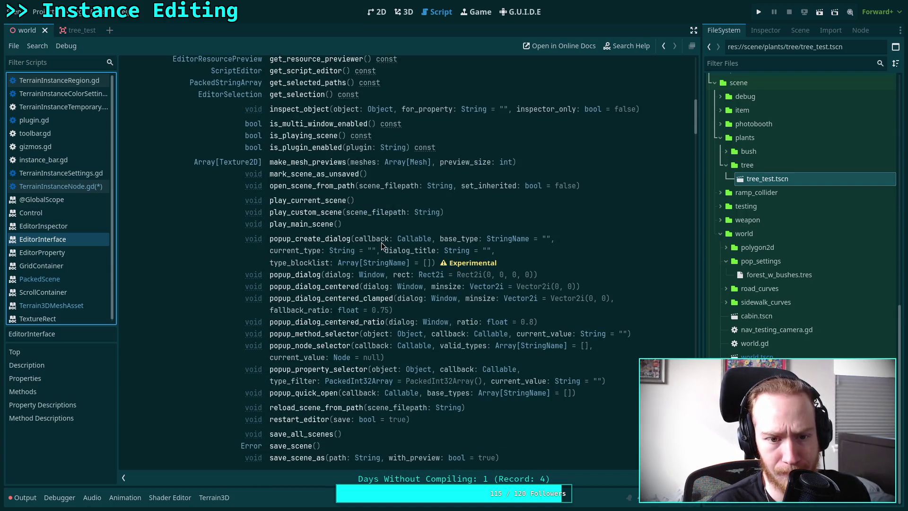
pyautogui.scroll(-2, 381, 242)
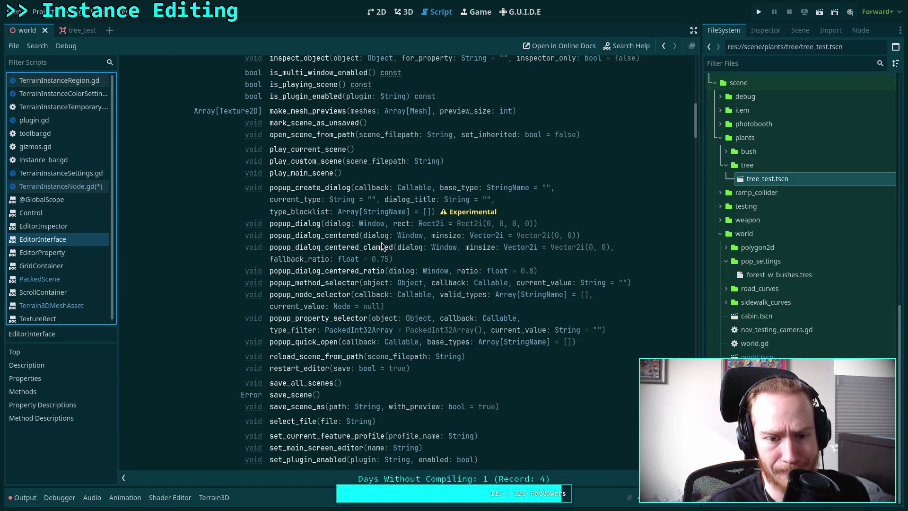
pyautogui.scroll(-2, 381, 242)
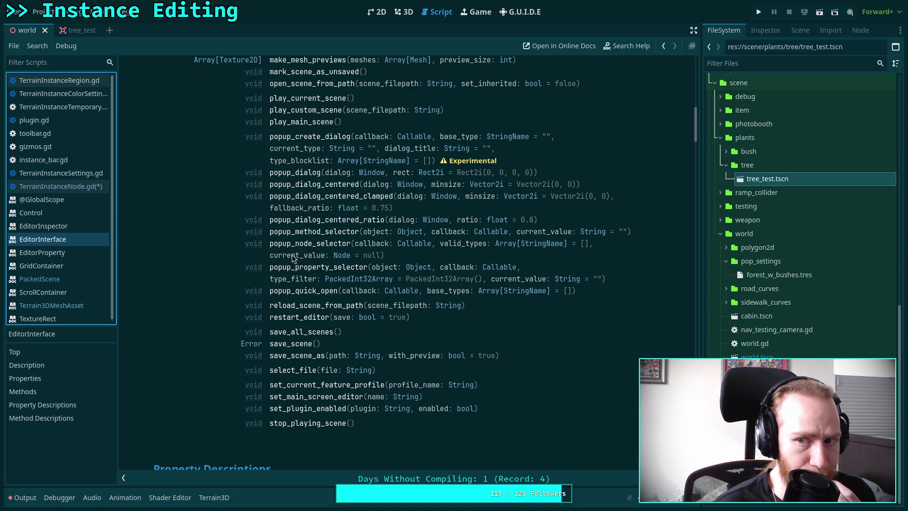
# Flip through the Inspector, Import and Scene dock tabs for TerrainInstanceRegion
pyautogui.click(804, 34)
pyautogui.click(830, 30)
pyautogui.click(764, 32)
pyautogui.click(795, 32)
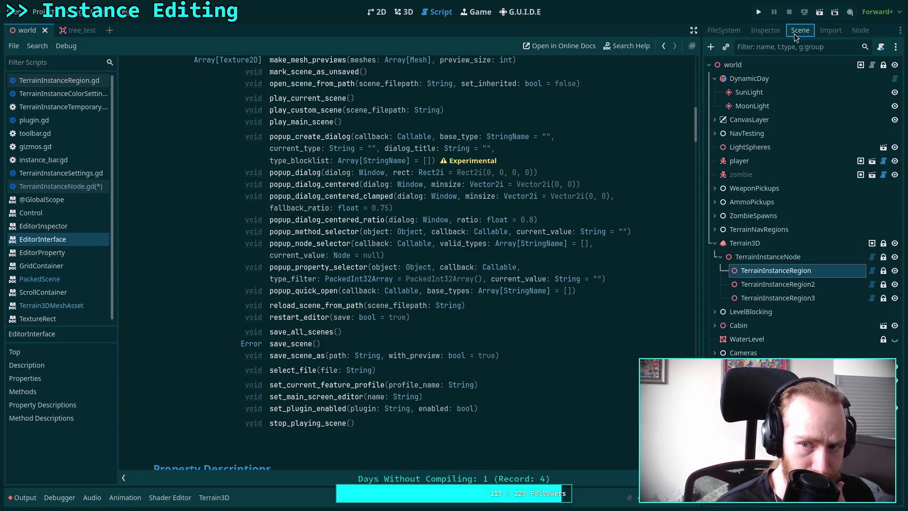
# Open and close the child-scene picker, then switch to the browser showing the GitHub godot fork
pyautogui.click(726, 48)
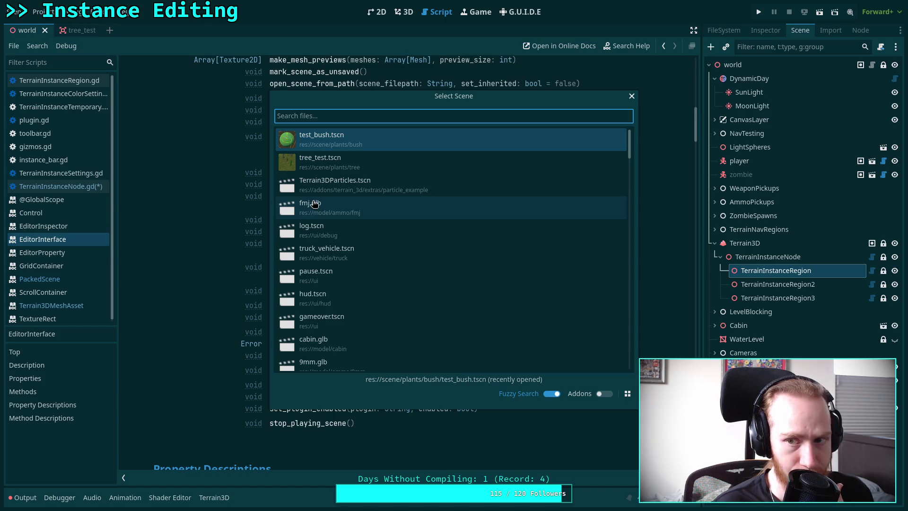
pyautogui.click(632, 96)
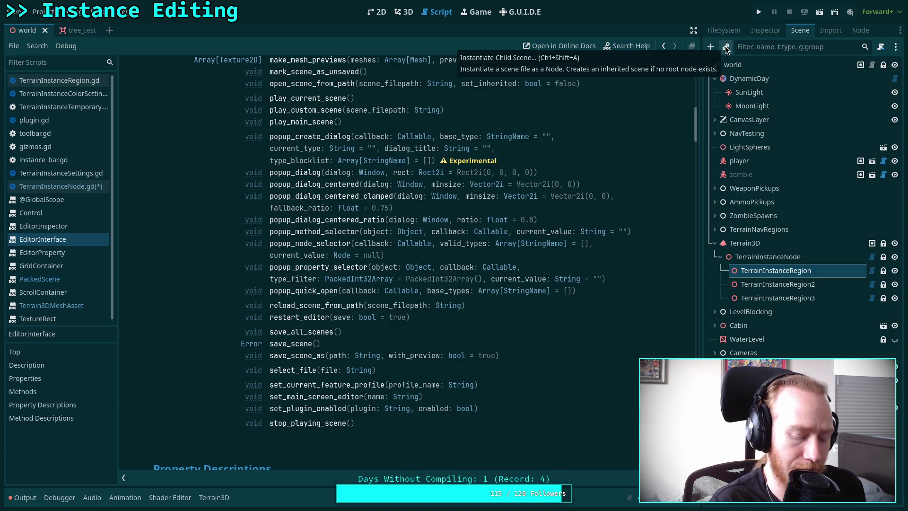
pyautogui.press('super+3')
pyautogui.press('super+Tab')
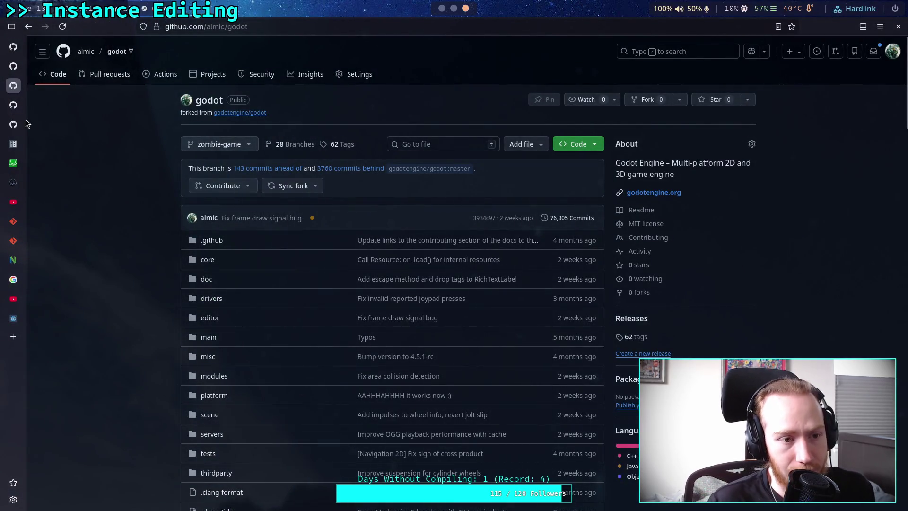
# Navigate the fork's file list into editor/docks and open scene_tree_dock.cpp
pyautogui.moveTo(13, 107)
pyautogui.moveTo(16, 123)
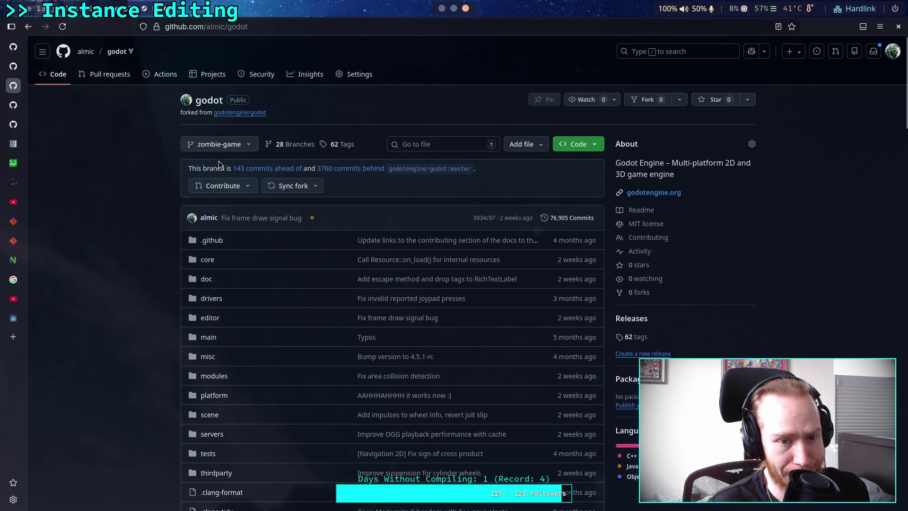
pyautogui.scroll(-3, 218, 163)
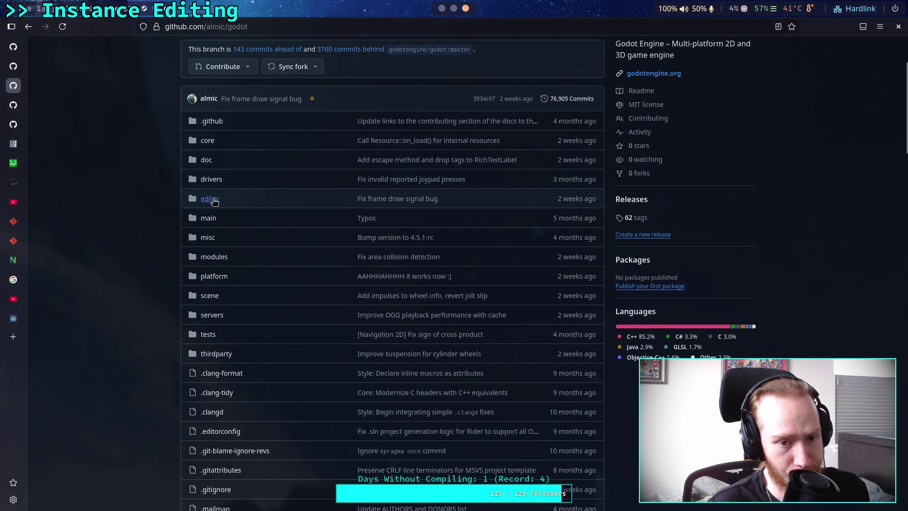
pyautogui.click(210, 198)
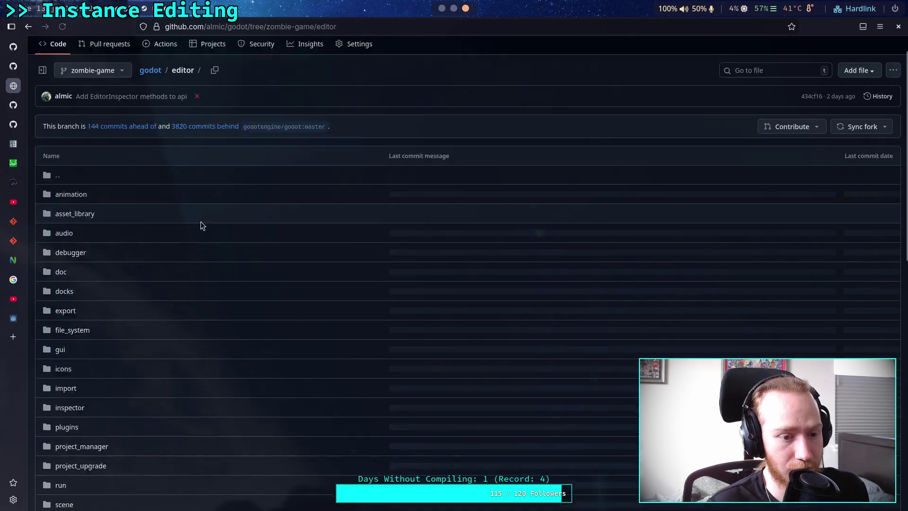
pyautogui.scroll(-2, 142, 212)
pyautogui.click(63, 205)
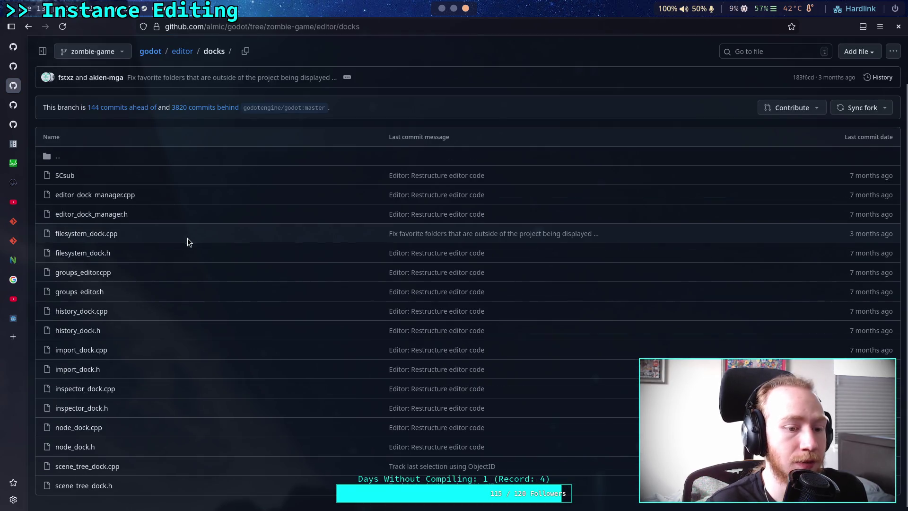
pyautogui.click(93, 466)
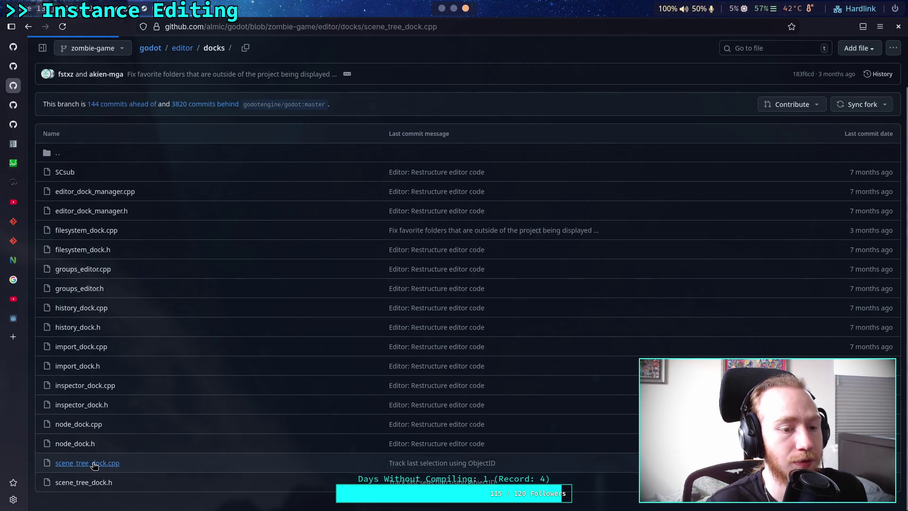
# Search scene_tree_dock.cpp for 'Instantiate' and jump to the first match
pyautogui.hotkey('ctrl', 'f')
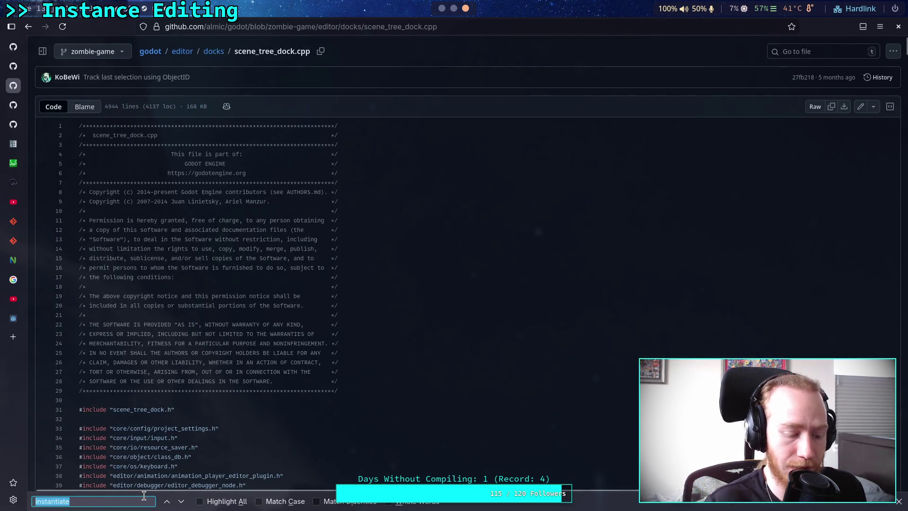
pyautogui.write('Instantiate')
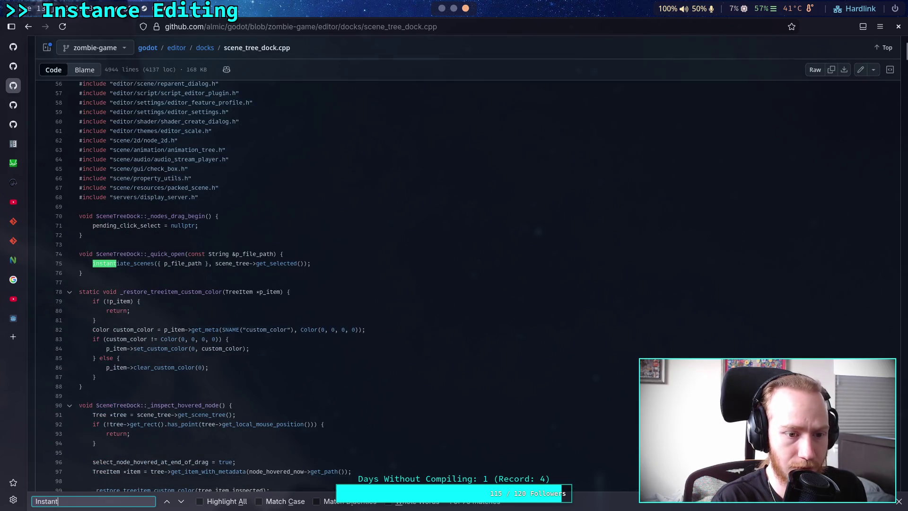
pyautogui.click(181, 502)
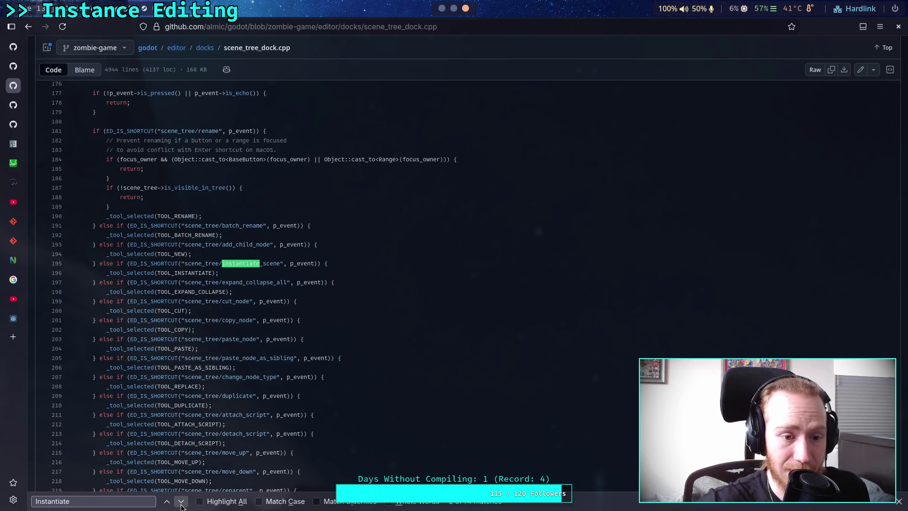
pyautogui.scroll(2, 208, 331)
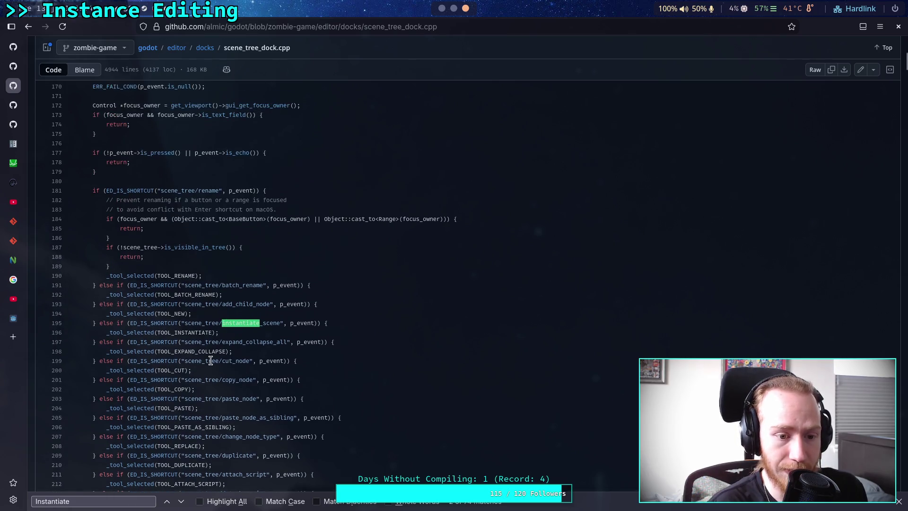
pyautogui.scroll(6, 204, 355)
pyautogui.scroll(-6, 204, 357)
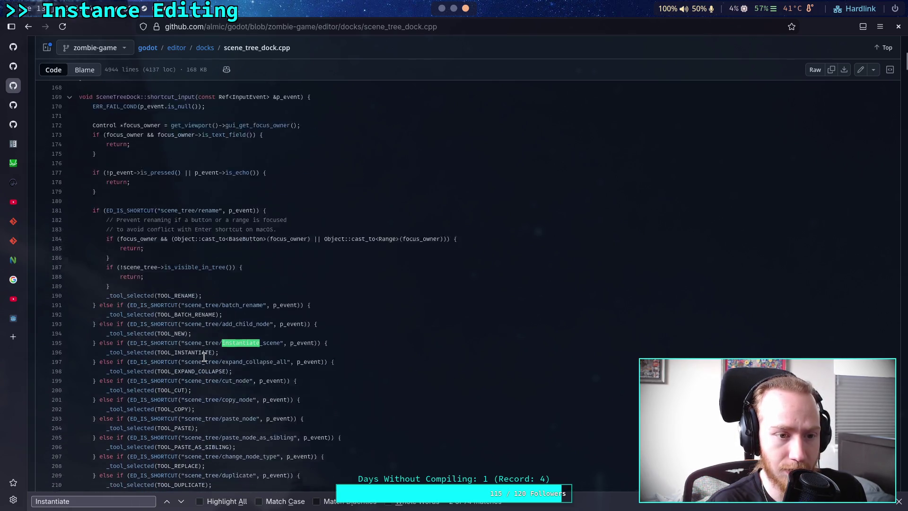
# Search for 'TOOL_INSTANTIATE' and step through its occurrences to the case near line 625
pyautogui.click(71, 501)
pyautogui.hotkey('ctrl', 'a')
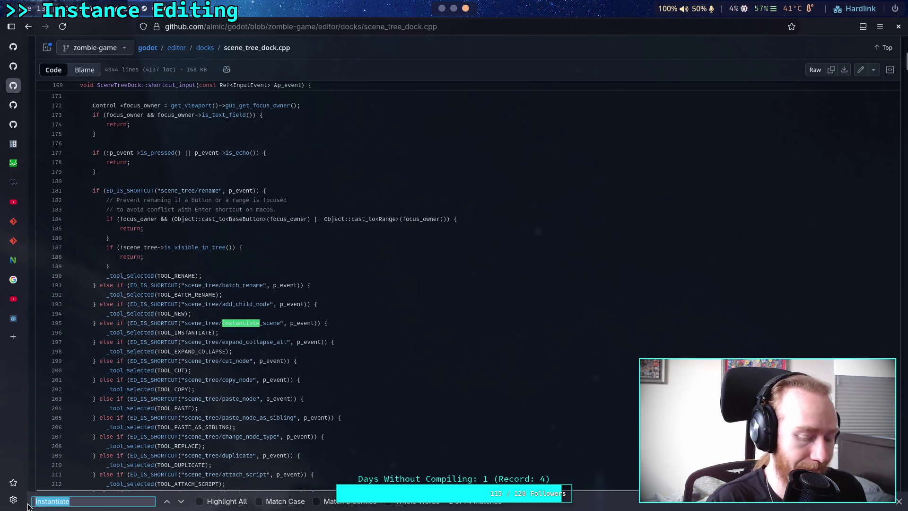
pyautogui.write('TOOL_INSTANTIATE')
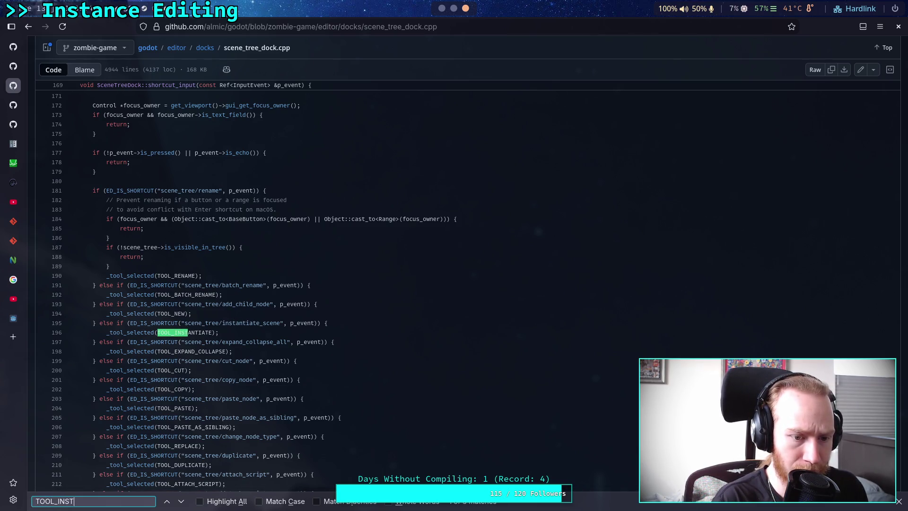
pyautogui.click(182, 502)
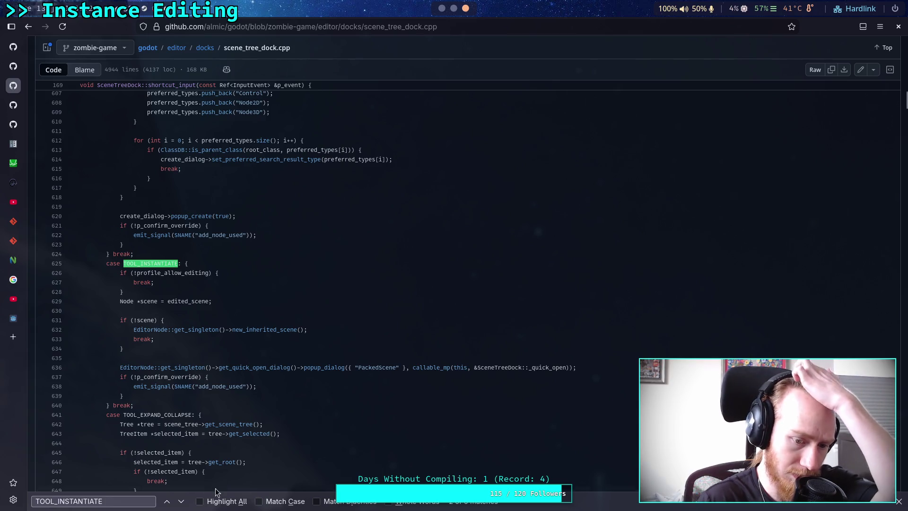
pyautogui.click(182, 502)
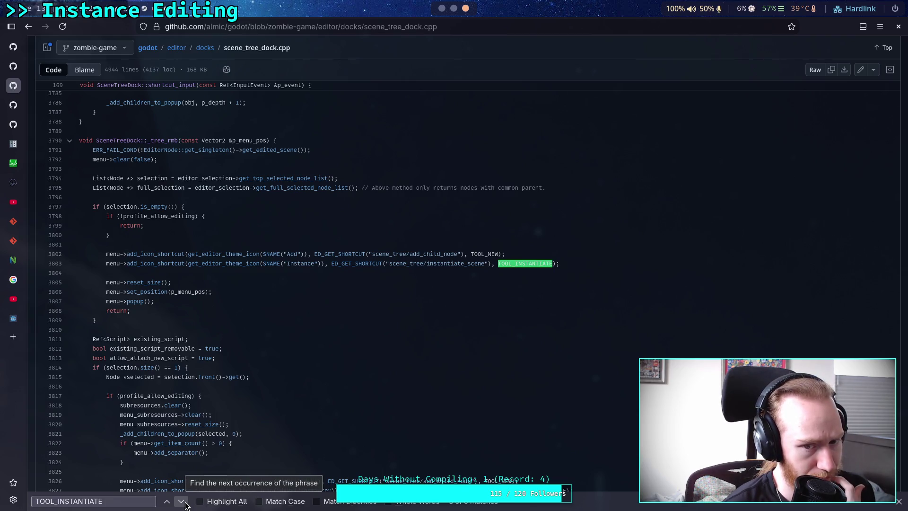
pyautogui.click(185, 504)
pyautogui.click(182, 502)
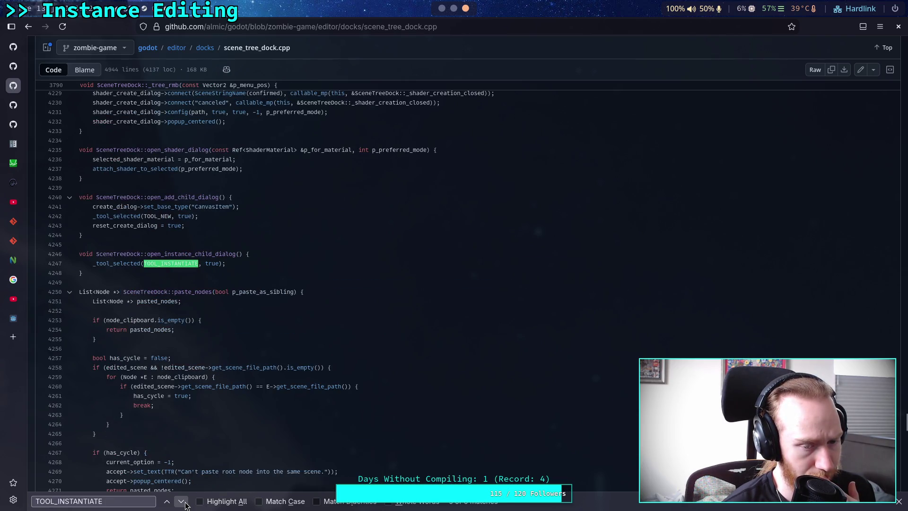
pyautogui.click(186, 504)
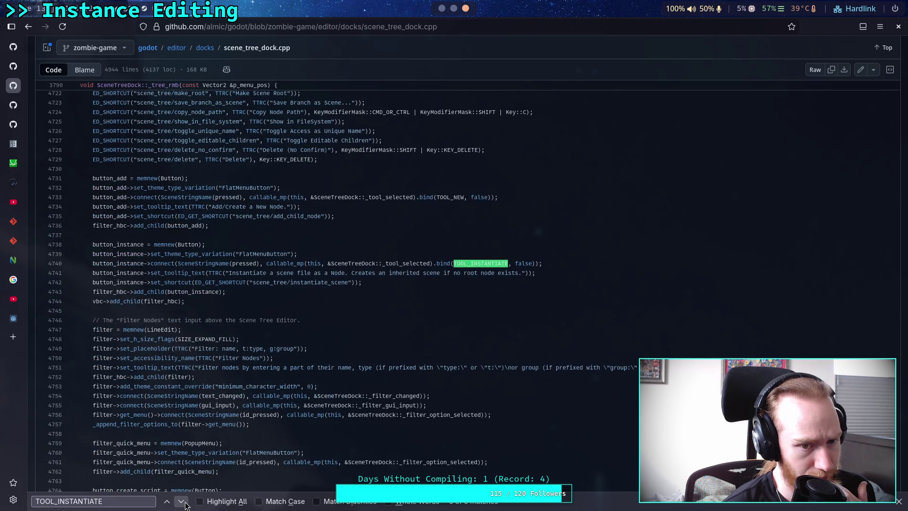
pyautogui.click(185, 505)
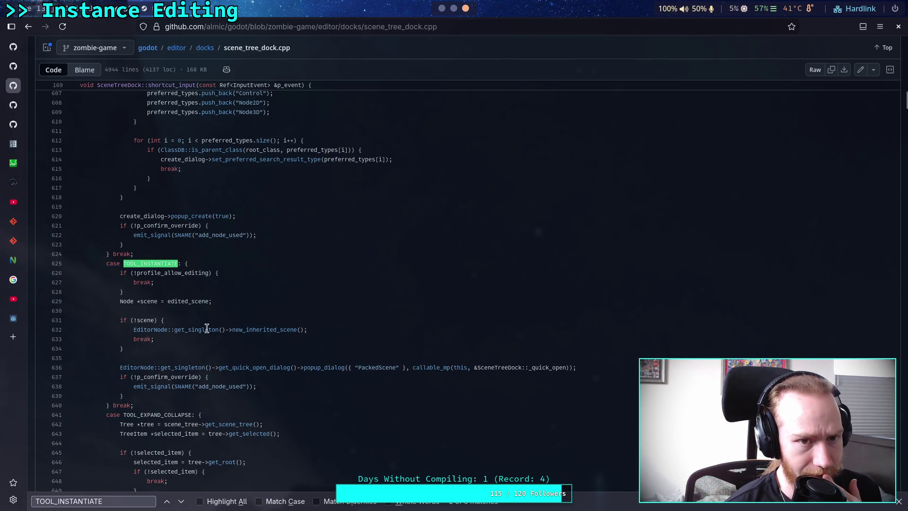
# Glance at node_dock.cpp from the docks folder, then return to the folder listing
pyautogui.click(207, 50)
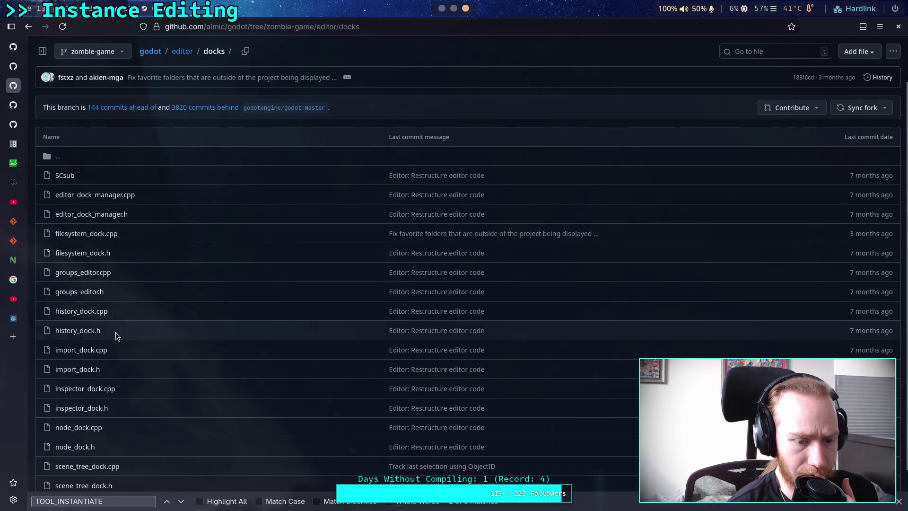
pyautogui.scroll(-1, 95, 359)
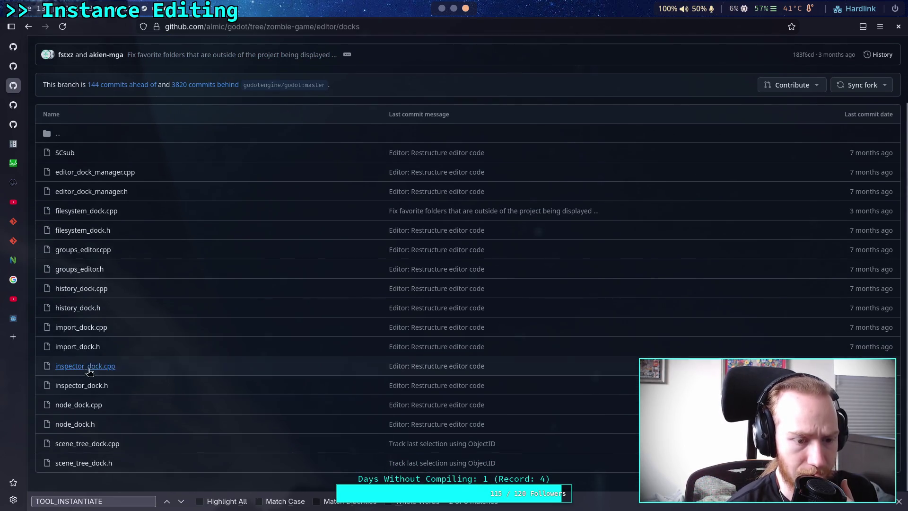
pyautogui.click(81, 408)
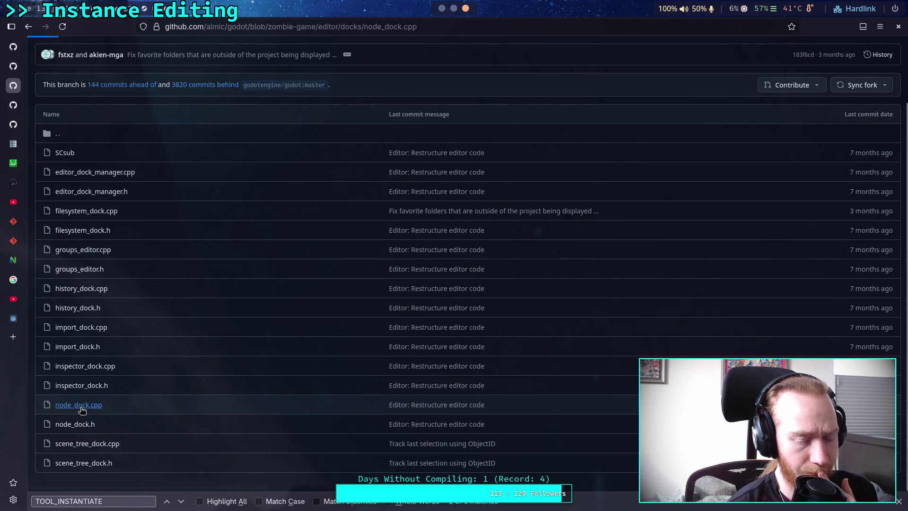
pyautogui.scroll(-4, 76, 58)
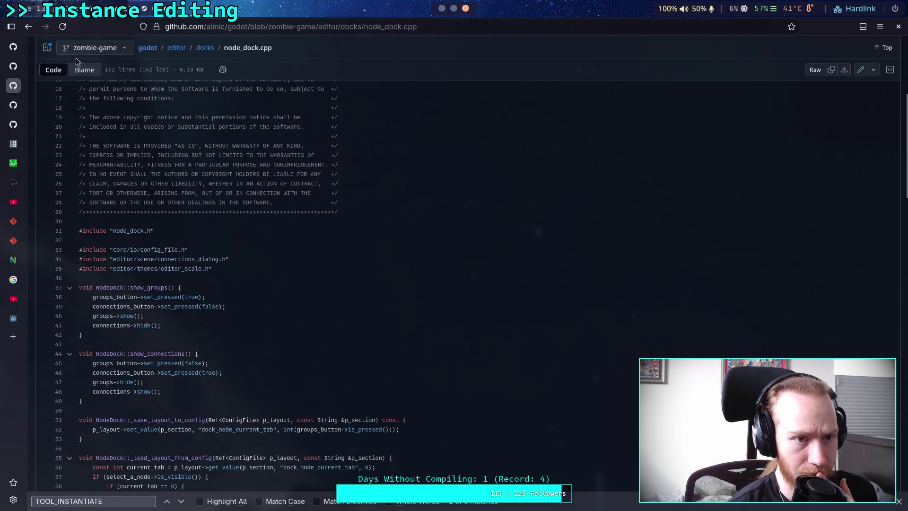
pyautogui.click(30, 28)
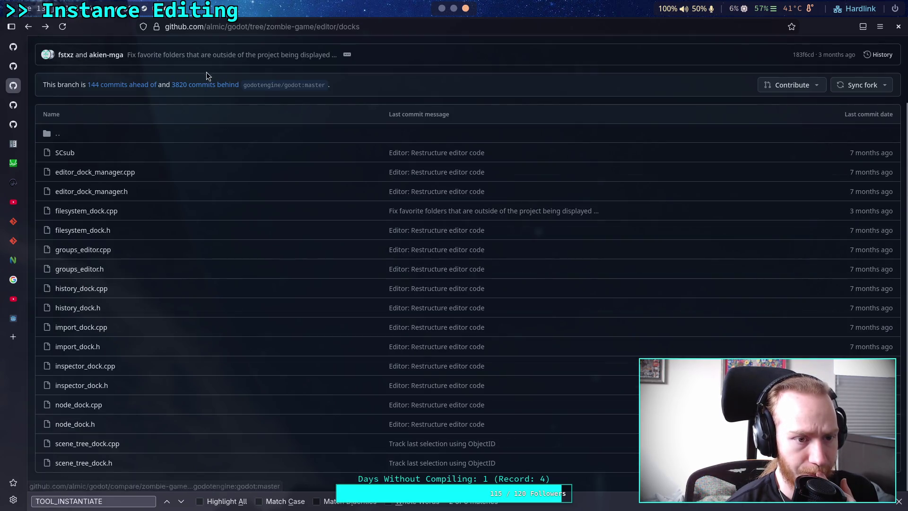
pyautogui.scroll(3, 96, 189)
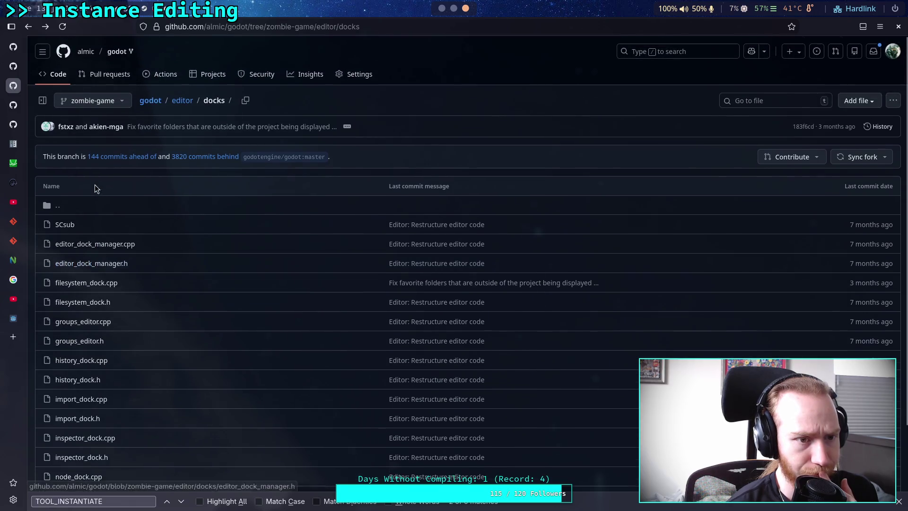
# Find 'editor_node' in the repository file finder and open editor/editor_node.h
pyautogui.click(761, 101)
pyautogui.write('editor')
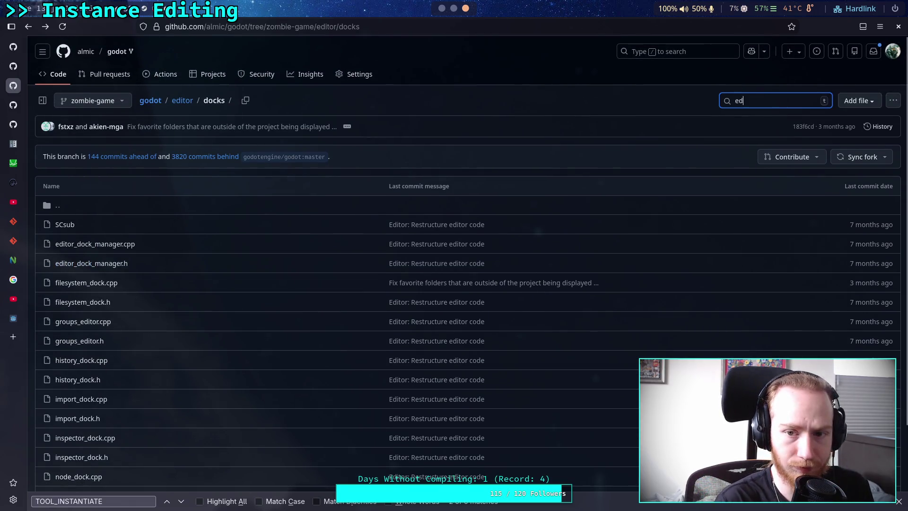
pyautogui.write('_node')
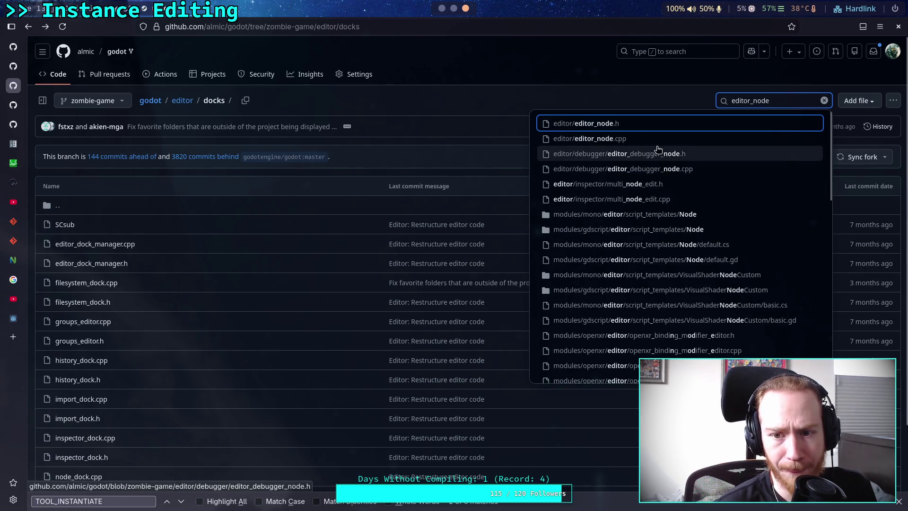
pyautogui.click(666, 126)
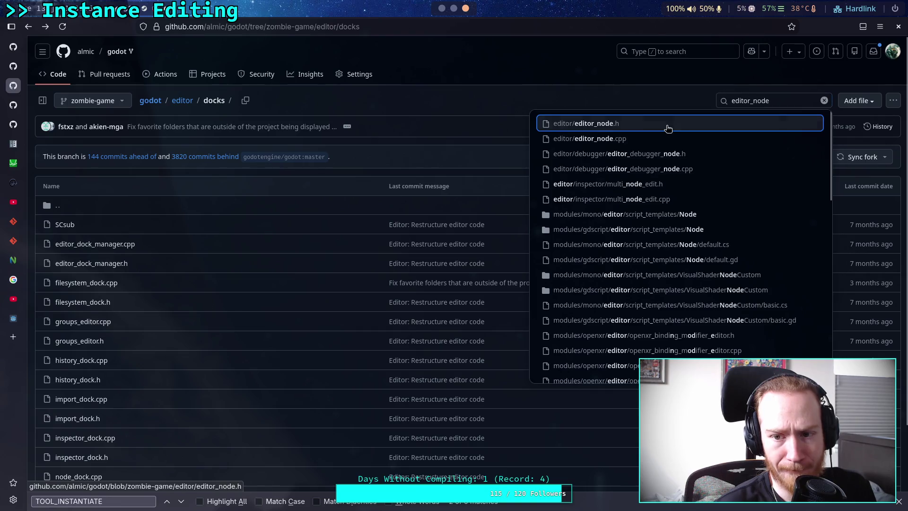
pyautogui.scroll(-15, 456, 233)
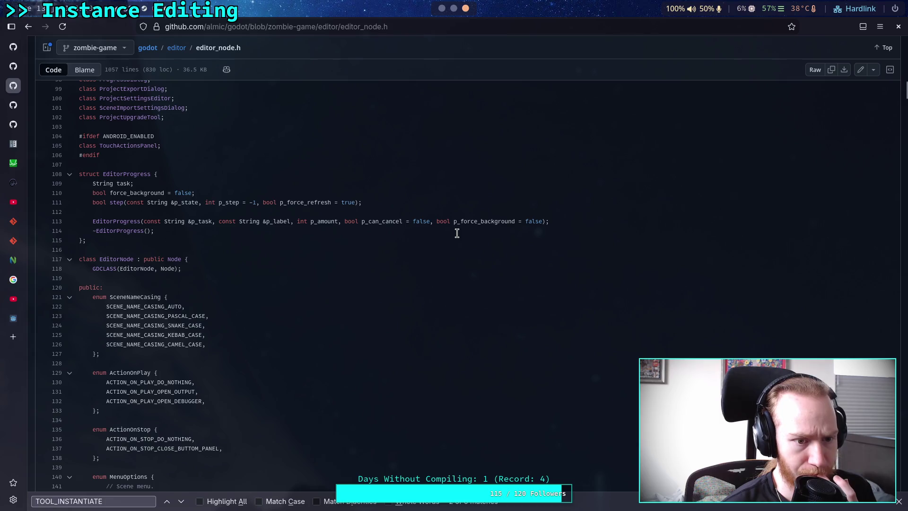
# Search editor_node.h for 'quick_open_dialog' and cycle through its matches at lines 257, 564 and 978
pyautogui.scroll(-15, 456, 233)
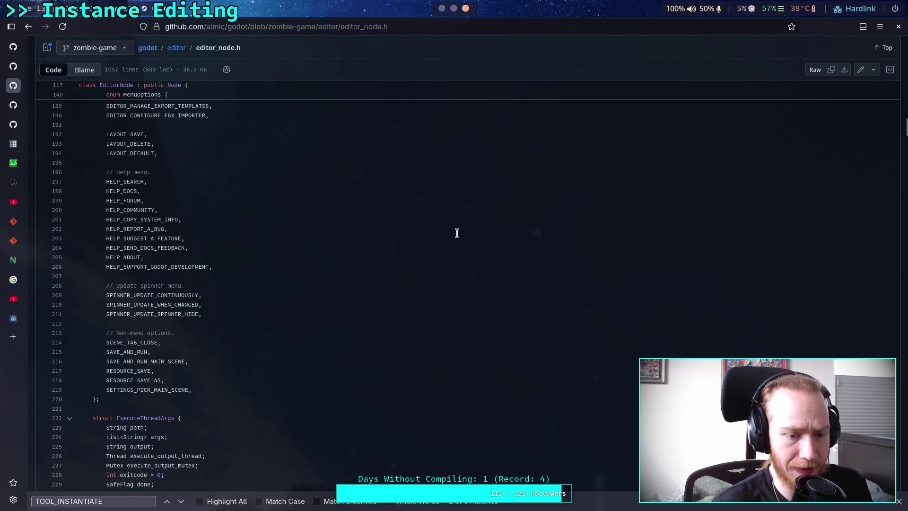
pyautogui.hotkey('ctrl', 'f')
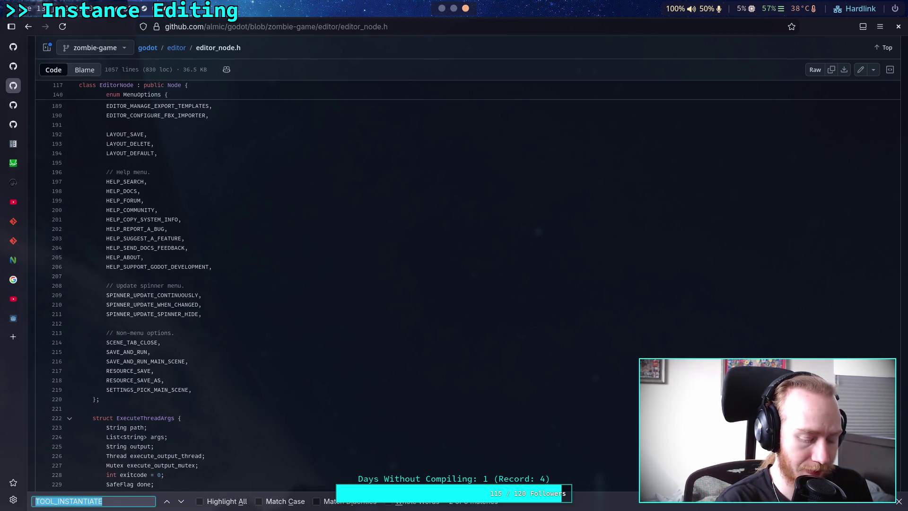
pyautogui.write('quick_opn')
pyautogui.press('BackSpace')
pyautogui.write('en_dialog')
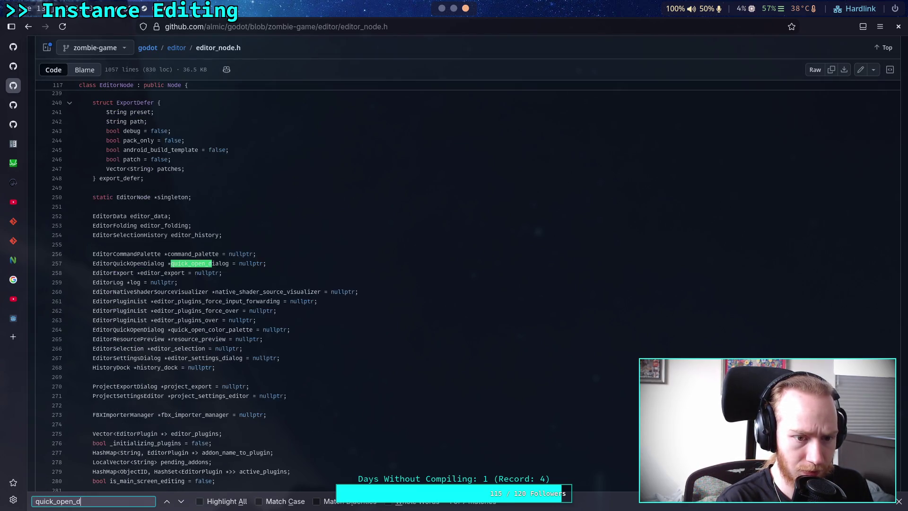
pyautogui.press('Return')
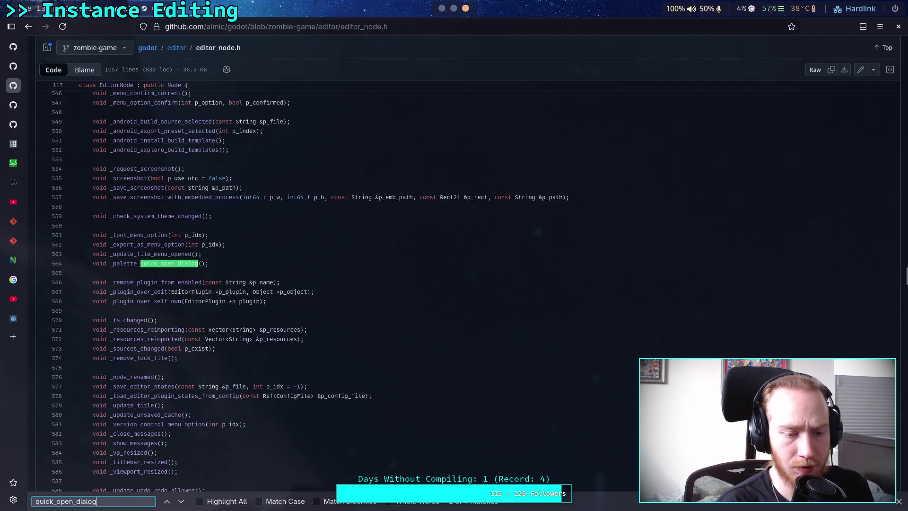
pyautogui.write('/')
pyautogui.press('BackSpace')
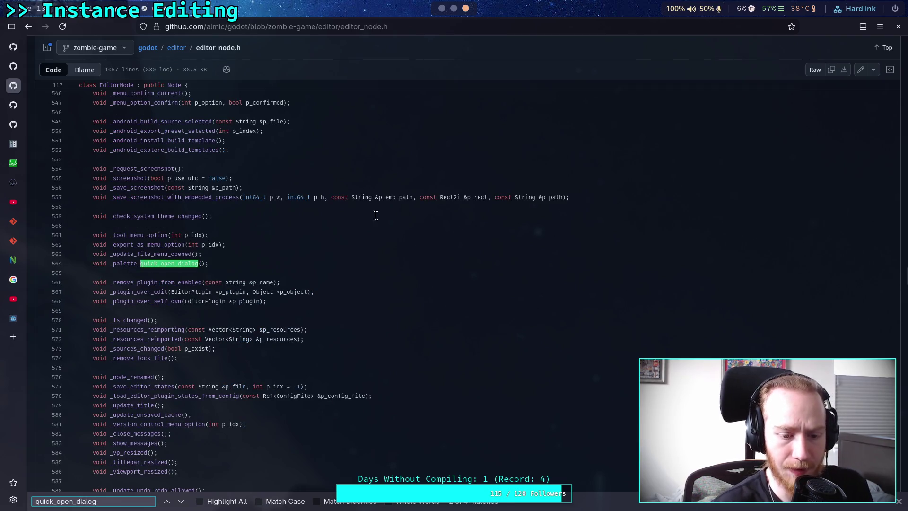
pyautogui.click(182, 501)
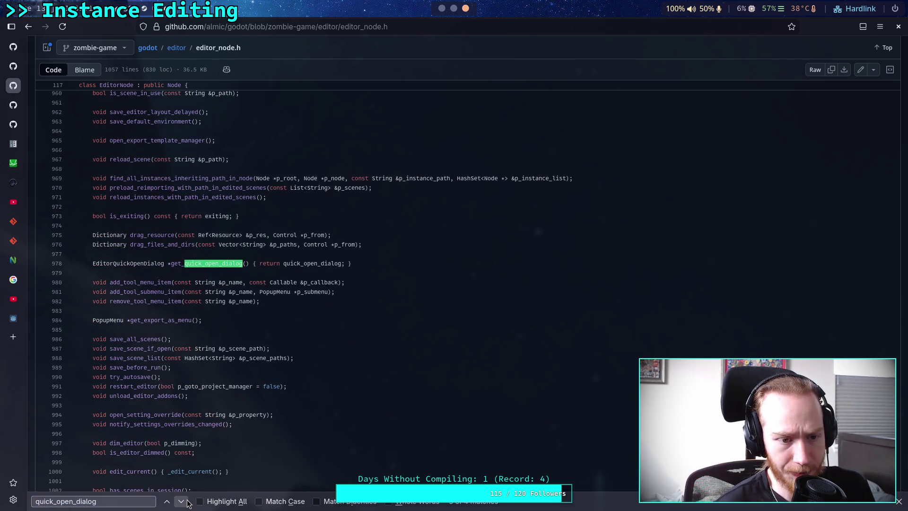
pyautogui.click(182, 501)
pyautogui.click(182, 501)
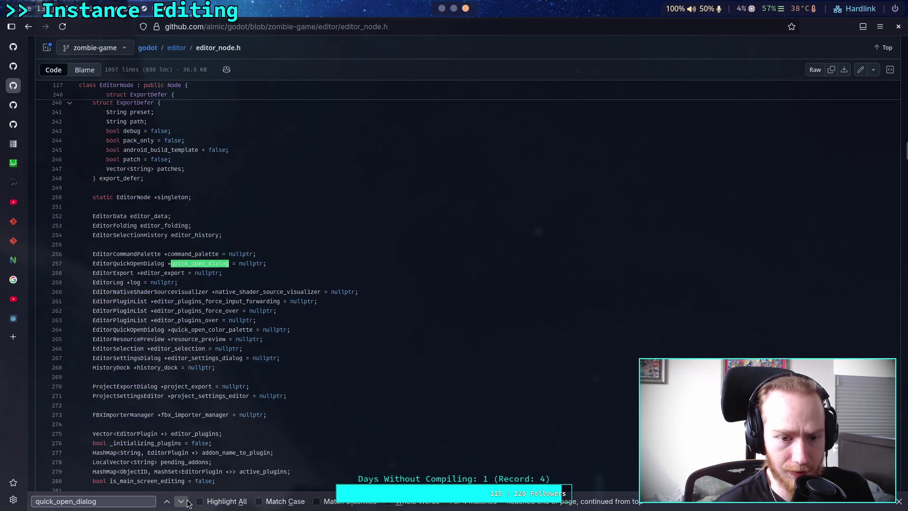
pyautogui.click(187, 502)
pyautogui.click(166, 501)
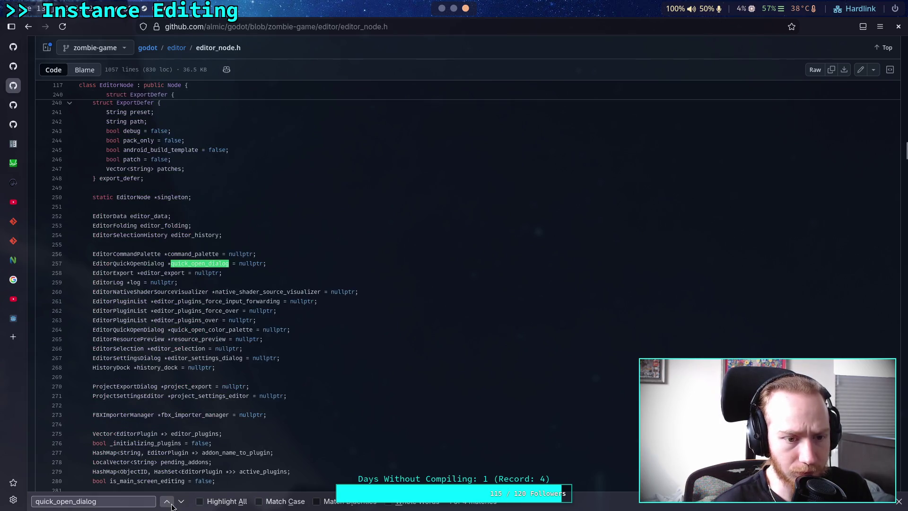
pyautogui.scroll(20, 626, 314)
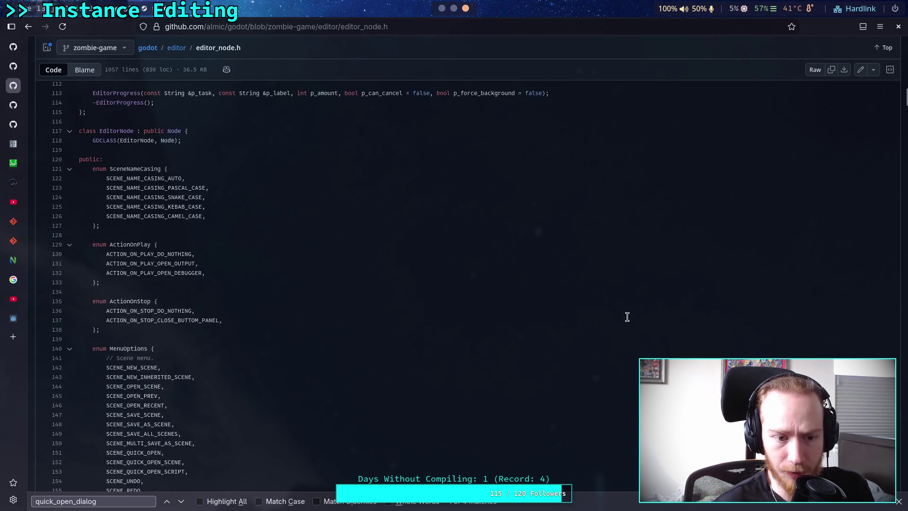
# Change the page search to 'EditorQuickOpenDialog' and step through its matches
pyautogui.doubleClick(127, 500)
pyautogui.write('E')
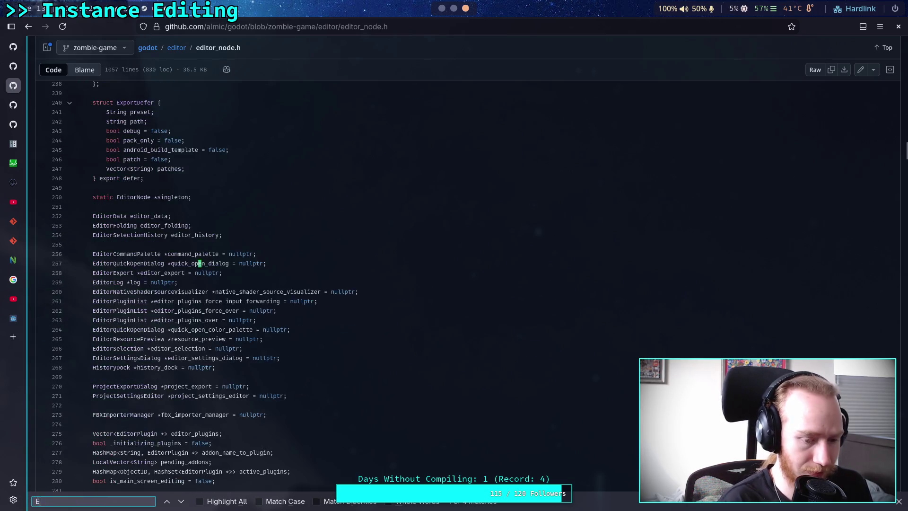
pyautogui.write('ditorQui')
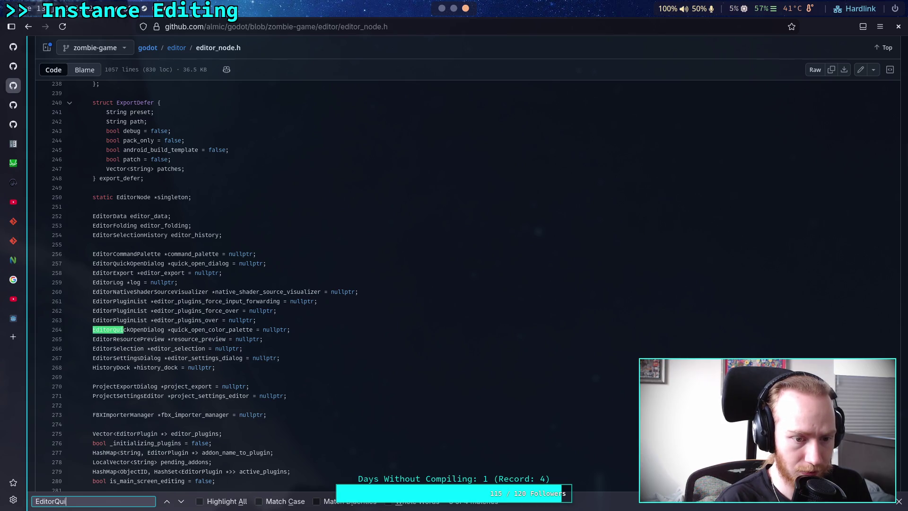
pyautogui.write('ckOpen')
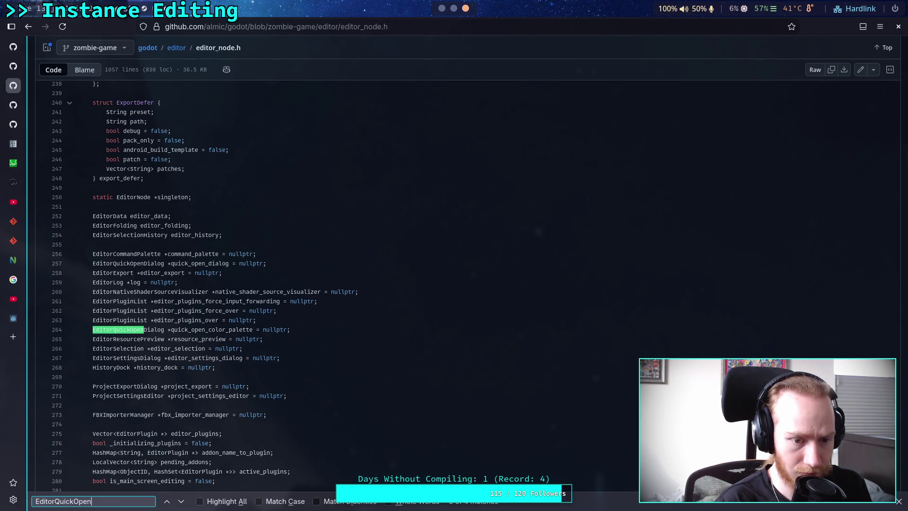
pyautogui.write('Dialog')
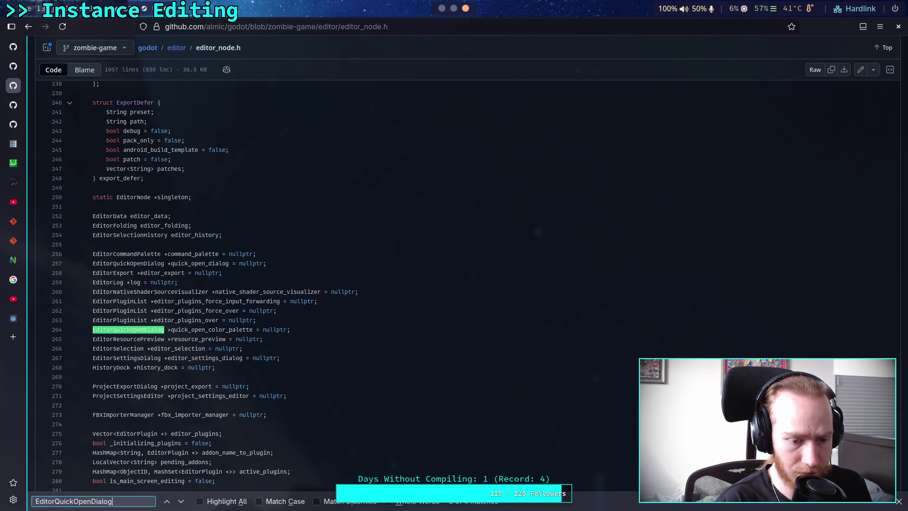
pyautogui.click(185, 501)
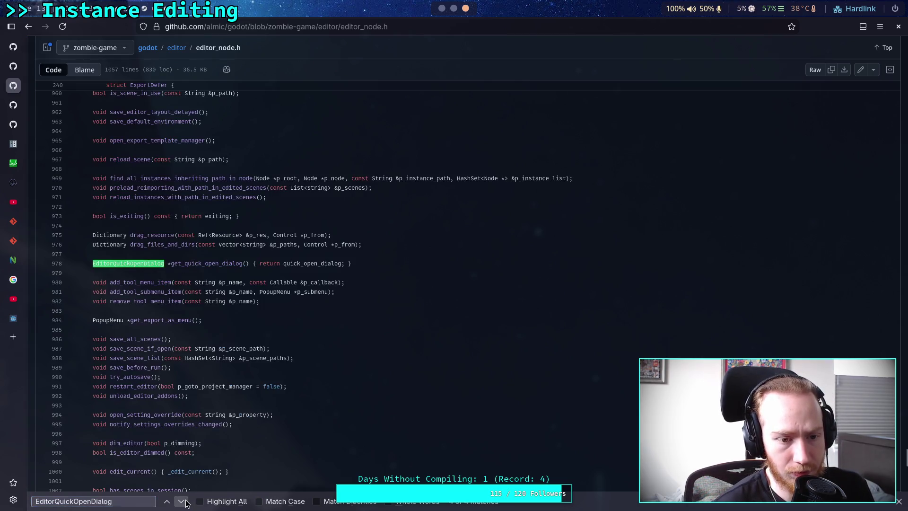
pyautogui.click(181, 500)
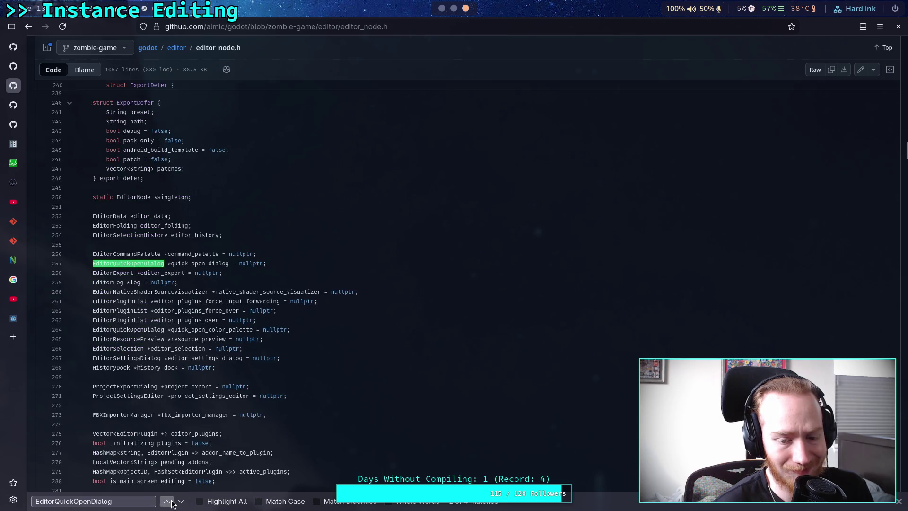
pyautogui.click(167, 501)
pyautogui.scroll(15, 513, 233)
pyautogui.click(837, 101)
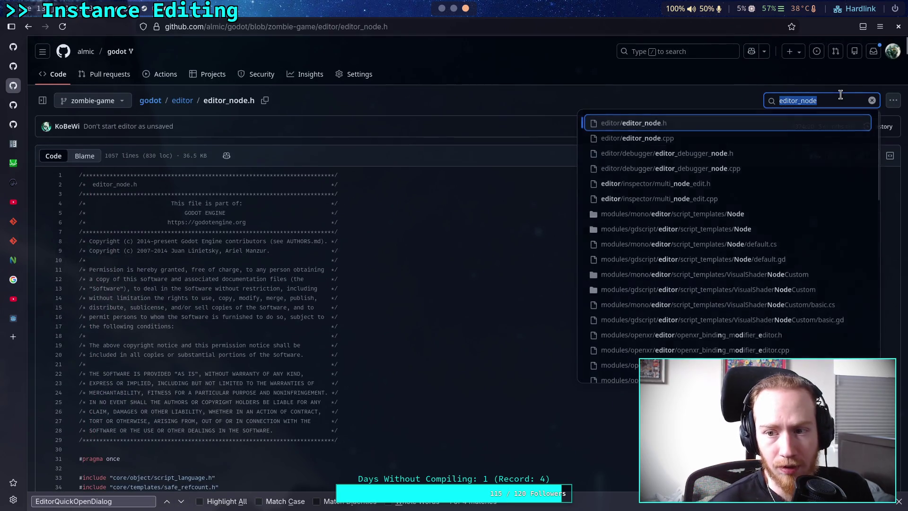
# Extend the file search to 'editor_quick' and open editor_quick_open_dialog.h
pyautogui.press('End')
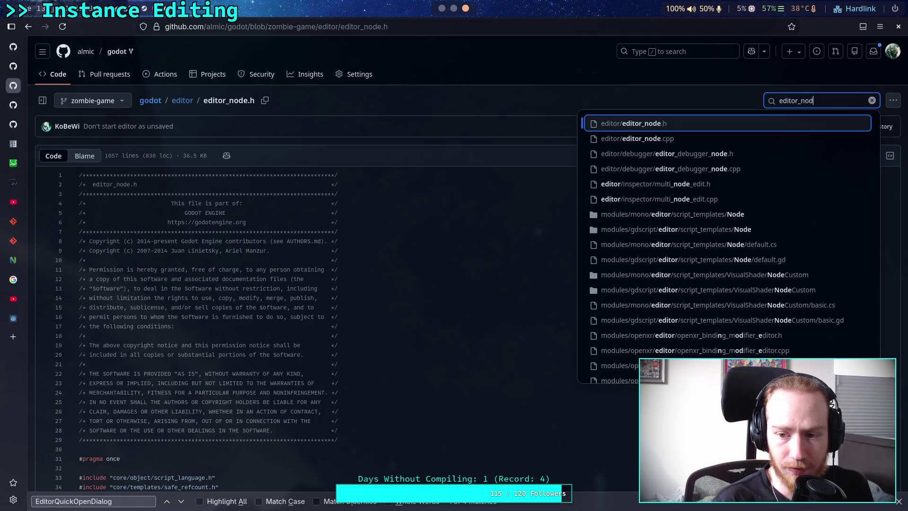
pyautogui.write('quick')
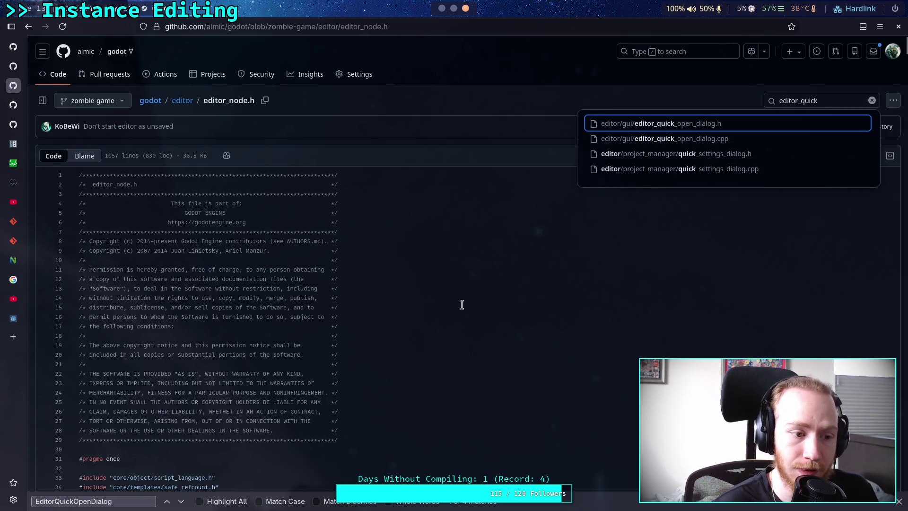
pyautogui.click(624, 124)
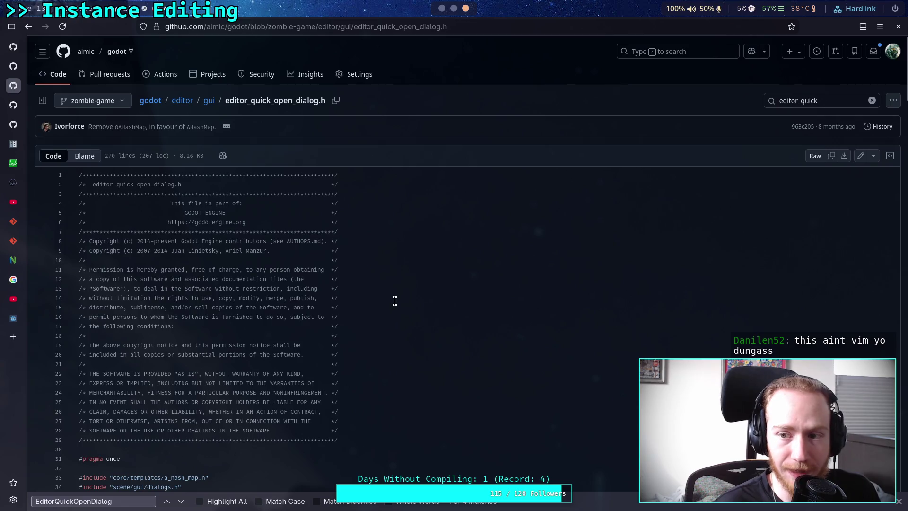
pyautogui.scroll(-8, 292, 288)
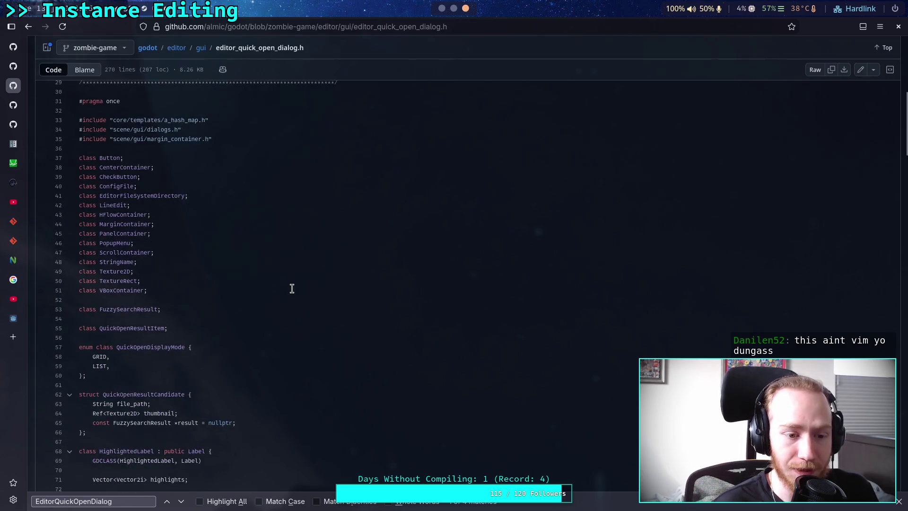
pyautogui.scroll(-6, 284, 287)
# Scroll to the end of the header and show symbol details for popup_dialog at line 254
pyautogui.scroll(8, 239, 289)
pyautogui.scroll(-5, 161, 350)
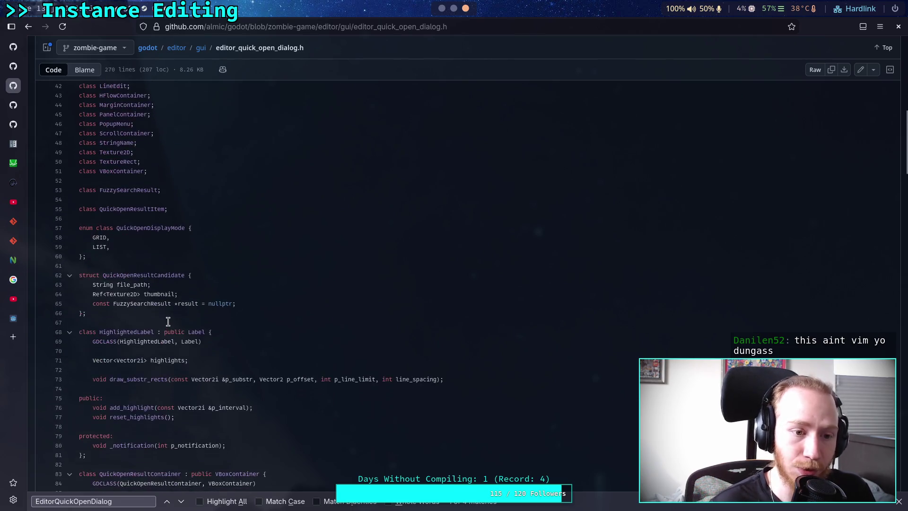
pyautogui.scroll(-2, 176, 279)
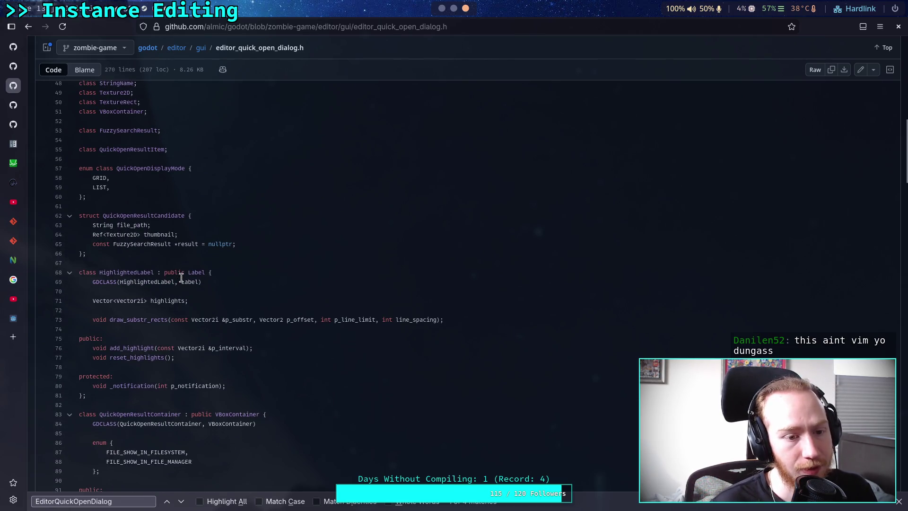
pyautogui.scroll(-4, 248, 285)
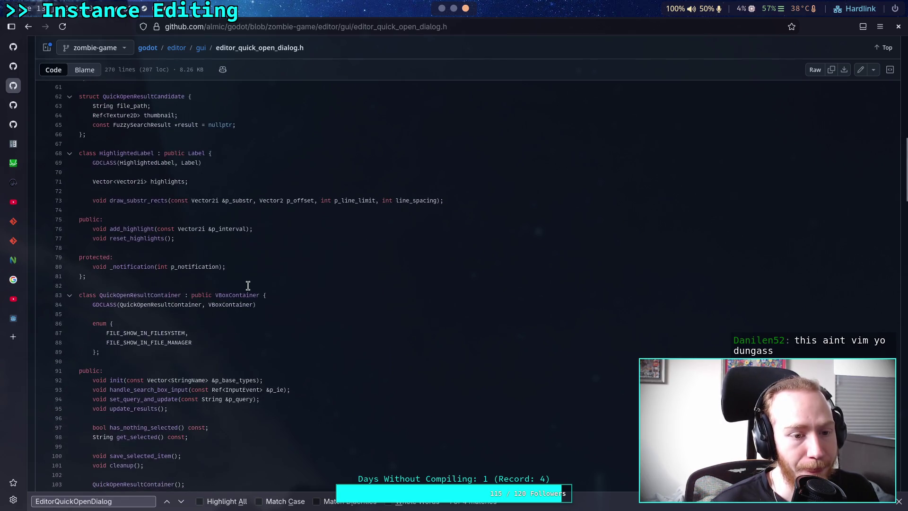
pyautogui.scroll(-20, 248, 283)
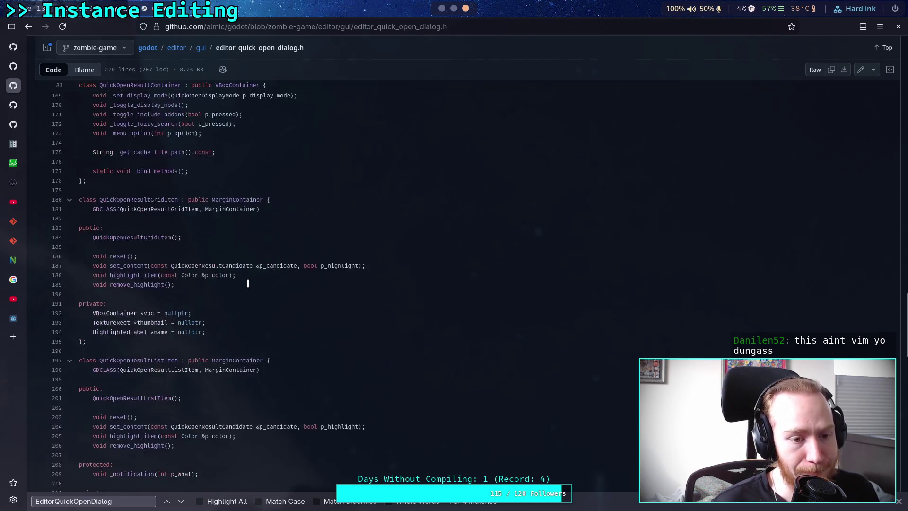
pyautogui.scroll(-15, 248, 284)
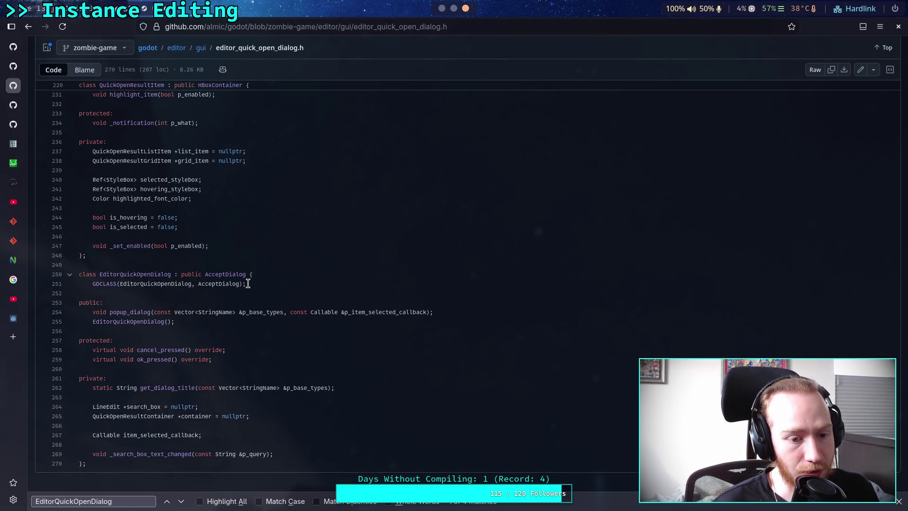
pyautogui.doubleClick(132, 312)
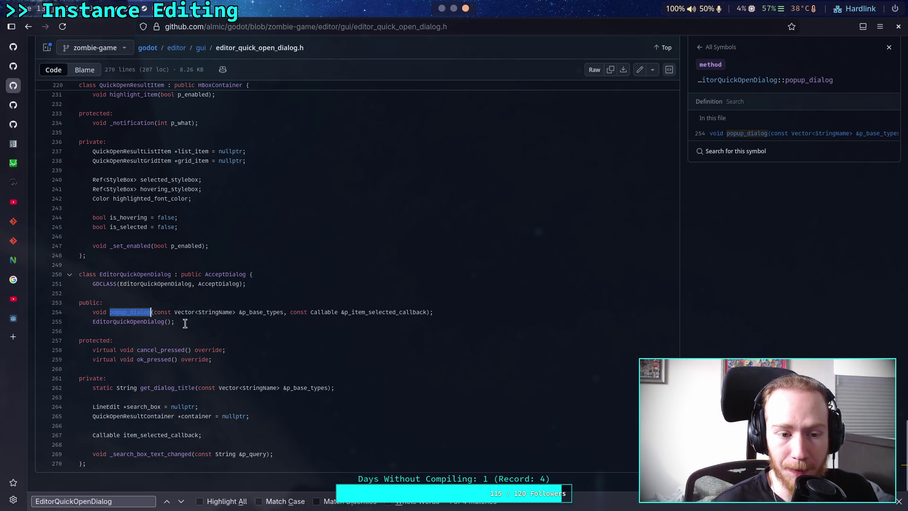
# Open editor_quick_open_dialog.cpp at the popup_dialog implementation, then go back off the #L148 anchor
pyautogui.click(233, 312)
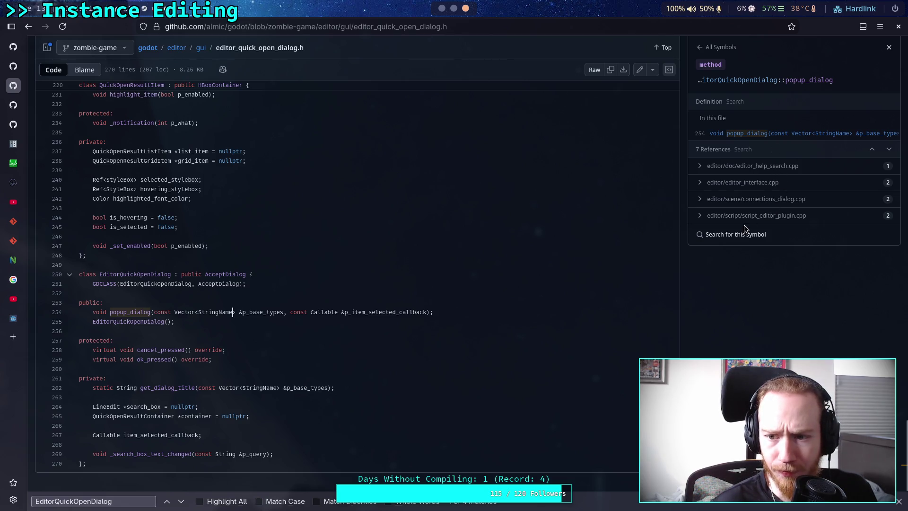
pyautogui.scroll(20, 634, 196)
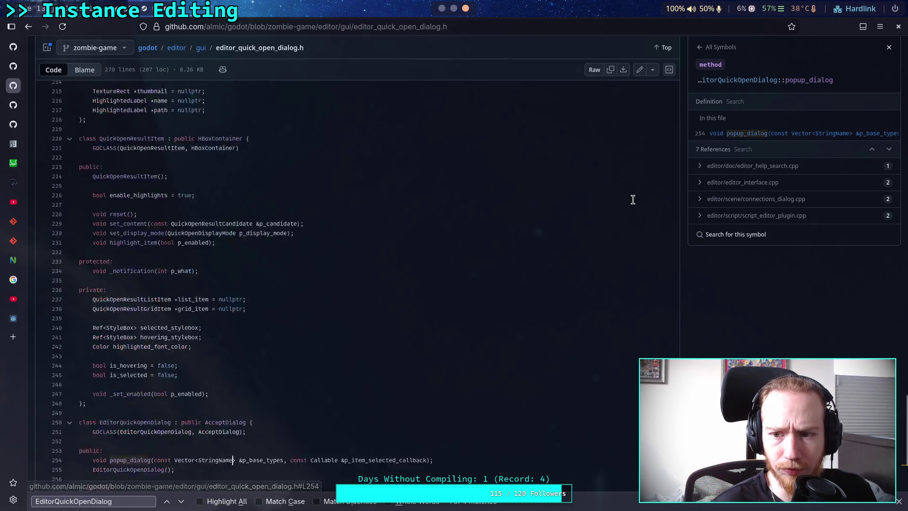
pyautogui.scroll(15, 633, 196)
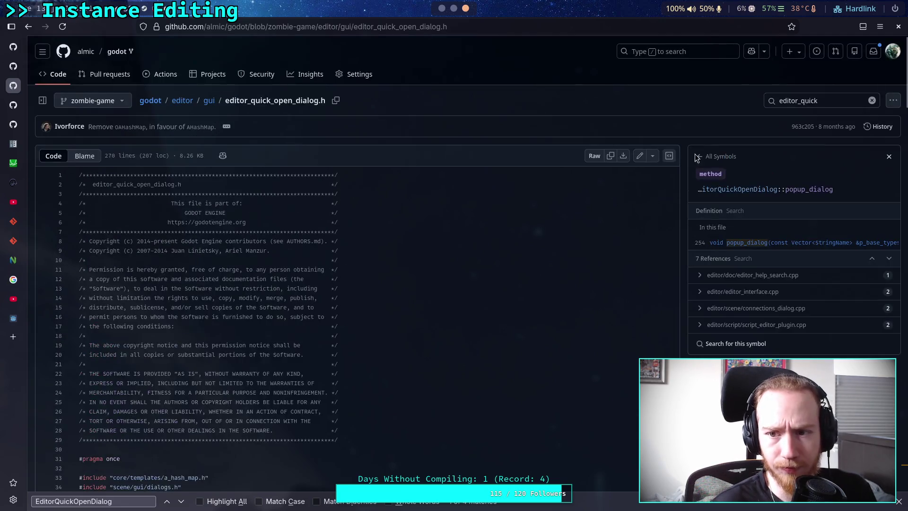
pyautogui.press('t')
pyautogui.click(782, 138)
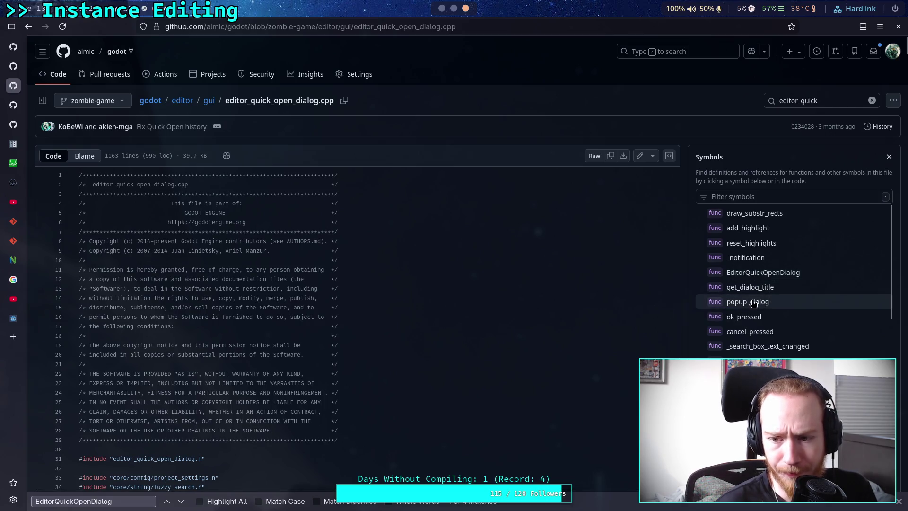
pyautogui.click(746, 301)
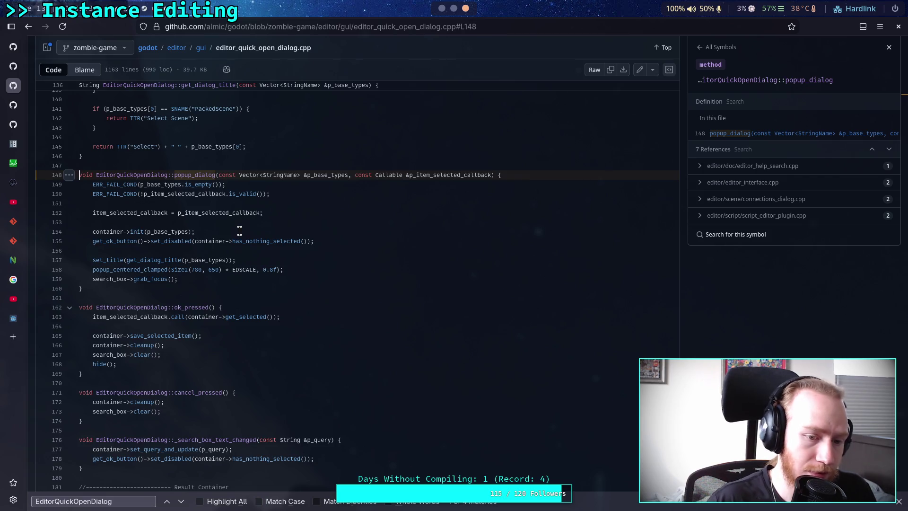
pyautogui.click(27, 30)
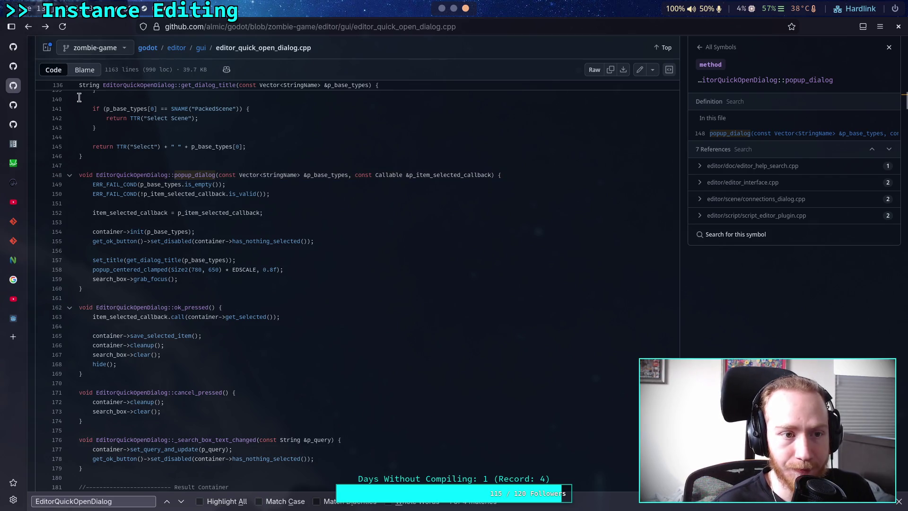
# Return to editor_quick_open_dialog.h, mark the QuickOpenResultContainer declaration line, and close the find bar
pyautogui.click(30, 27)
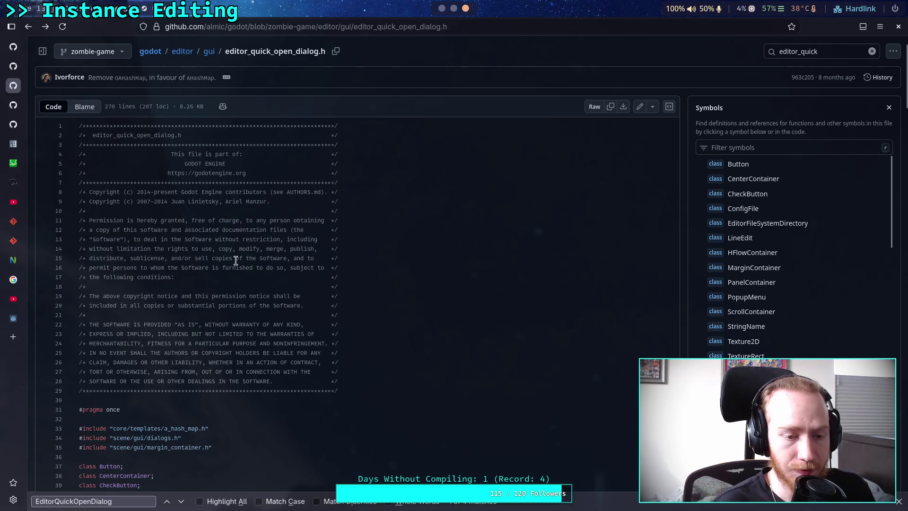
pyautogui.scroll(-5, 334, 300)
pyautogui.scroll(-15, 348, 310)
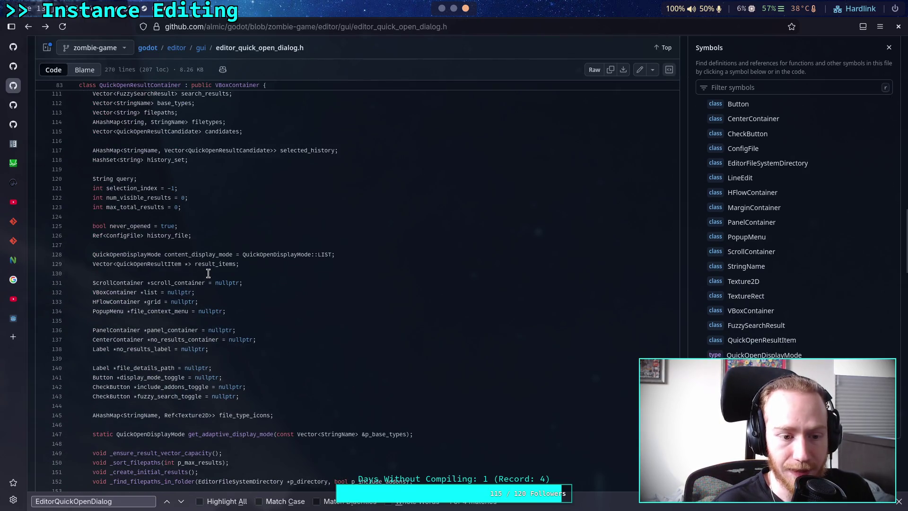
pyautogui.scroll(3, 208, 274)
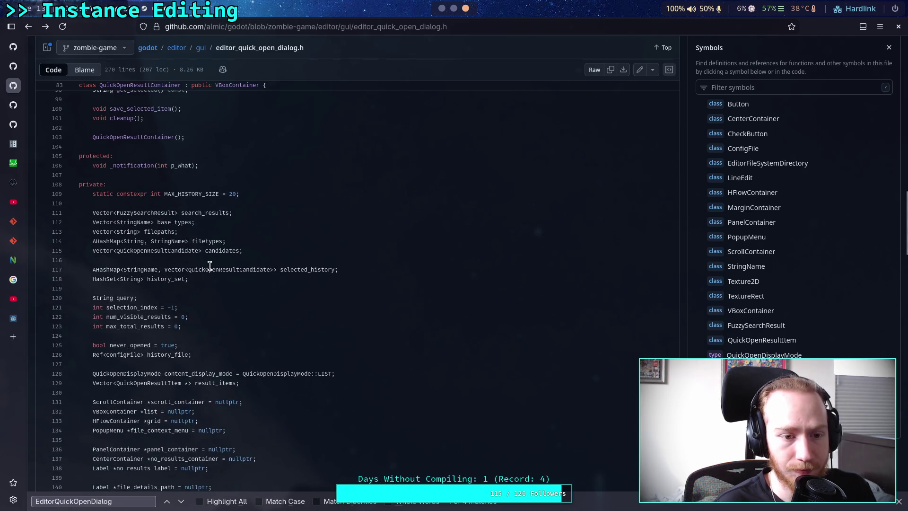
pyautogui.scroll(7, 210, 262)
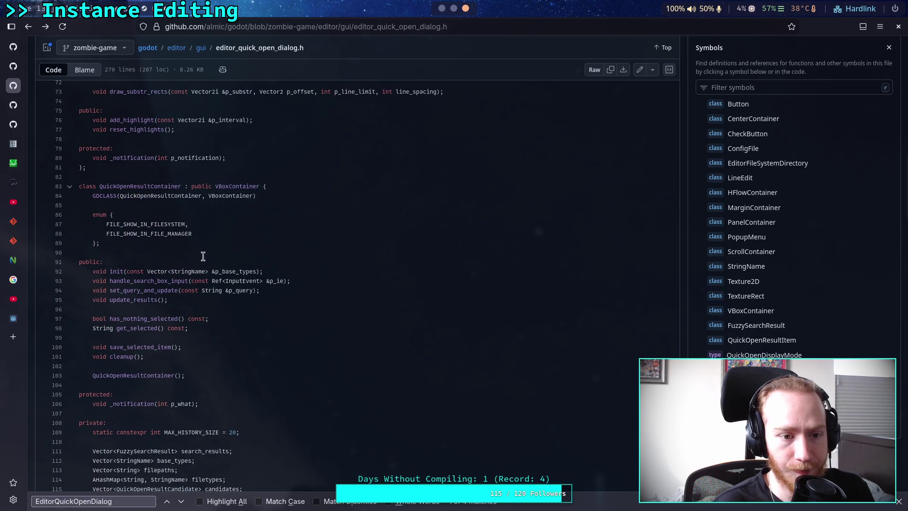
pyautogui.moveTo(106, 186); pyautogui.dragTo(212, 185)
pyautogui.scroll(-20, 228, 227)
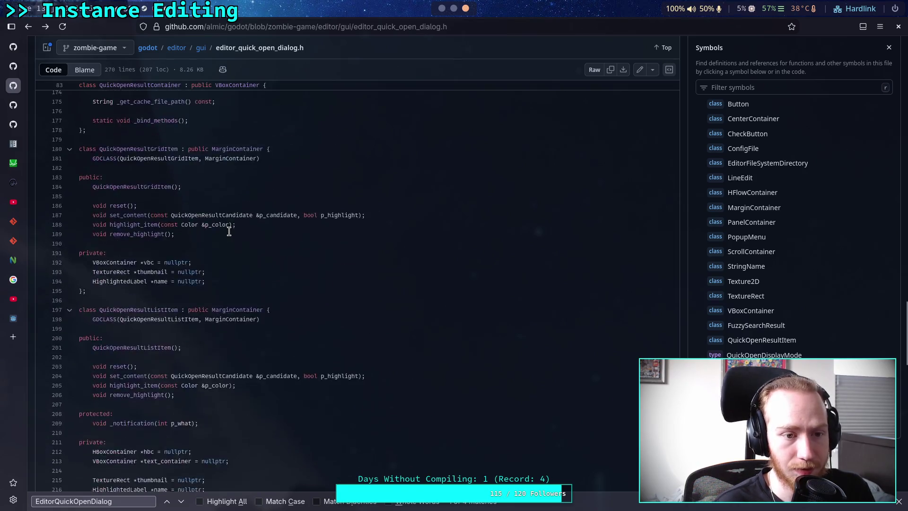
pyautogui.scroll(-10, 229, 231)
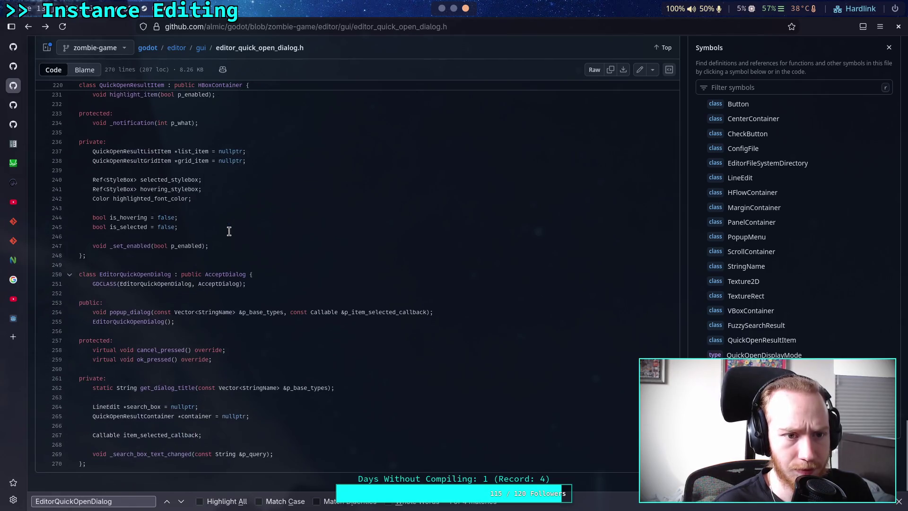
pyautogui.click(229, 231)
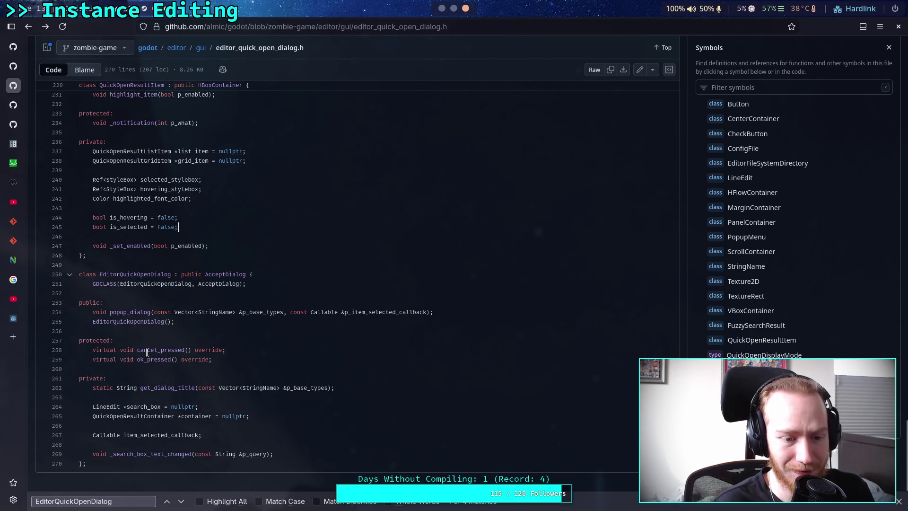
pyautogui.press('Escape')
# Read through QuickOpenResultContainer's init, set_query_and_update and update_results declarations
pyautogui.scroll(20, 258, 336)
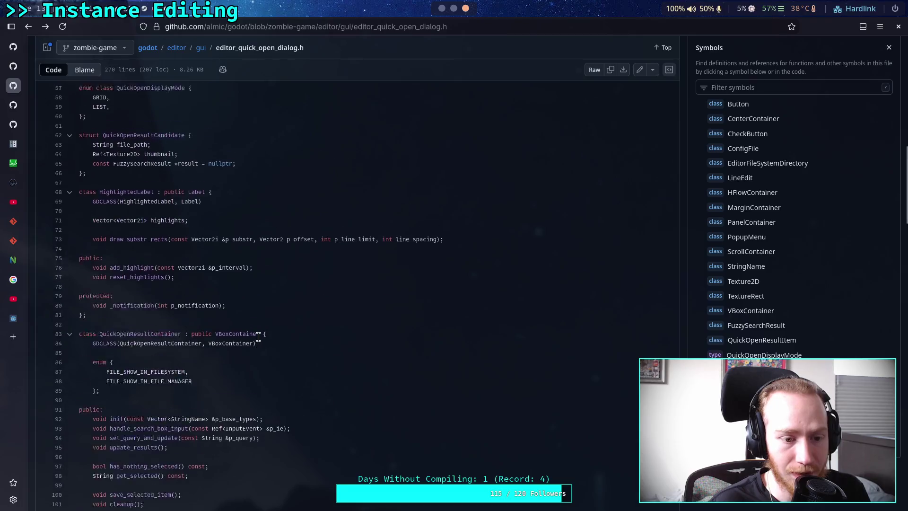
pyautogui.scroll(-8, 258, 336)
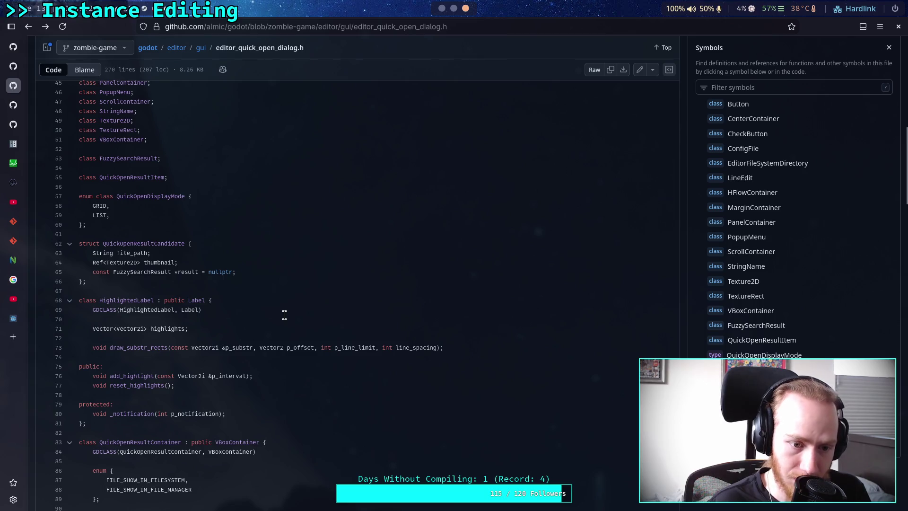
pyautogui.scroll(-3, 284, 315)
pyautogui.scroll(-5, 285, 312)
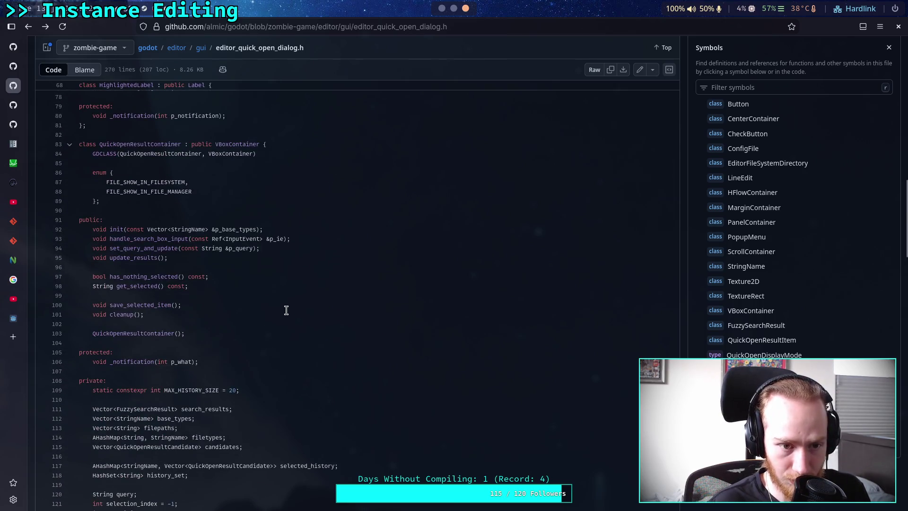
pyautogui.scroll(-20, 286, 310)
pyautogui.scroll(-5, 286, 310)
pyautogui.scroll(-3, 286, 310)
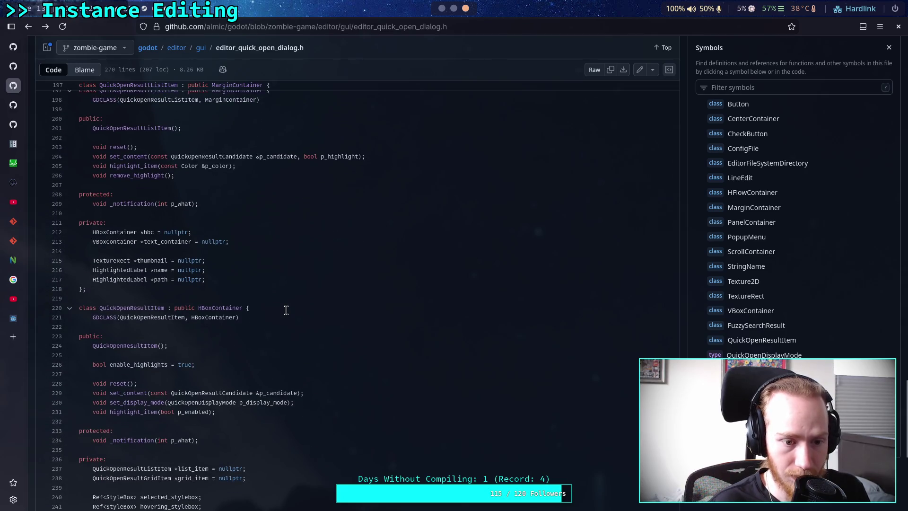
pyautogui.scroll(-8, 286, 311)
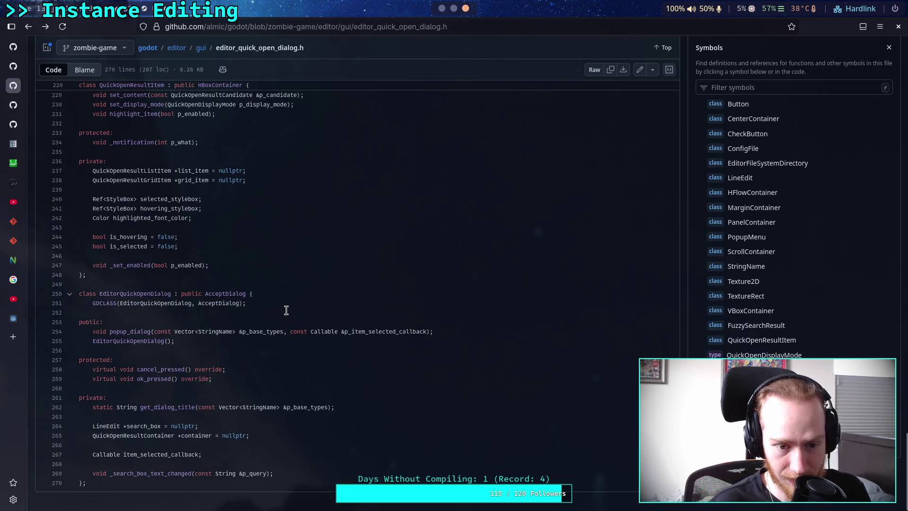
pyautogui.click(253, 318)
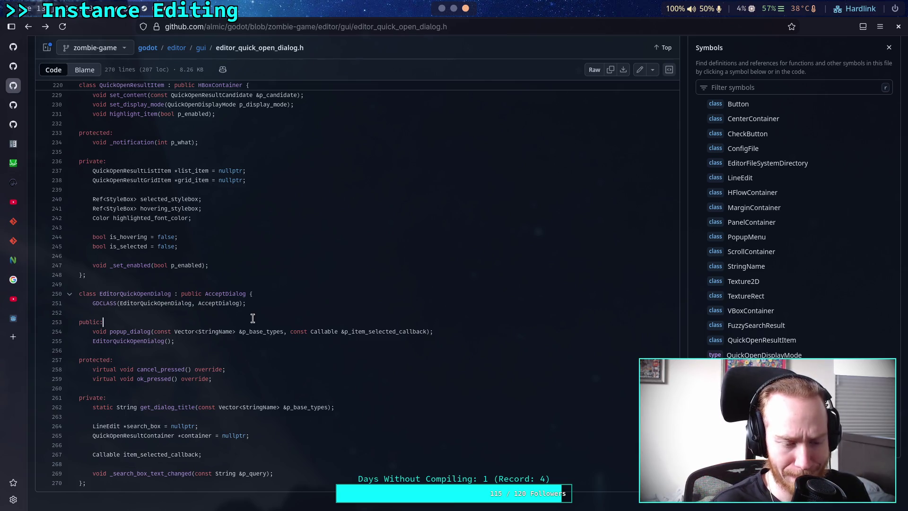
pyautogui.scroll(3, 253, 318)
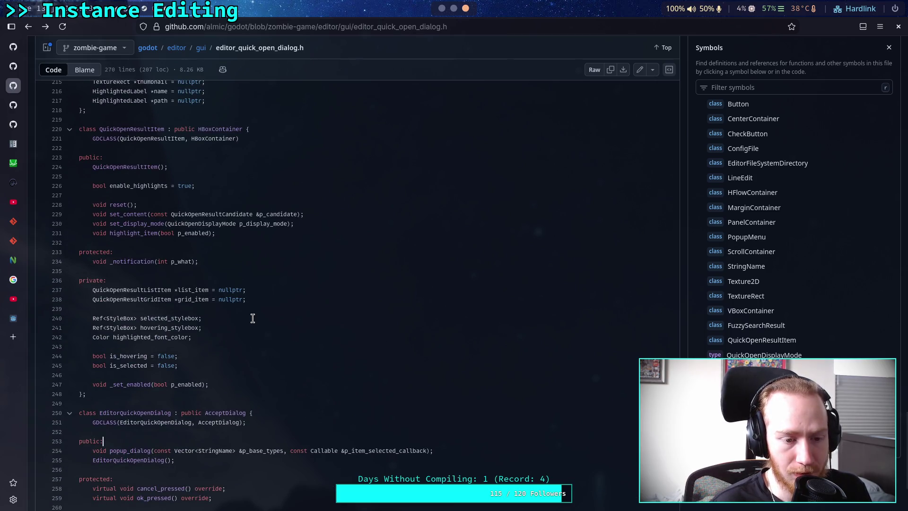
pyautogui.scroll(2, 253, 318)
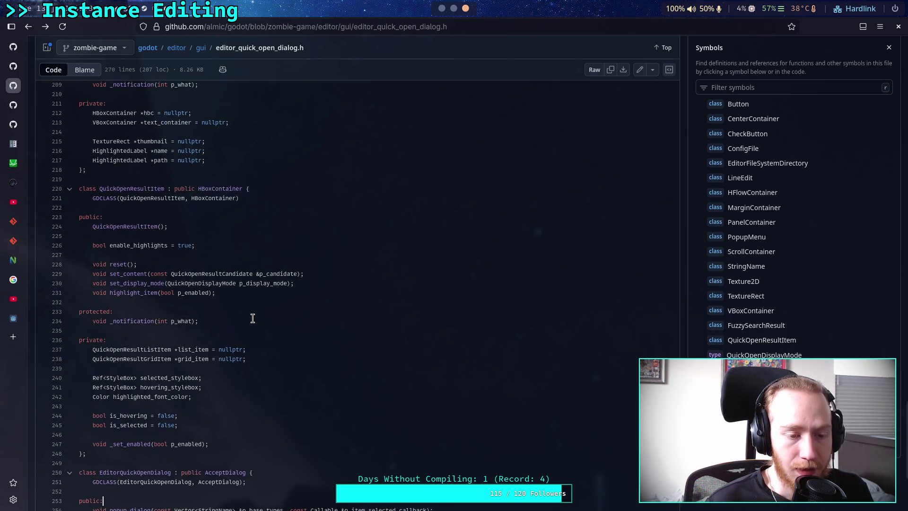
pyautogui.scroll(10, 253, 318)
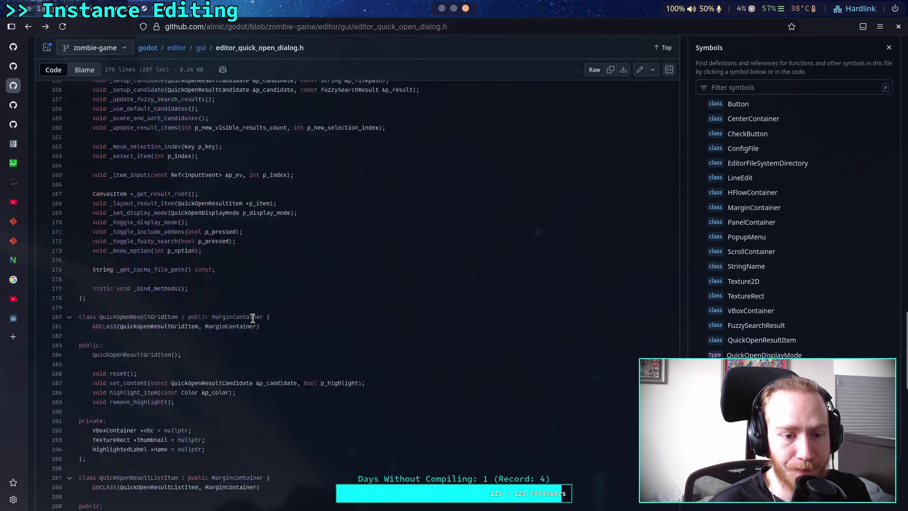
pyautogui.scroll(8, 252, 318)
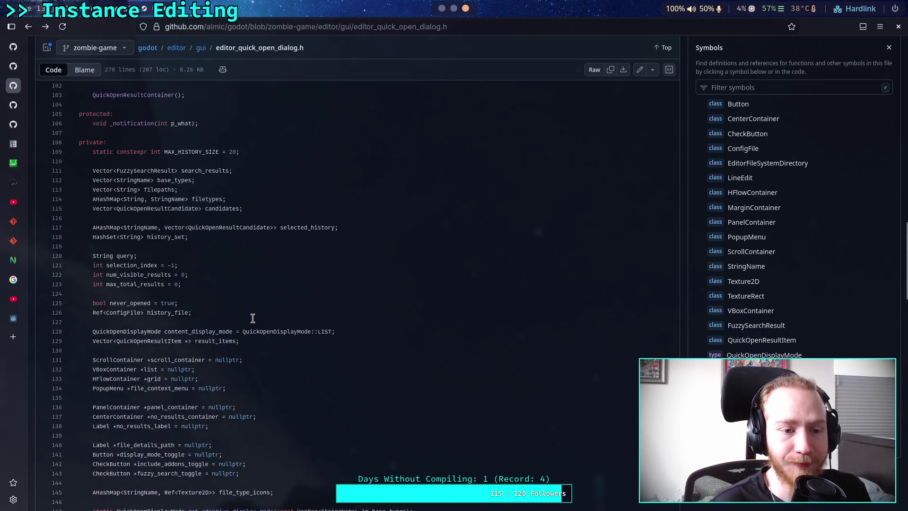
pyautogui.scroll(6, 253, 318)
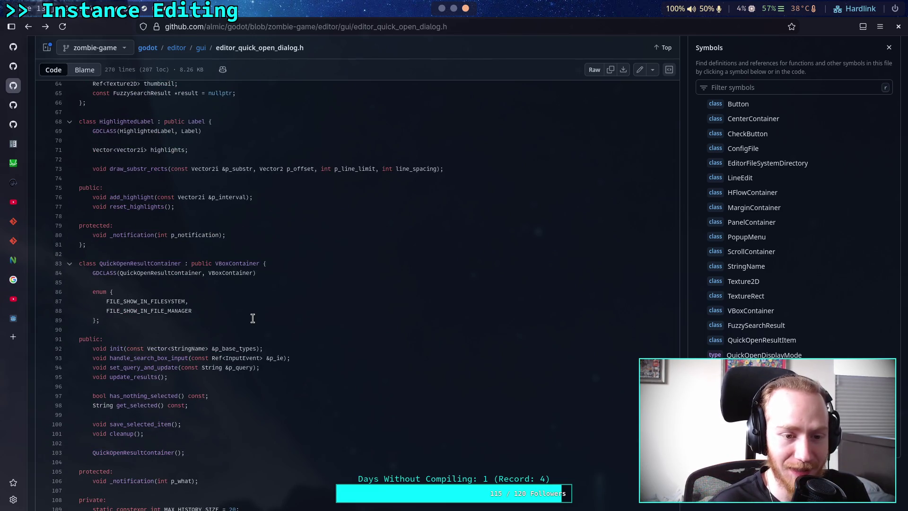
pyautogui.scroll(-1, 253, 318)
pyautogui.scroll(-1, 165, 251)
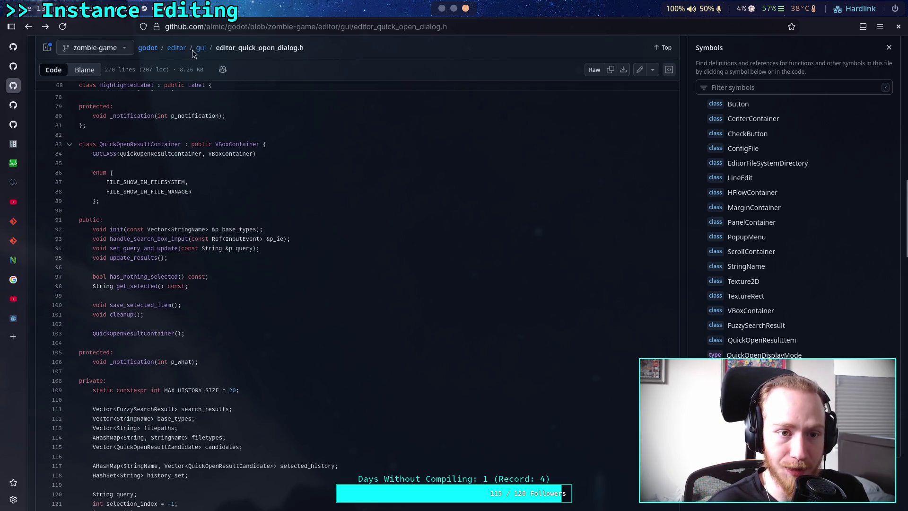
# Change the page address from .h to .cpp to load editor_quick_open_dialog.cpp
pyautogui.click(443, 28)
pyautogui.press('End')
pyautogui.hotkey('shift', 'Left')
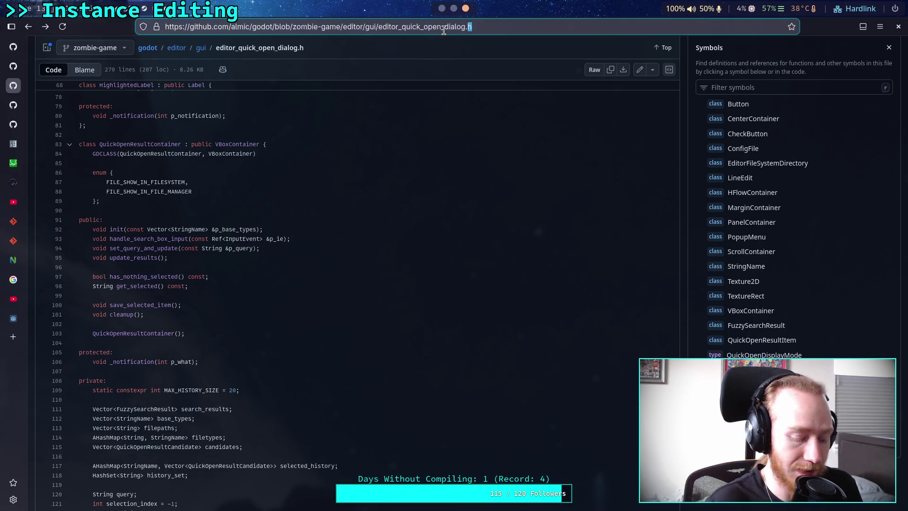
pyautogui.write('cpp')
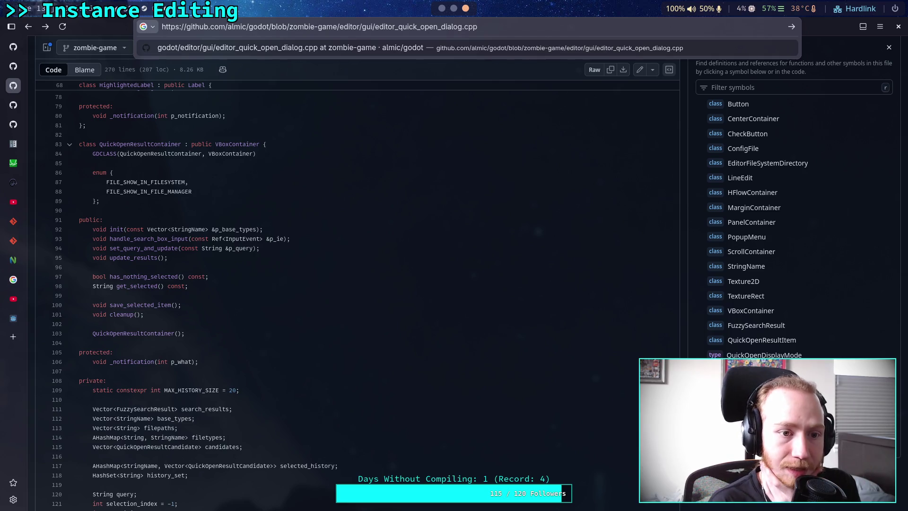
pyautogui.press('Return')
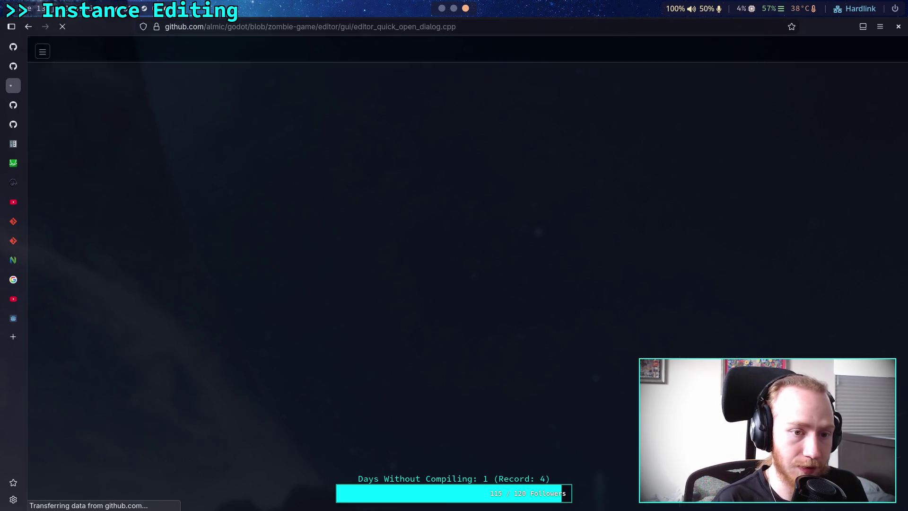
# Jump to the QuickOpenResultContainer::init definition at line 321
pyautogui.click(747, 405)
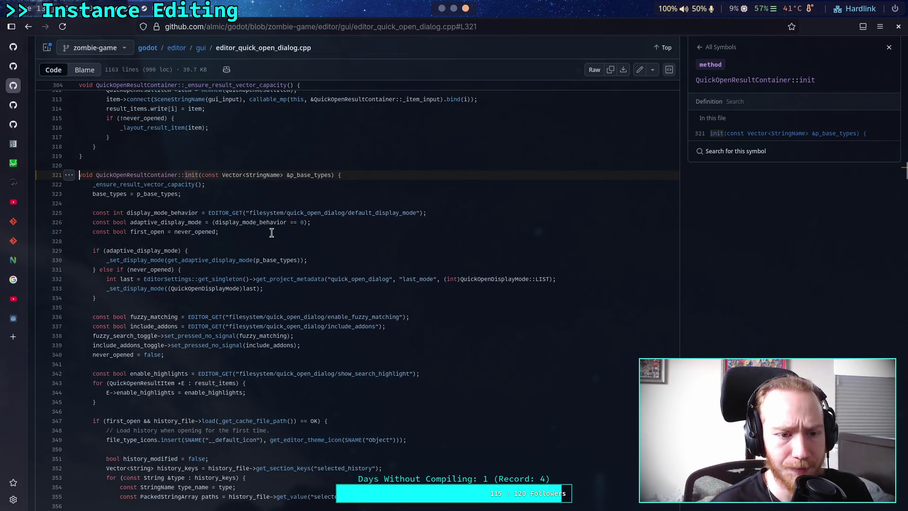
pyautogui.scroll(-2, 276, 227)
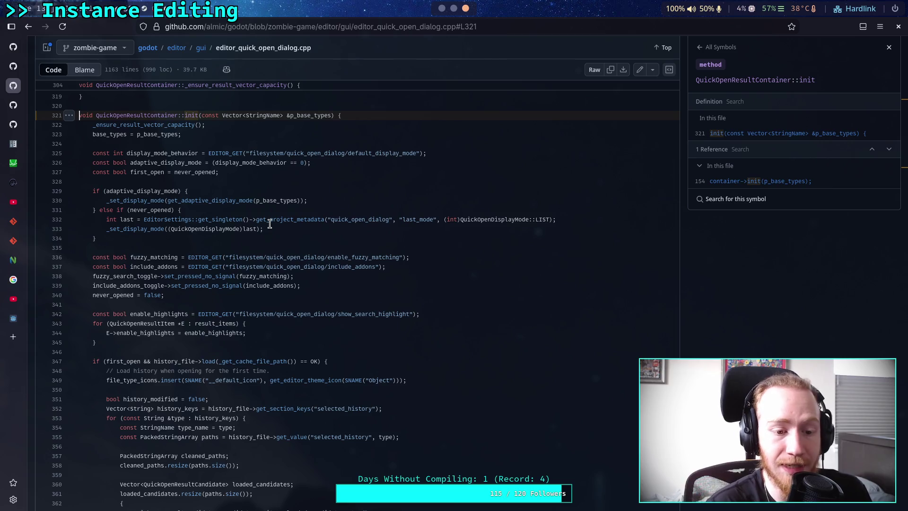
pyautogui.scroll(-5, 314, 238)
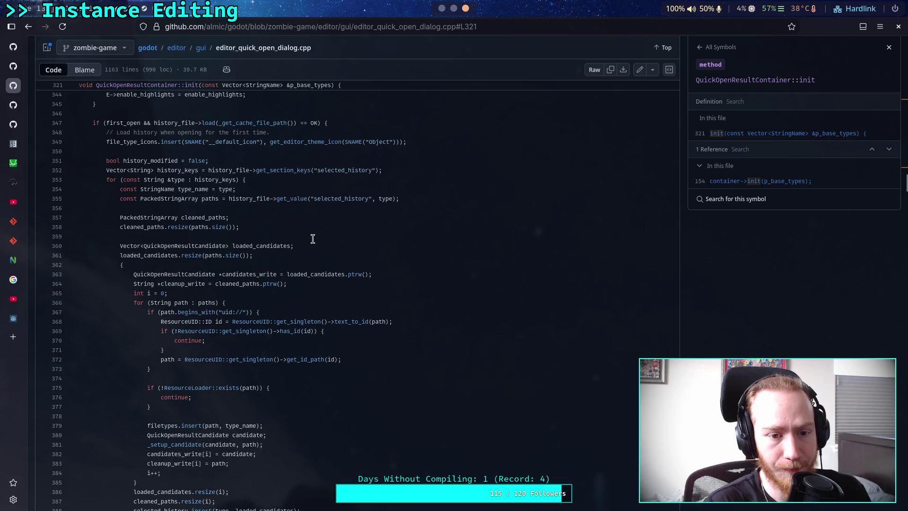
pyautogui.scroll(6, 313, 239)
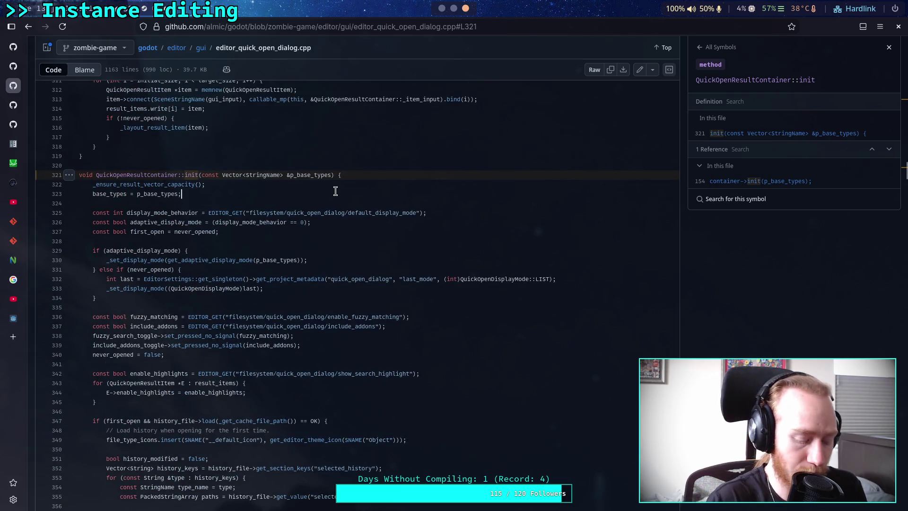
# Search the page for 'p_base_types' and step forward to the match at line 321
pyautogui.hotkey('ctrl', 'f')
pyautogui.write('pS')
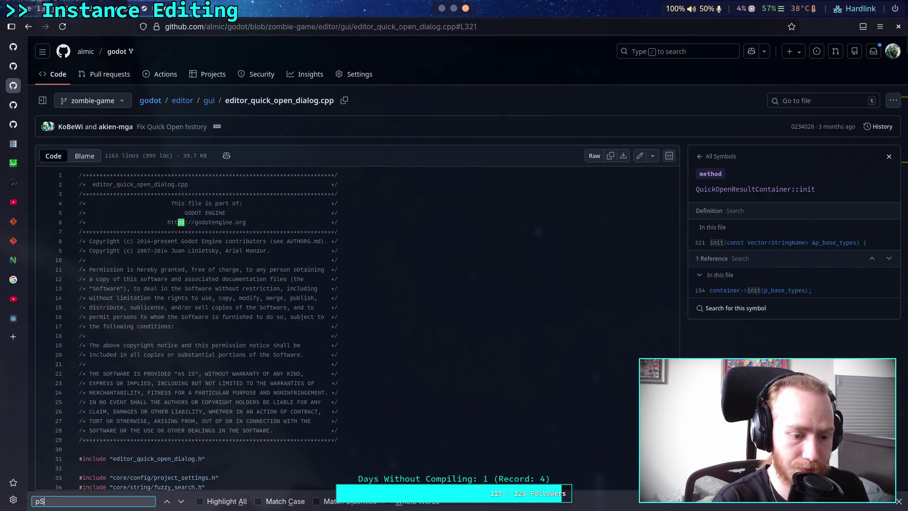
pyautogui.press('BackSpace')
pyautogui.write('_')
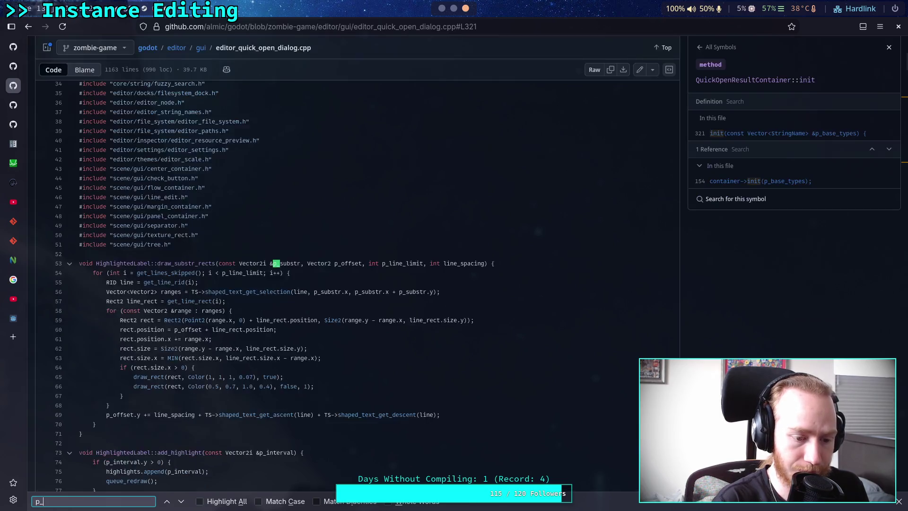
pyautogui.write('bs')
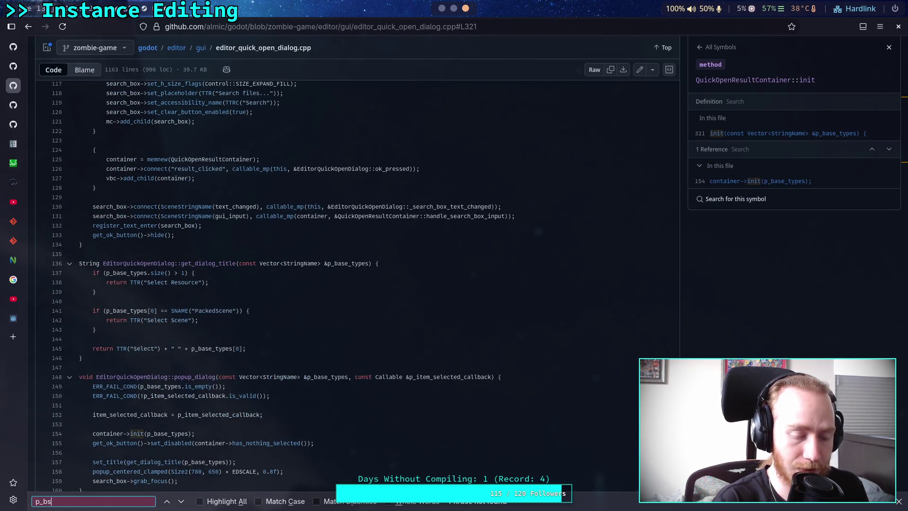
pyautogui.press('BackSpace')
pyautogui.write('ase_types')
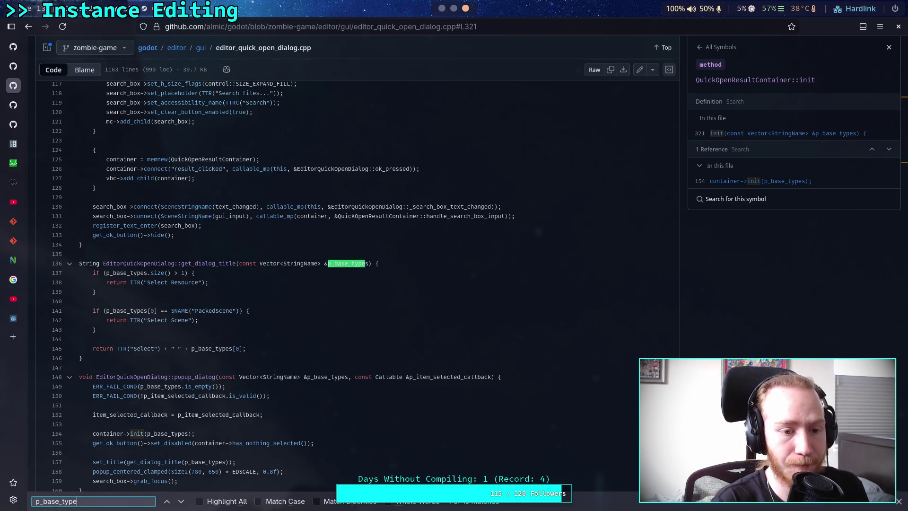
pyautogui.click(181, 502)
pyautogui.click(181, 501)
pyautogui.click(182, 502)
pyautogui.click(181, 502)
pyautogui.click(181, 501)
pyautogui.click(181, 502)
pyautogui.click(181, 502)
pyautogui.click(182, 502)
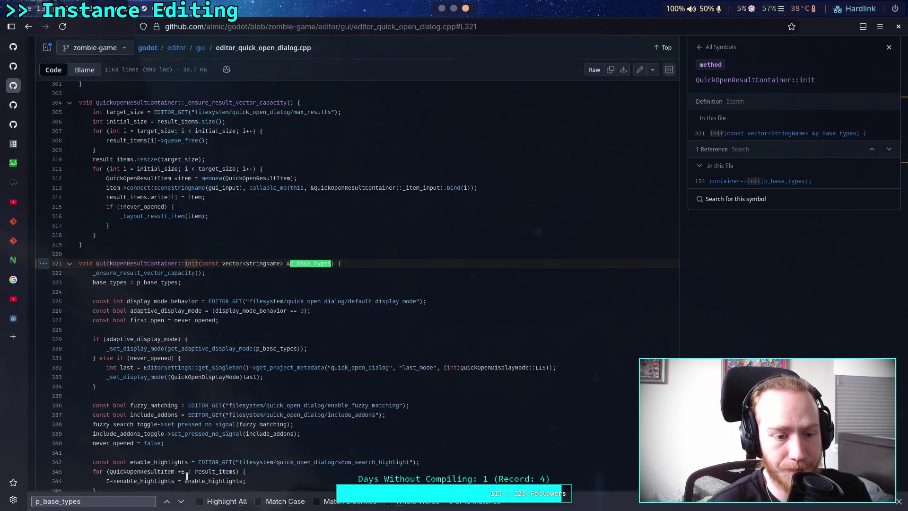
# Highlight all p_base_types matches and read the line 323 base_types assignment in init
pyautogui.scroll(-20, 217, 386)
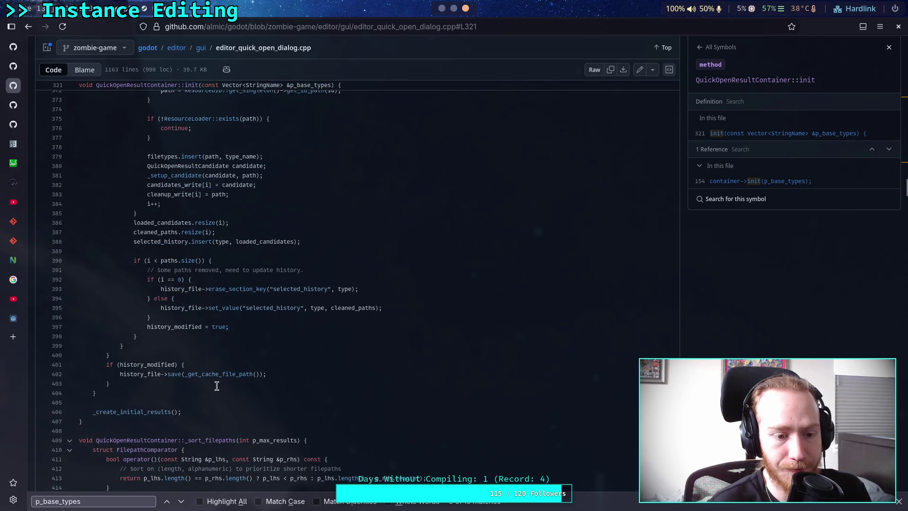
pyautogui.scroll(15, 217, 386)
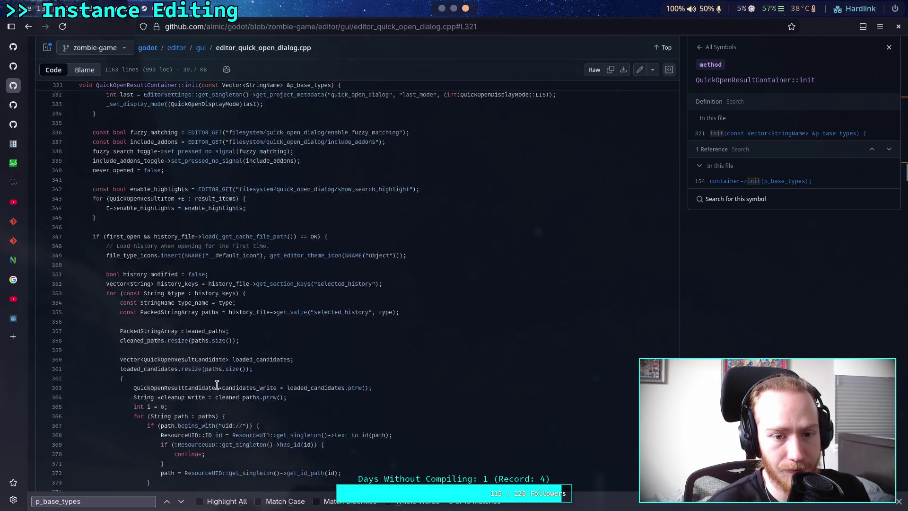
pyautogui.scroll(2, 207, 416)
pyautogui.click(212, 504)
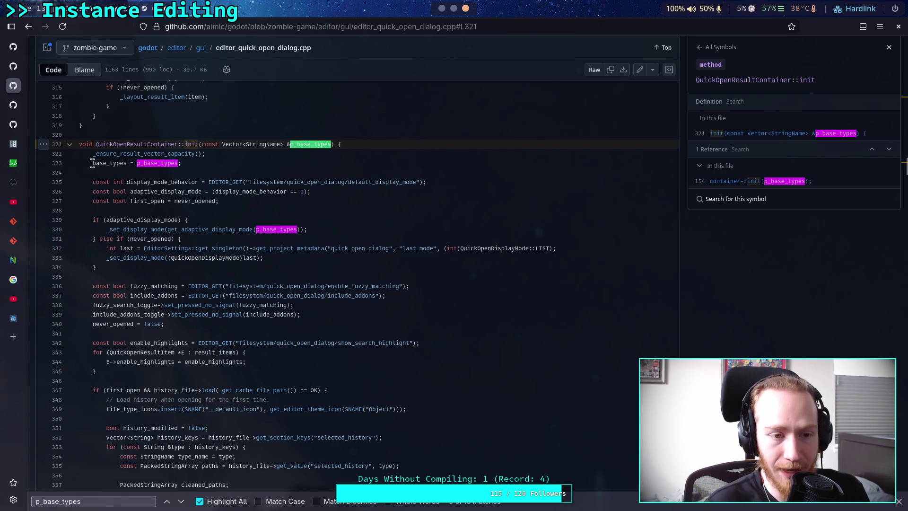
pyautogui.click(95, 162)
pyautogui.moveTo(94, 162); pyautogui.dragTo(186, 165)
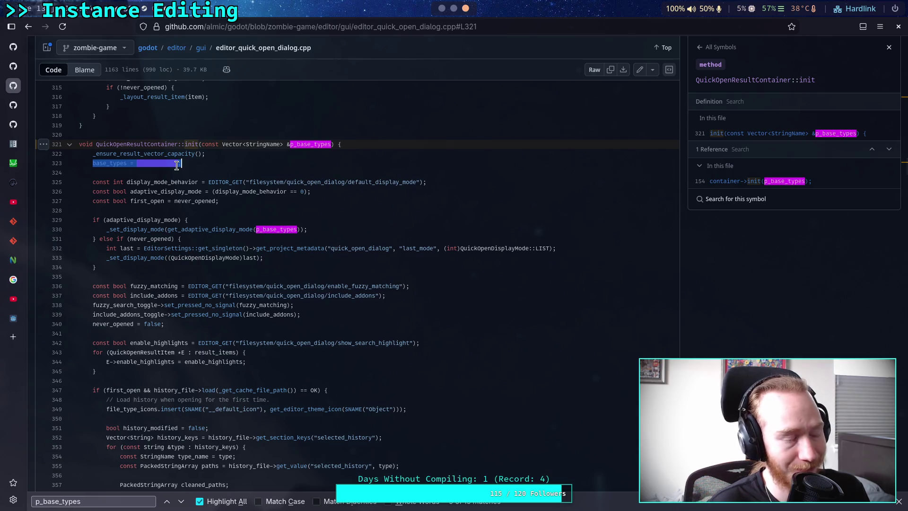
pyautogui.moveTo(309, 228); pyautogui.dragTo(189, 215)
pyautogui.click(183, 200)
pyautogui.scroll(-10, 183, 200)
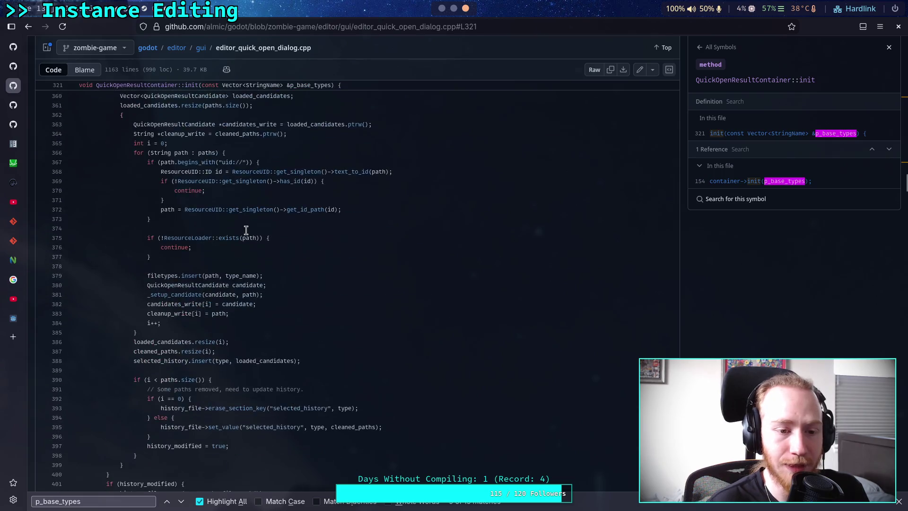
pyautogui.scroll(10, 254, 242)
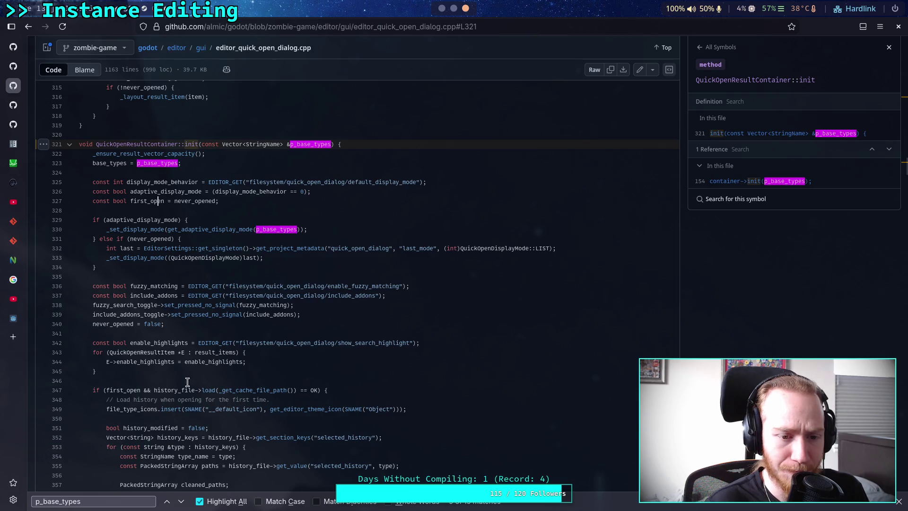
pyautogui.click(38, 495)
# Trim the search to 'base_types' and read through the init function
pyautogui.press('Home')
pyautogui.press('Delete')
pyautogui.press('Delete')
pyautogui.scroll(-10, 272, 326)
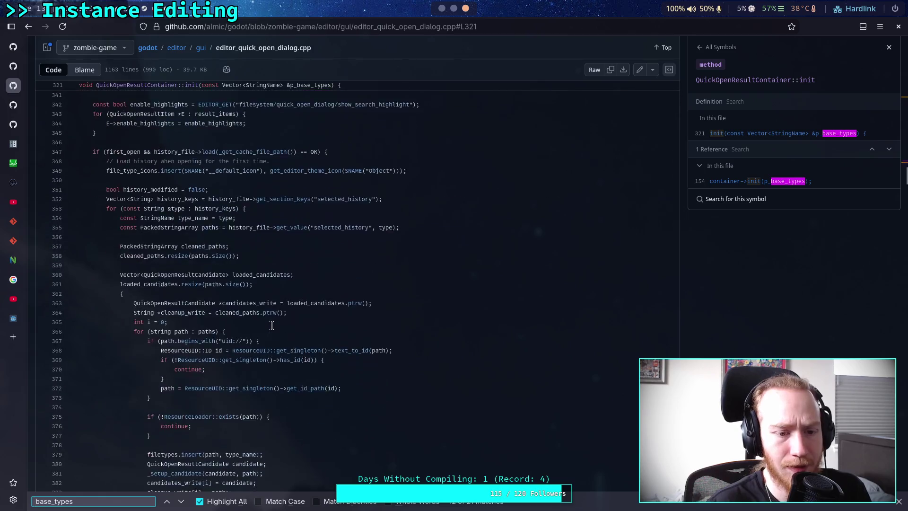
pyautogui.scroll(5, 261, 330)
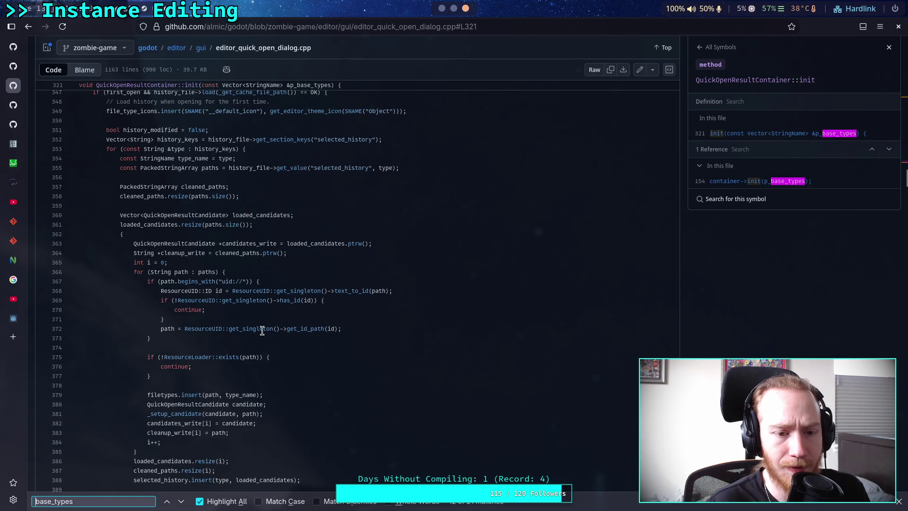
pyautogui.scroll(2, 262, 330)
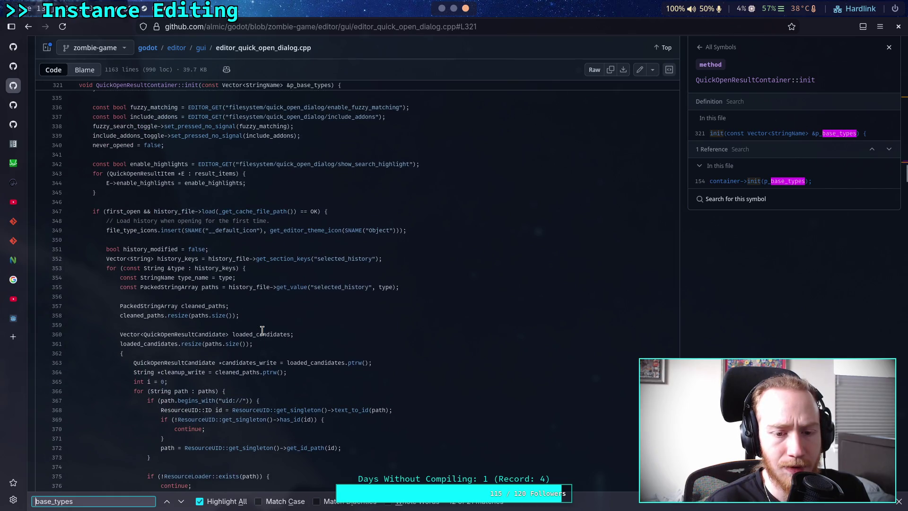
pyautogui.scroll(-3, 267, 322)
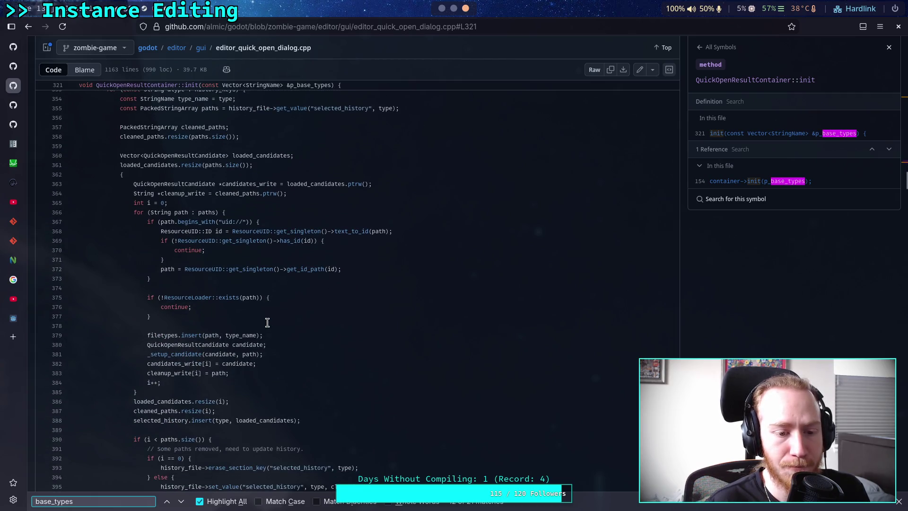
pyautogui.scroll(-1, 268, 322)
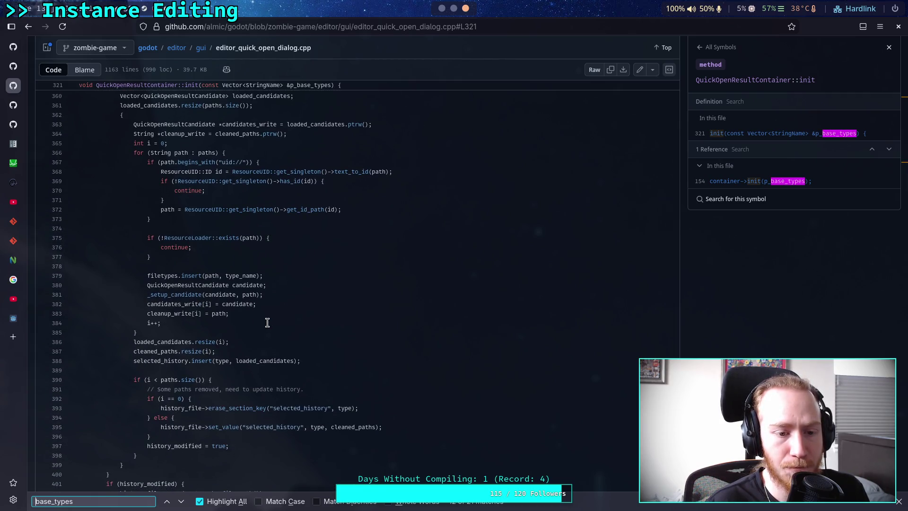
pyautogui.scroll(-1, 268, 323)
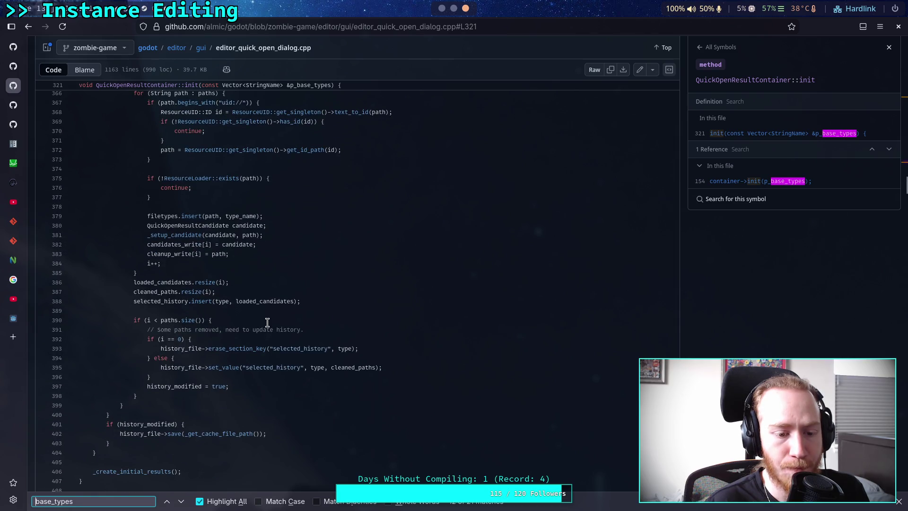
# Replace the search with '_setup_candidate', matching the line 381 call in the history loop
pyautogui.doubleClick(94, 501)
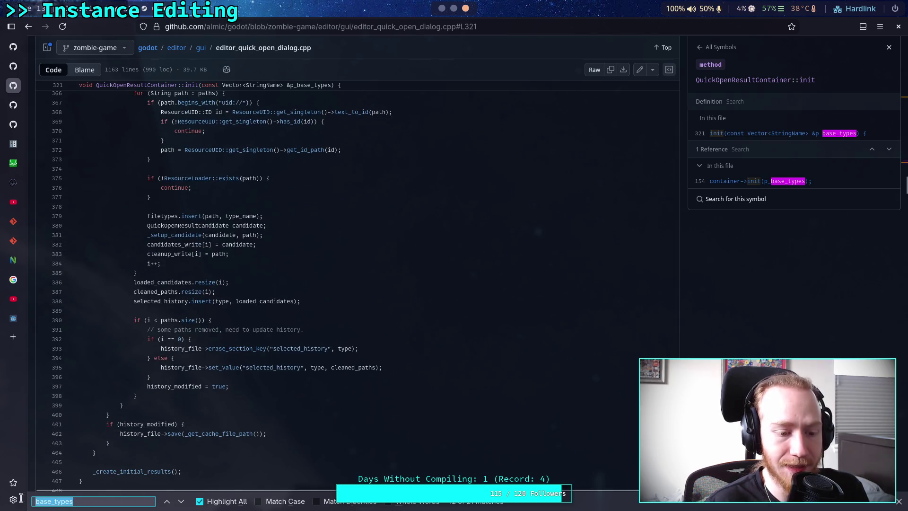
pyautogui.write('_setup-')
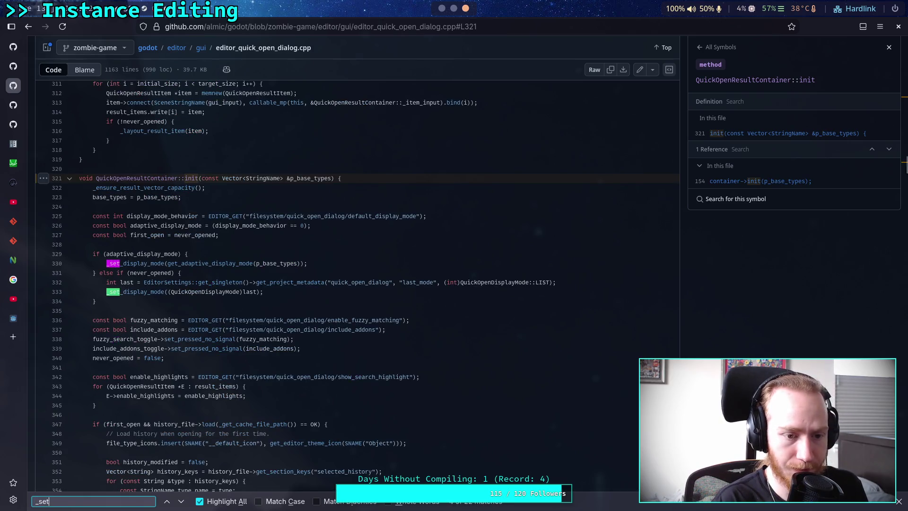
pyautogui.press('BackSpace')
pyautogui.write('_c')
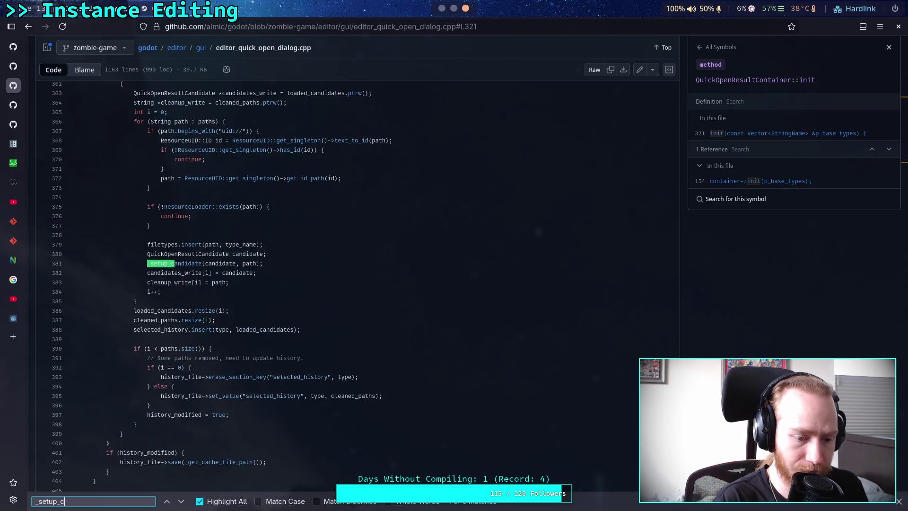
pyautogui.write('andidate')
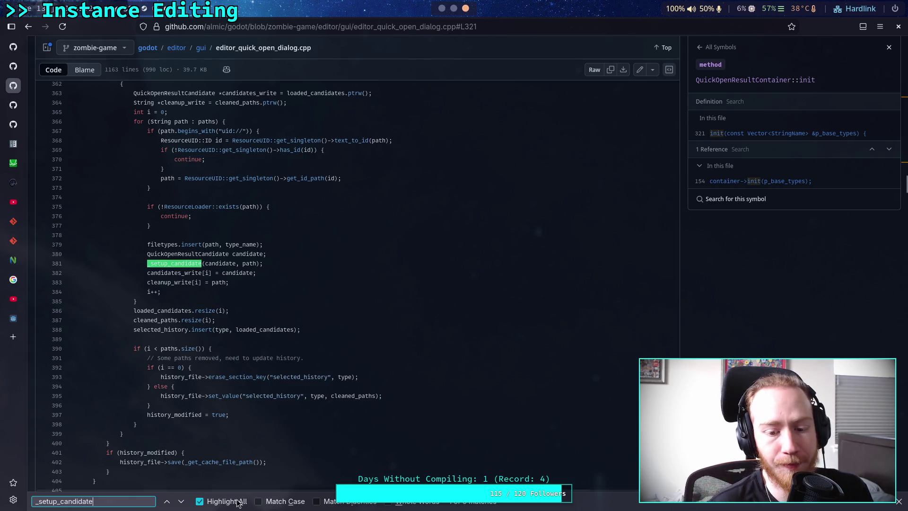
pyautogui.hotkey('ctrl', 'a')
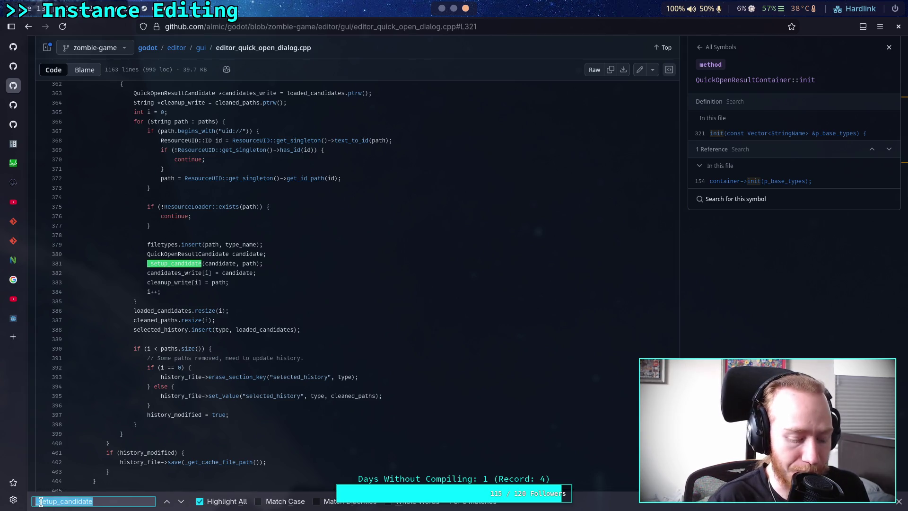
# Search the page for TextureRect and step through its matches down to line 1143
pyautogui.write('TextureRect')
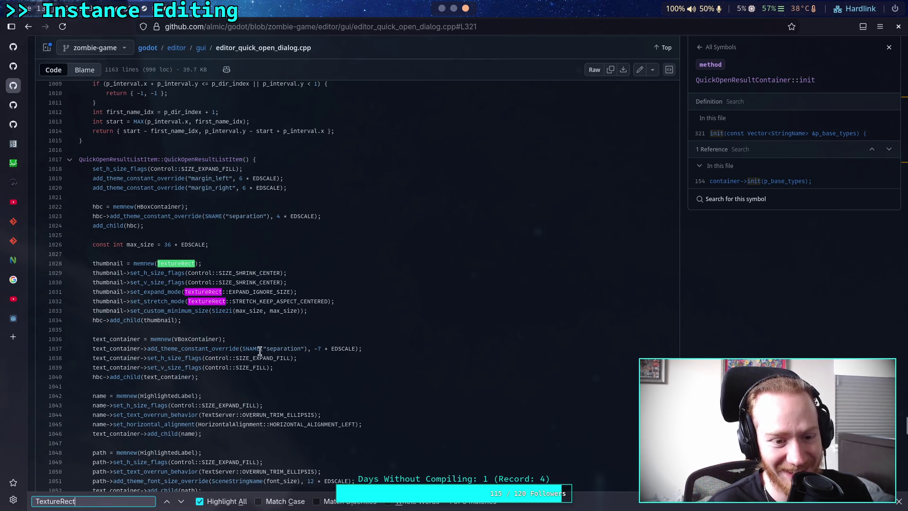
pyautogui.doubleClick(162, 319)
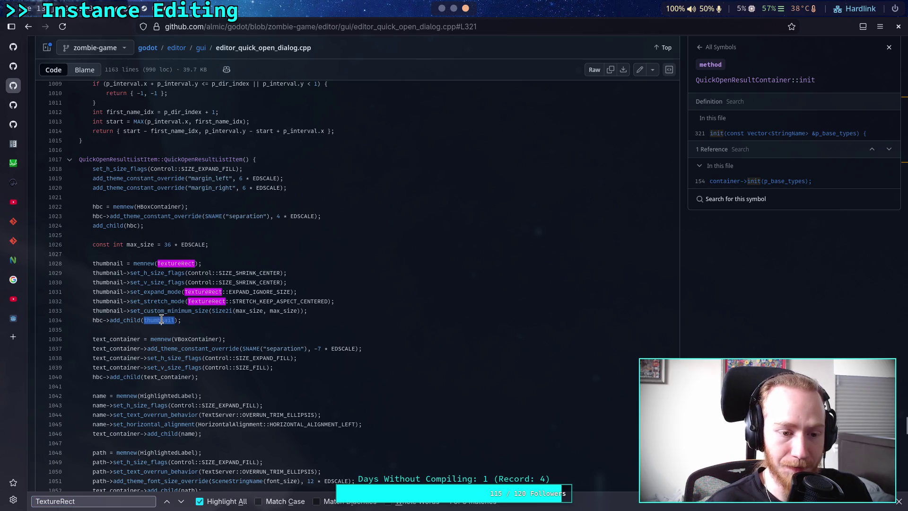
pyautogui.click(180, 504)
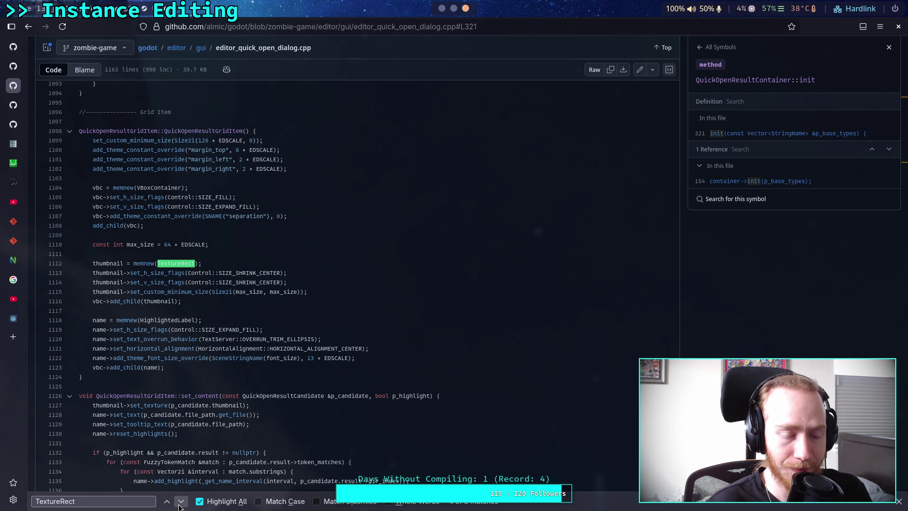
pyautogui.click(169, 503)
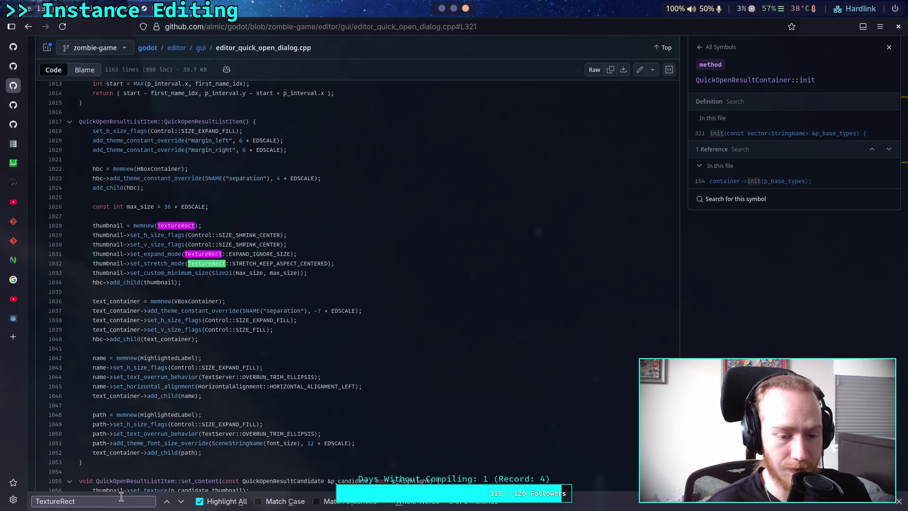
pyautogui.click(181, 504)
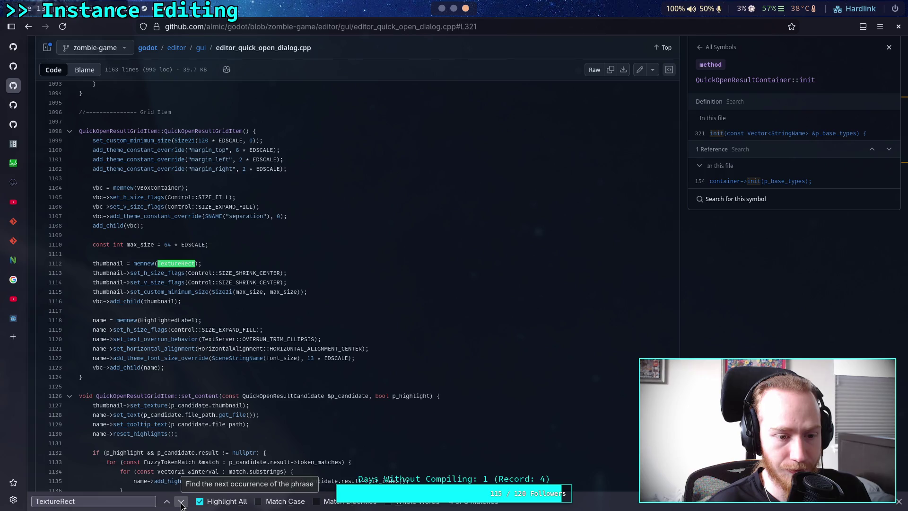
pyautogui.click(180, 504)
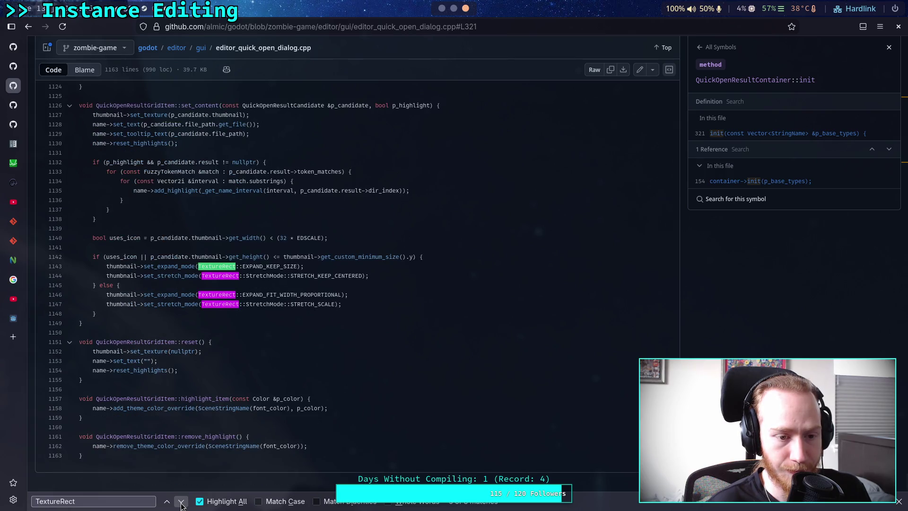
pyautogui.hotkey('ctrl', 'f')
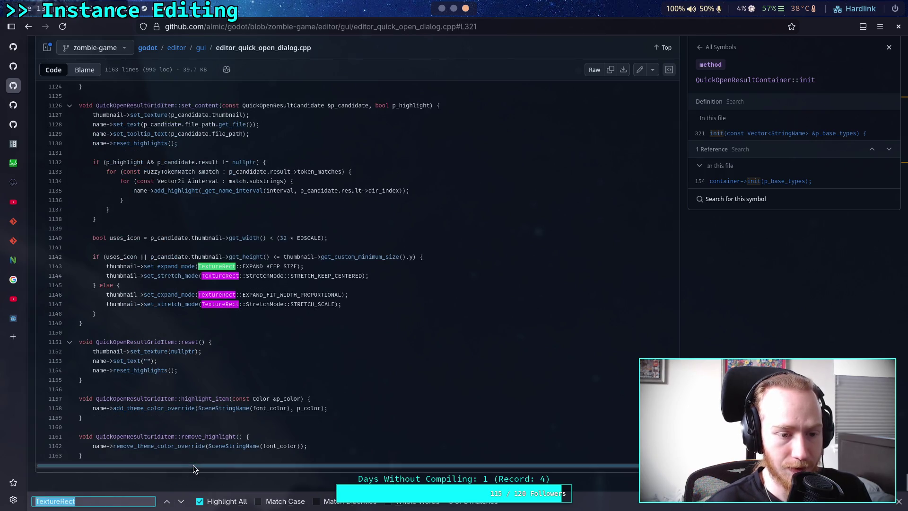
# Change the page search query to 'thumbnail->'
pyautogui.write('thum')
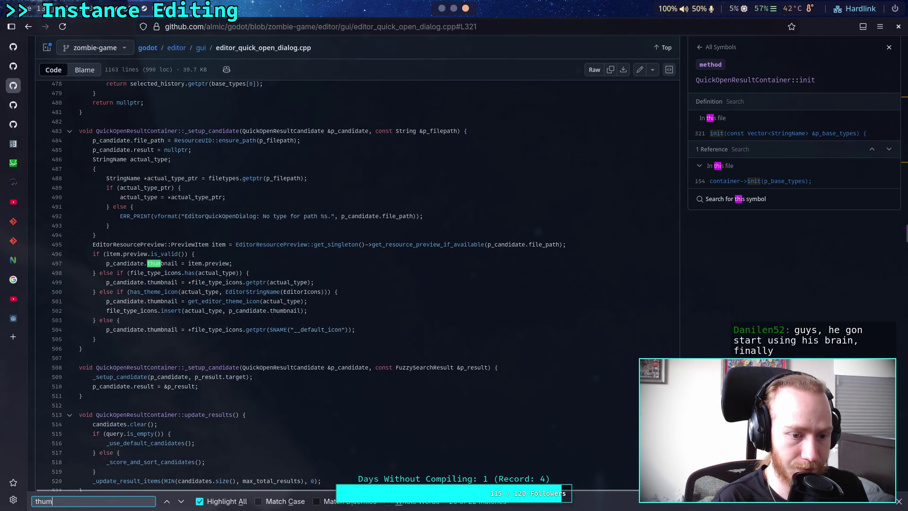
pyautogui.write('bnail')
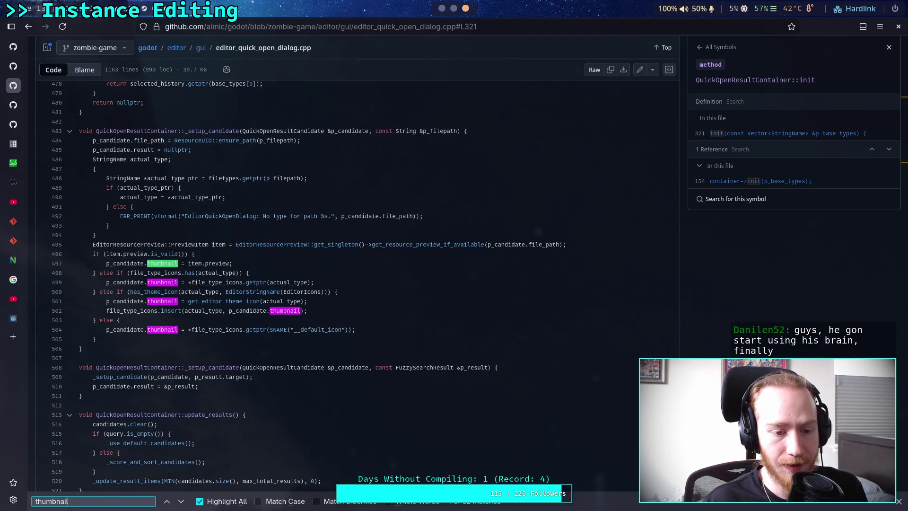
pyautogui.scroll(-4, 334, 365)
pyautogui.write('->th')
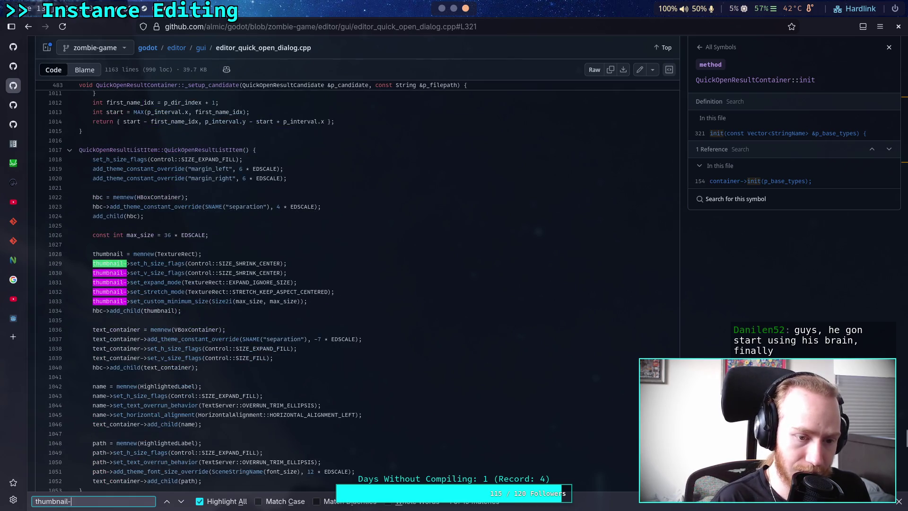
pyautogui.press('BackSpace')
pyautogui.press('BackSpace')
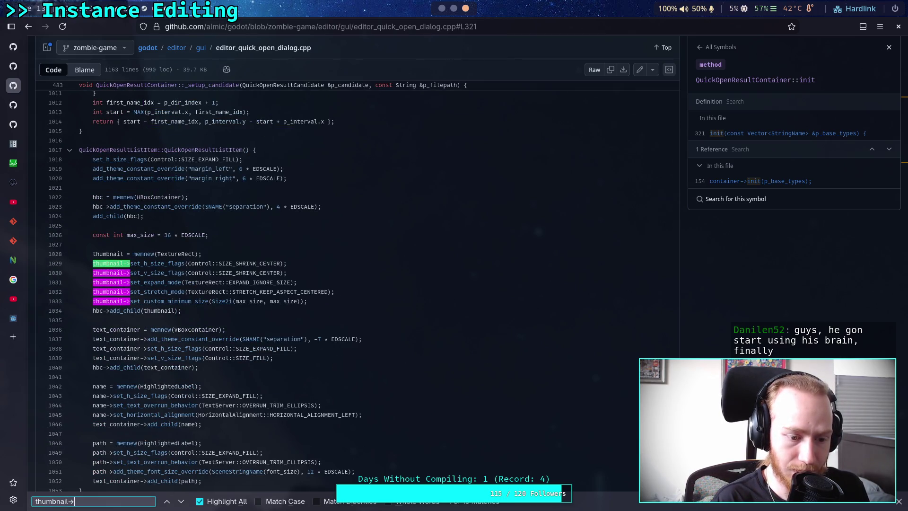
pyautogui.press('BackSpace')
pyautogui.write('>')
pyautogui.press('BackSpace')
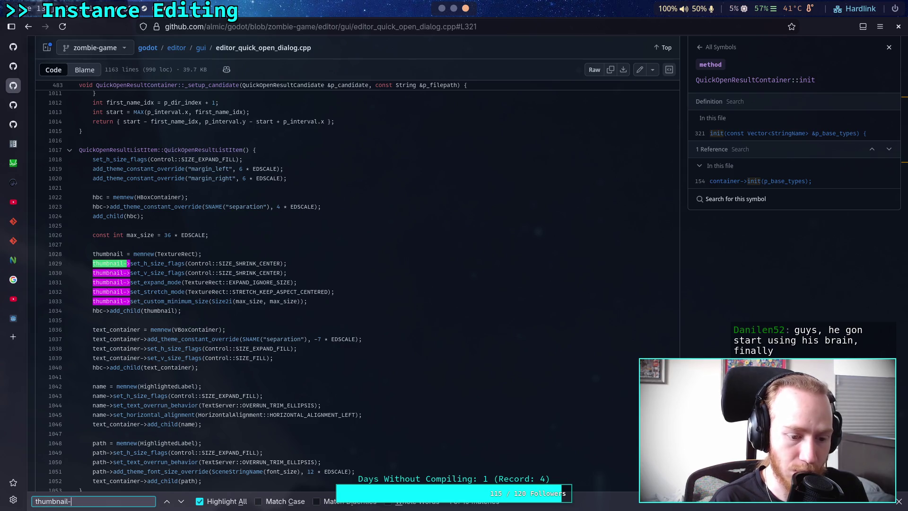
pyautogui.write('>')
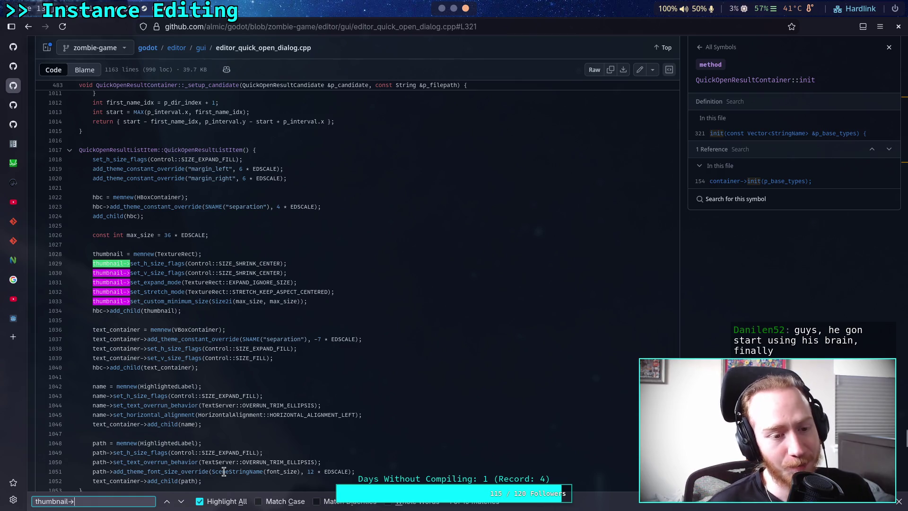
# Step through the thumbnail-> matches to lines 1033 and 1056
pyautogui.click(180, 504)
pyautogui.click(180, 504)
pyautogui.click(181, 503)
pyautogui.click(182, 504)
pyautogui.click(182, 504)
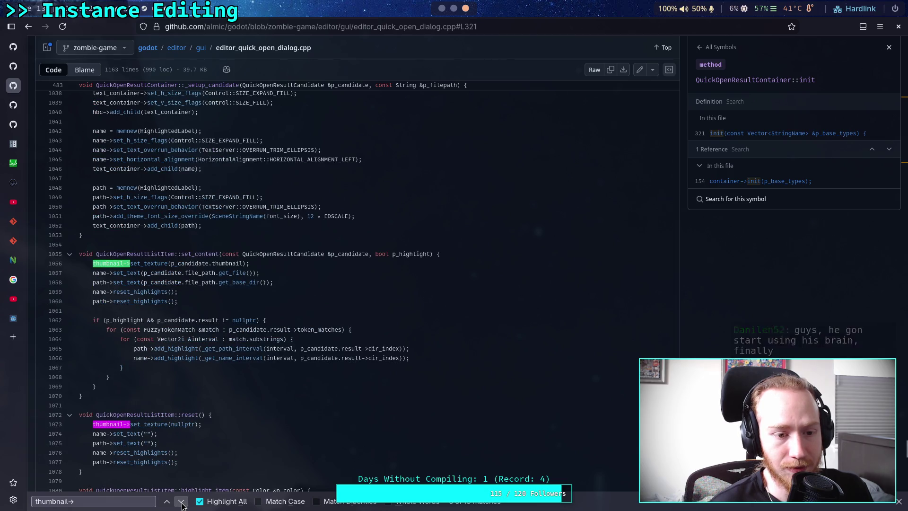
pyautogui.click(115, 504)
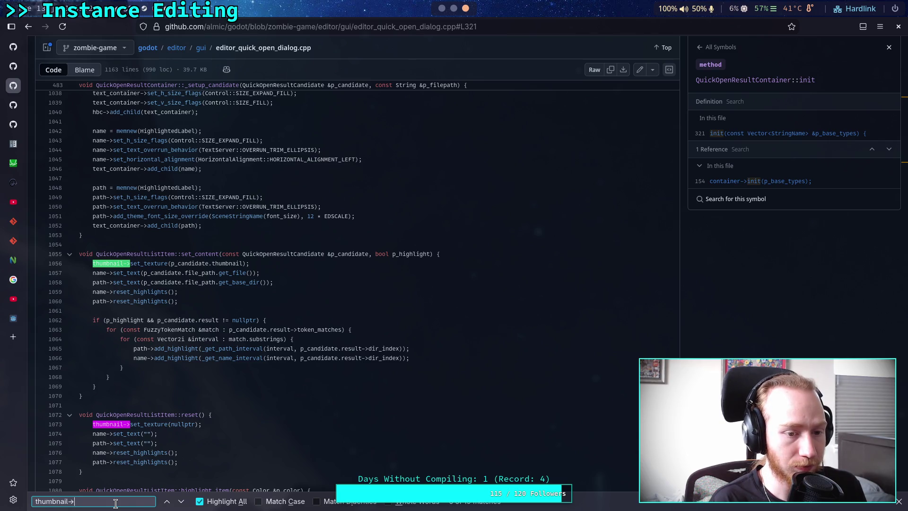
# Extend the query to thumbnail->set_texture and cycle between its matches, including line 1127
pyautogui.write('set_tex')
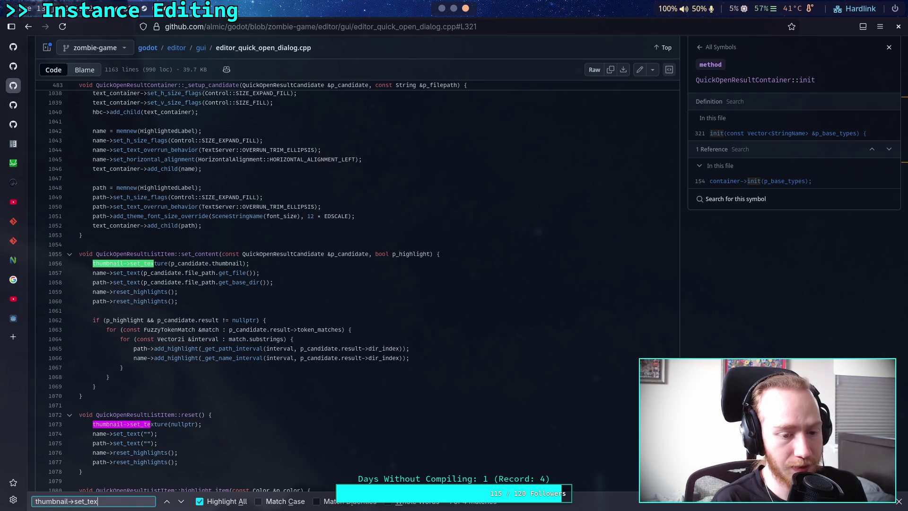
pyautogui.write('ture')
pyautogui.click(182, 501)
pyautogui.click(182, 502)
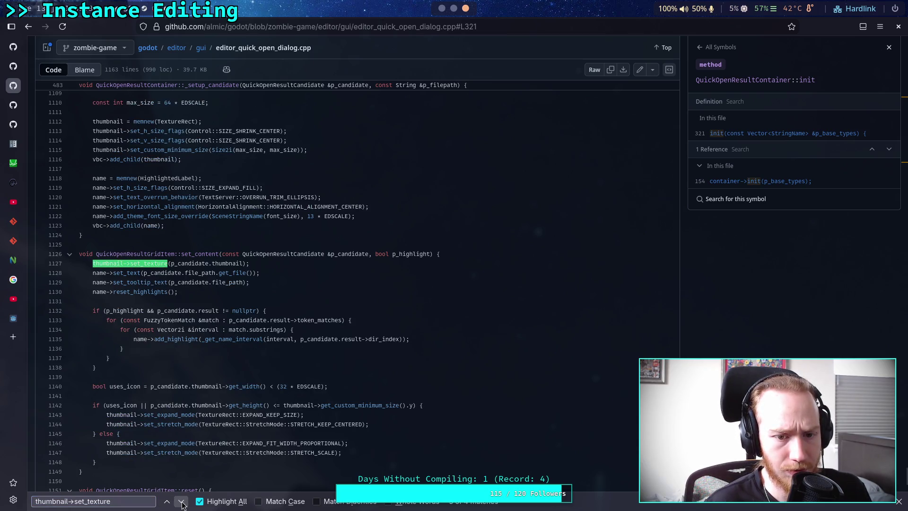
pyautogui.click(167, 503)
pyautogui.click(168, 501)
pyautogui.click(167, 501)
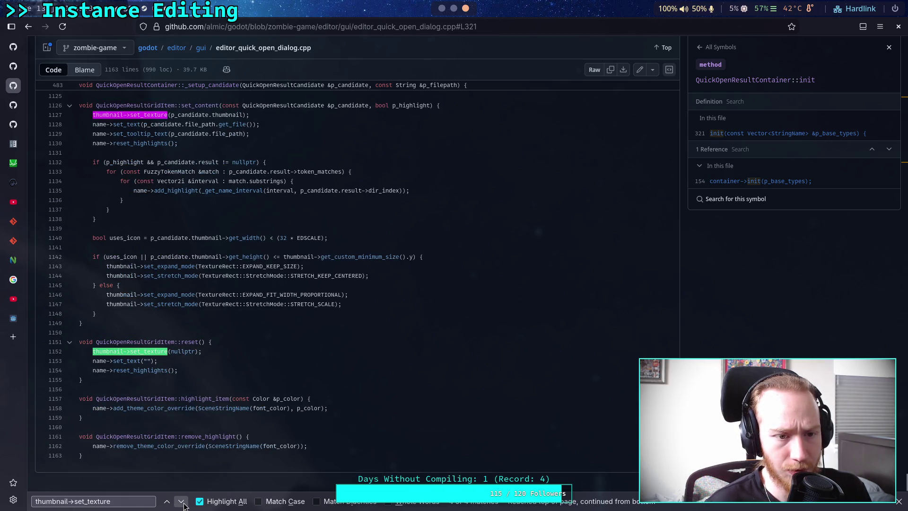
pyautogui.click(181, 501)
pyautogui.click(181, 501)
pyautogui.click(182, 501)
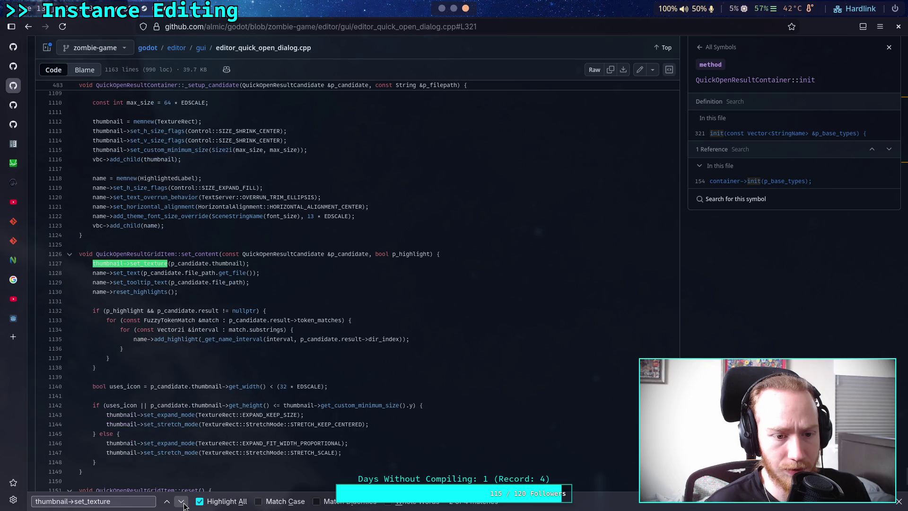
pyautogui.click(167, 501)
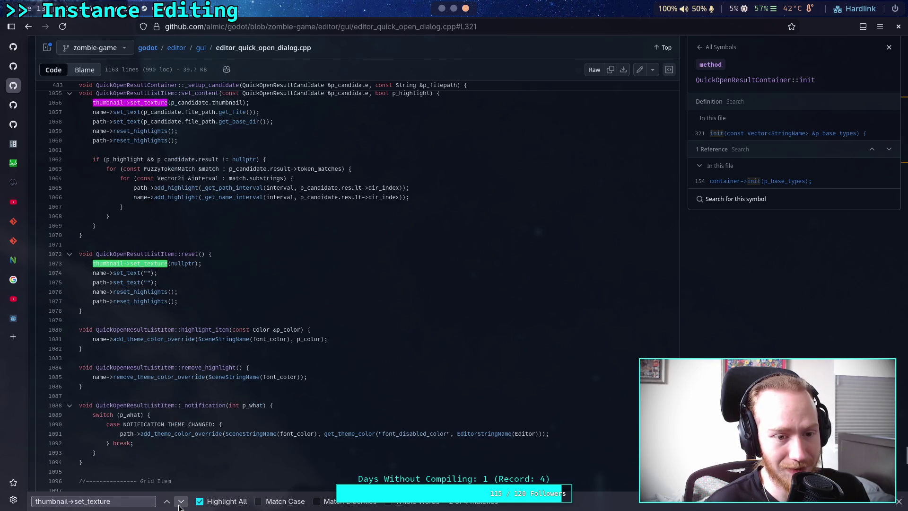
# Return to the grid item's set_texture match at line 1127 and select the query text
pyautogui.scroll(2, 266, 419)
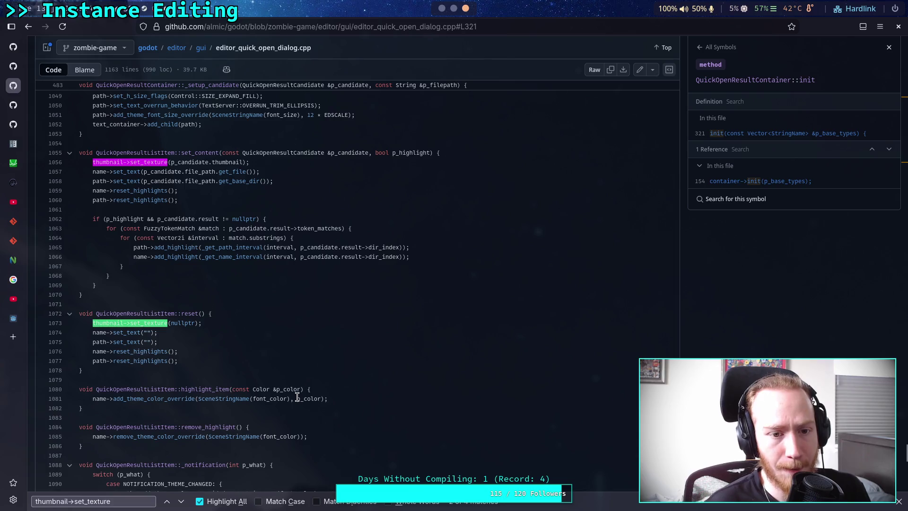
pyautogui.scroll(2, 297, 397)
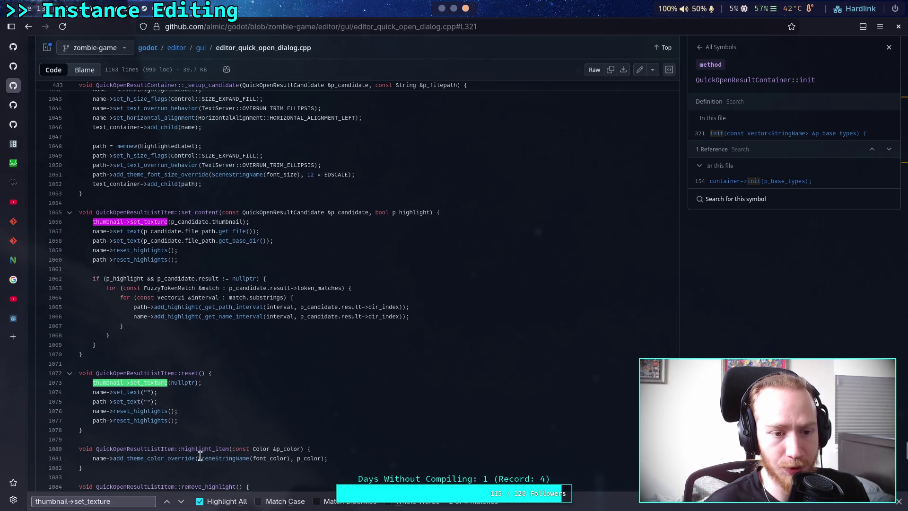
pyautogui.click(187, 505)
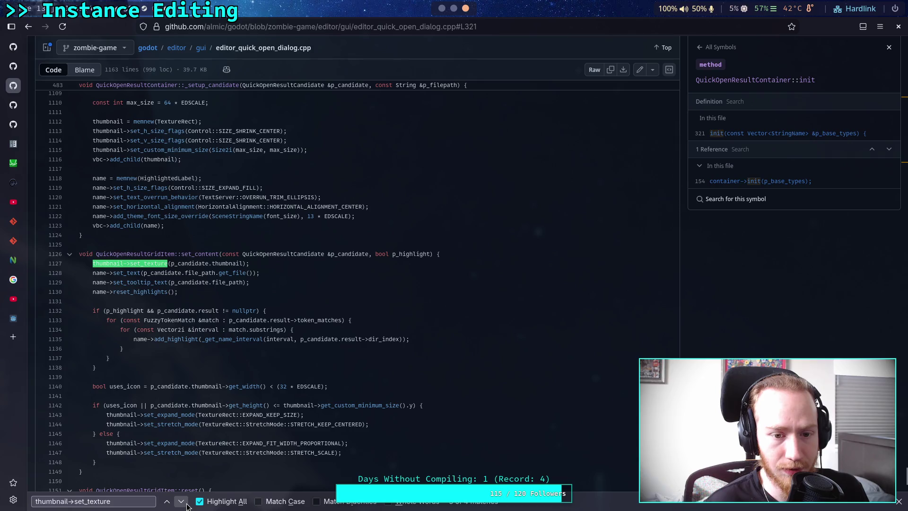
pyautogui.scroll(-2, 185, 432)
pyautogui.click(128, 496)
pyautogui.tripleClick(128, 496)
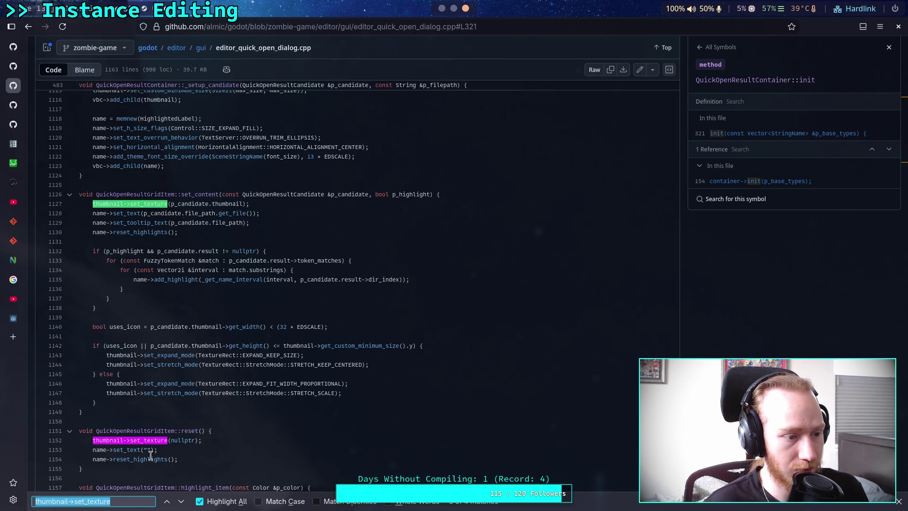
# Search the page for 'thumbnail =' to find _setup_candidate, then switch to Godot
pyautogui.write('thu')
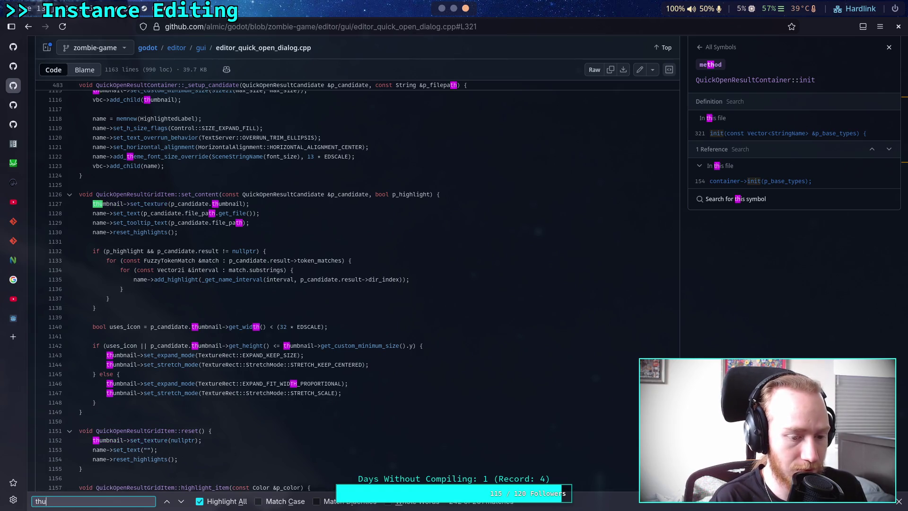
pyautogui.write('mbnail')
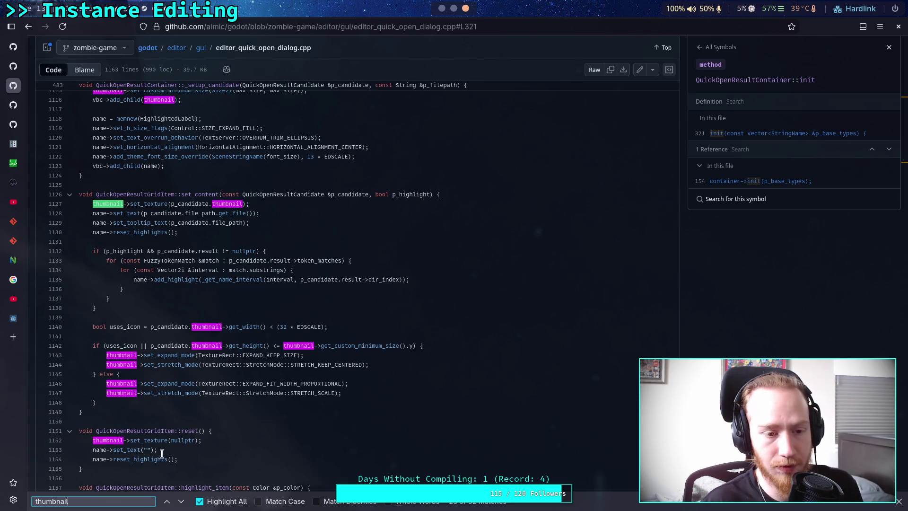
pyautogui.write(' =')
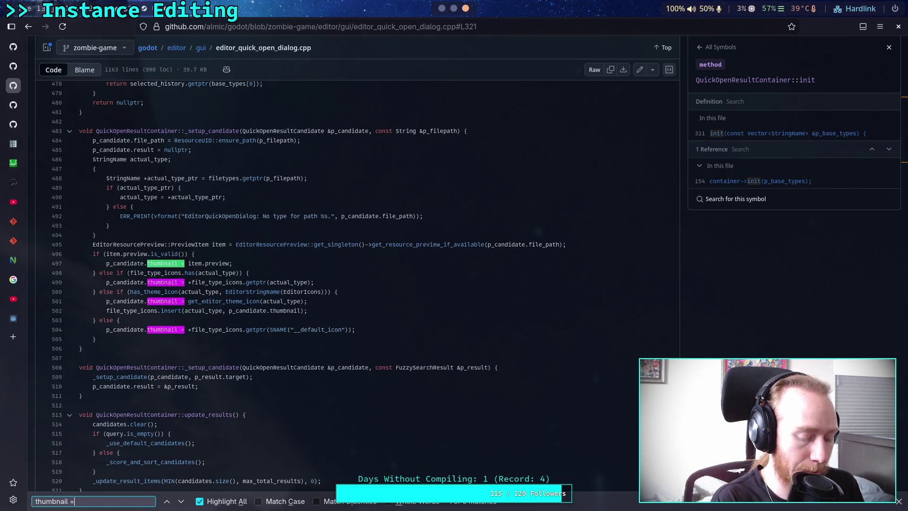
pyautogui.hotkey('alt', 'Tab')
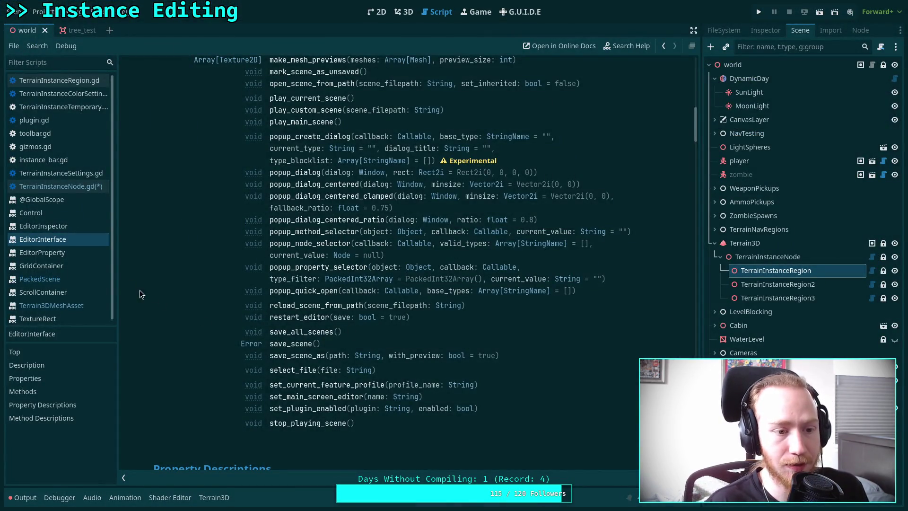
# Find get_resource_previewer in the EditorInterface docs and open the EditorResourcePreview class reference
pyautogui.scroll(5, 189, 211)
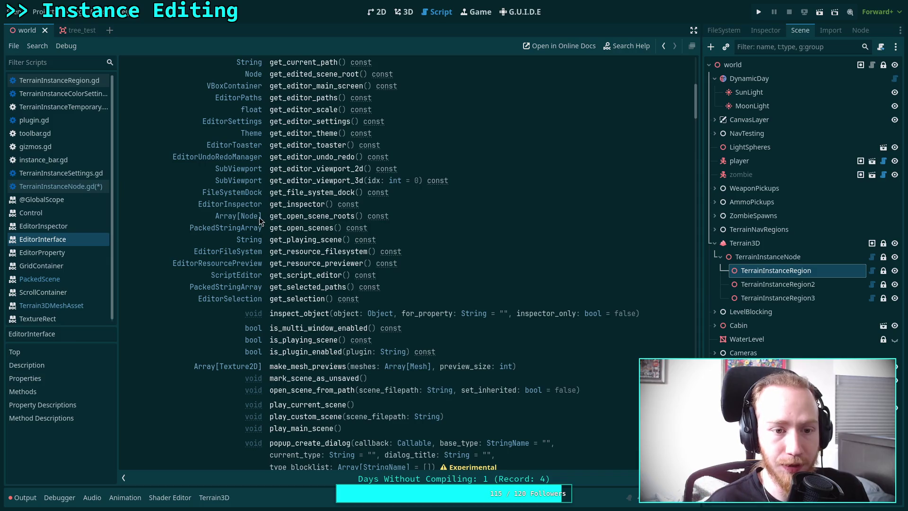
pyautogui.scroll(5, 163, 199)
pyautogui.scroll(-4, 163, 199)
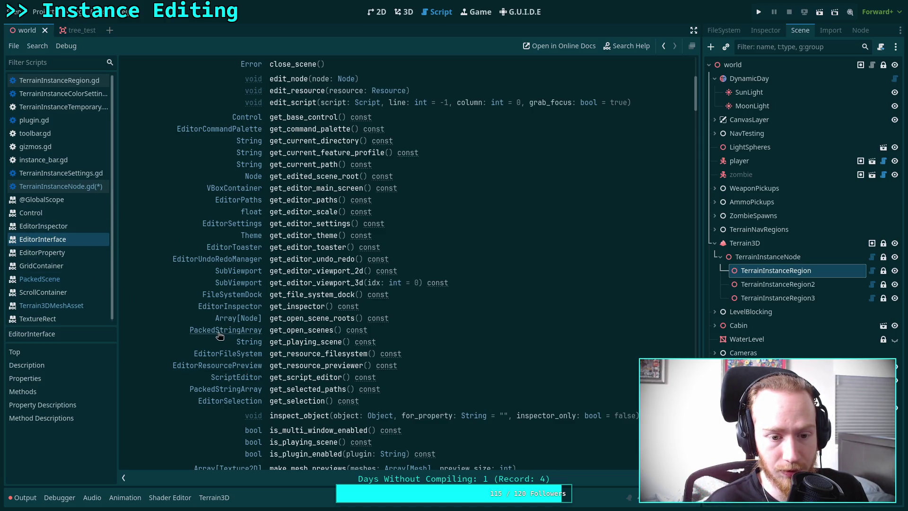
pyautogui.click(247, 366)
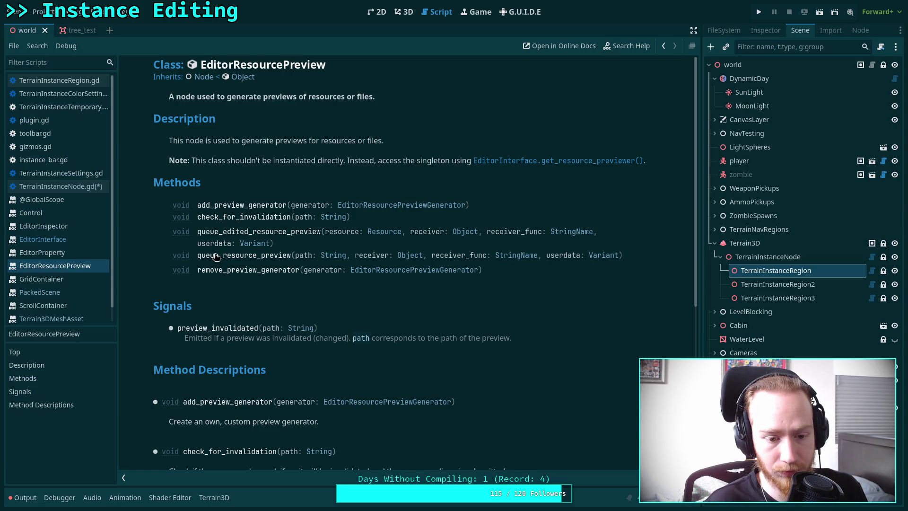
# Scroll through EditorResourcePreview's method descriptions to queue_resource_preview's receiver_func arguments
pyautogui.scroll(-3, 216, 257)
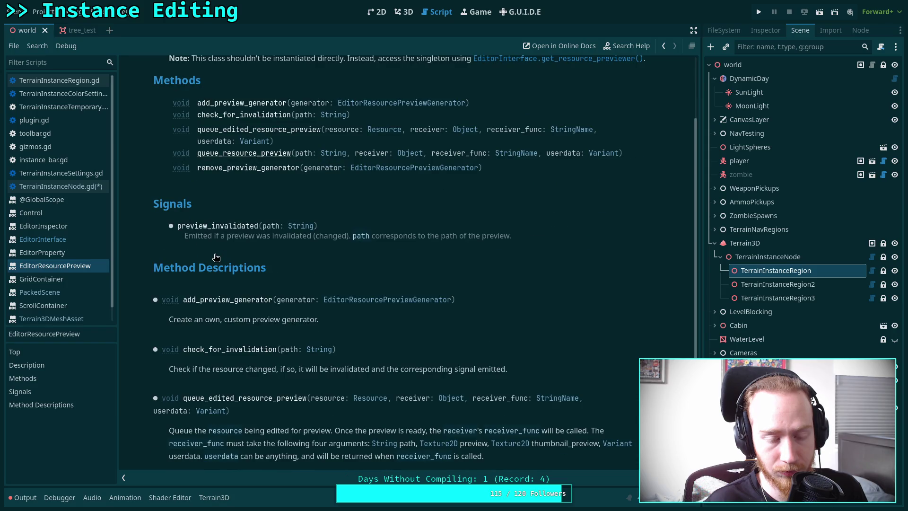
pyautogui.scroll(3, 216, 256)
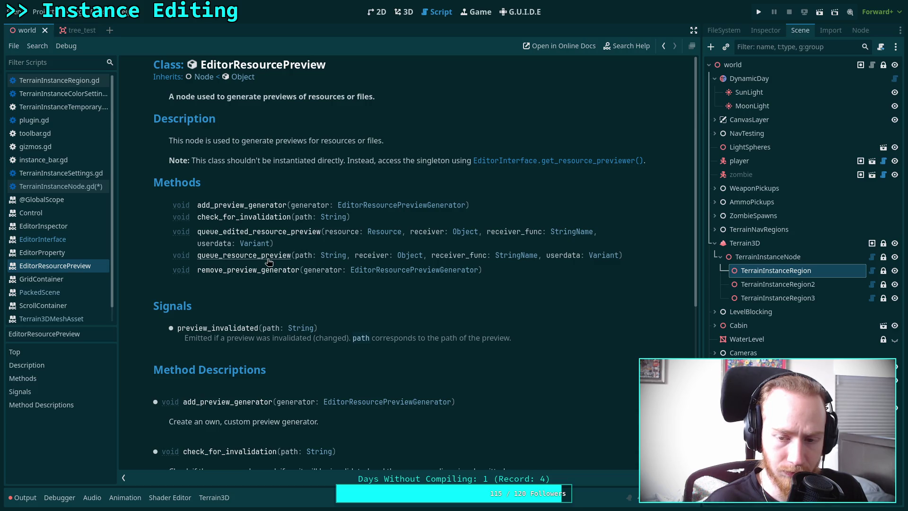
pyautogui.scroll(-5, 268, 262)
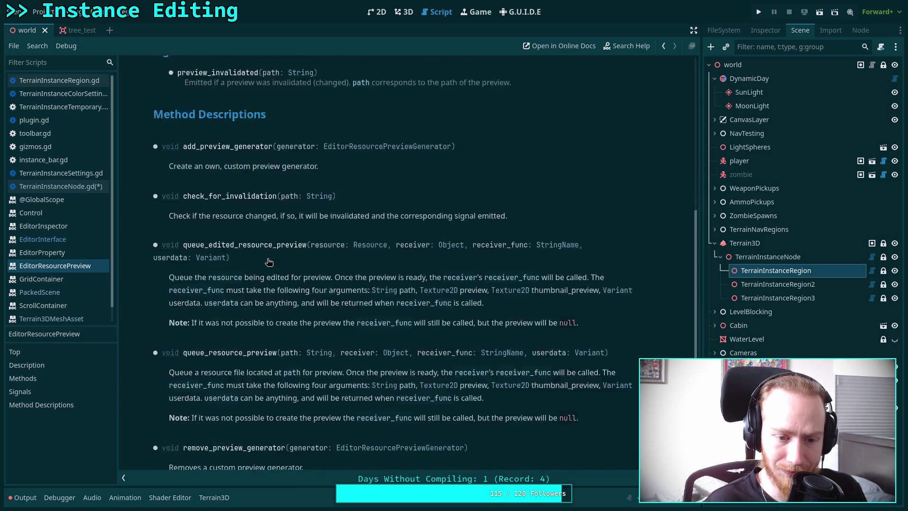
pyautogui.scroll(2, 268, 261)
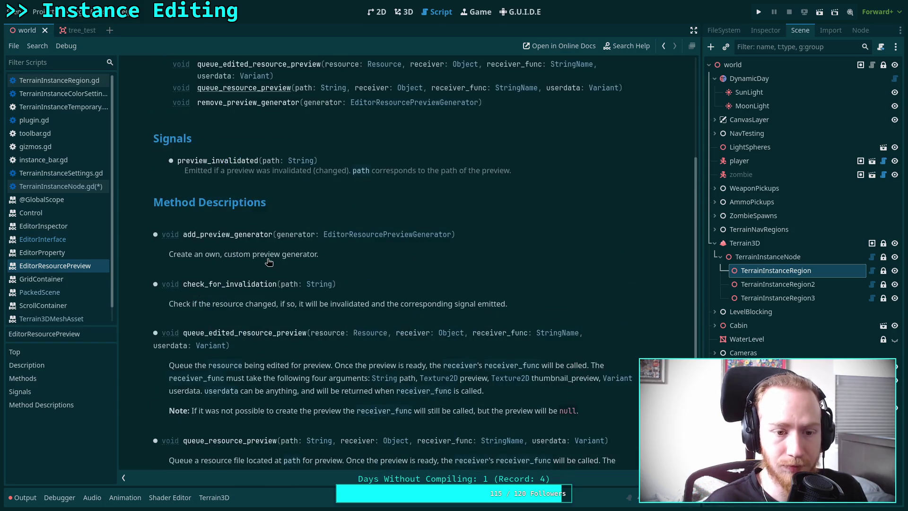
pyautogui.scroll(-2, 268, 261)
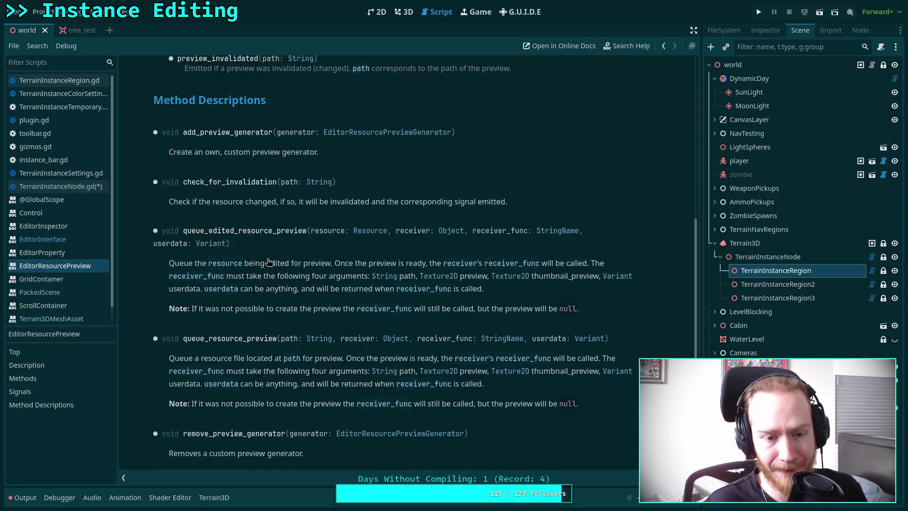
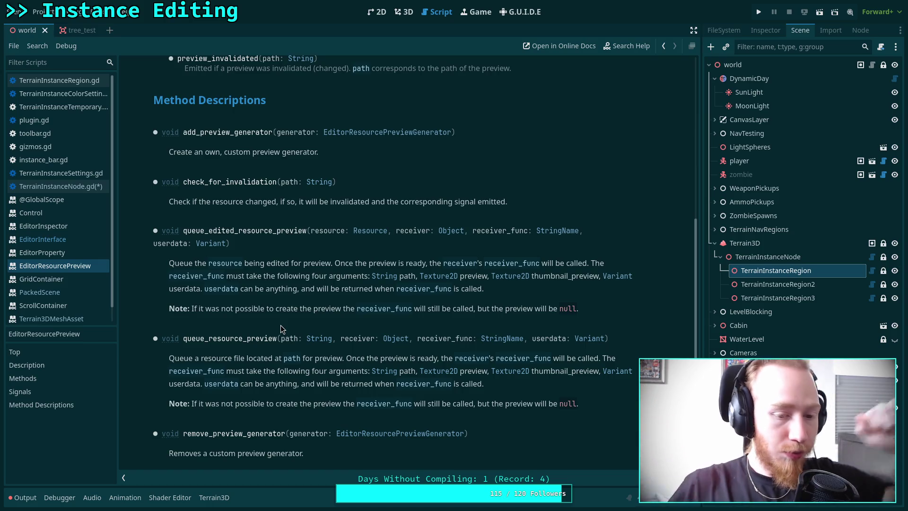
# Bring the EditorResourcePreview class reference back to its top, then switch to the GitHub source
pyautogui.click(86, 188)
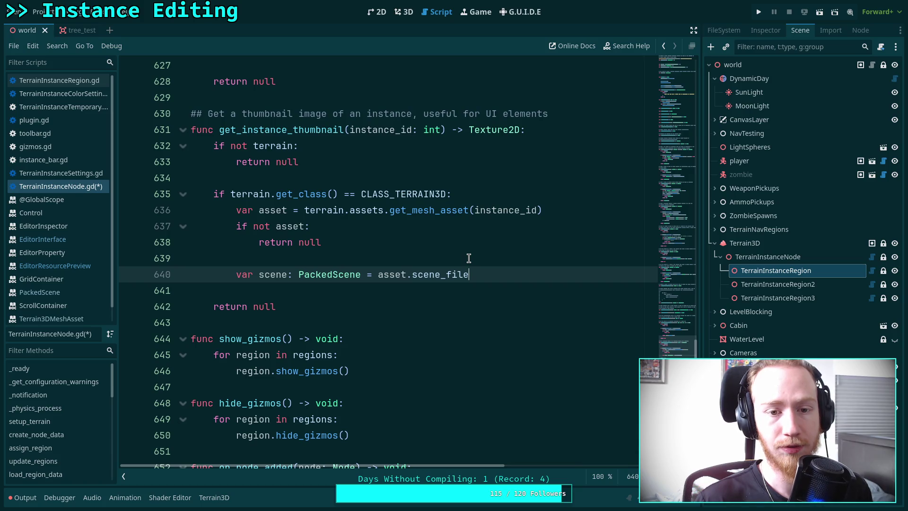
pyautogui.click(56, 266)
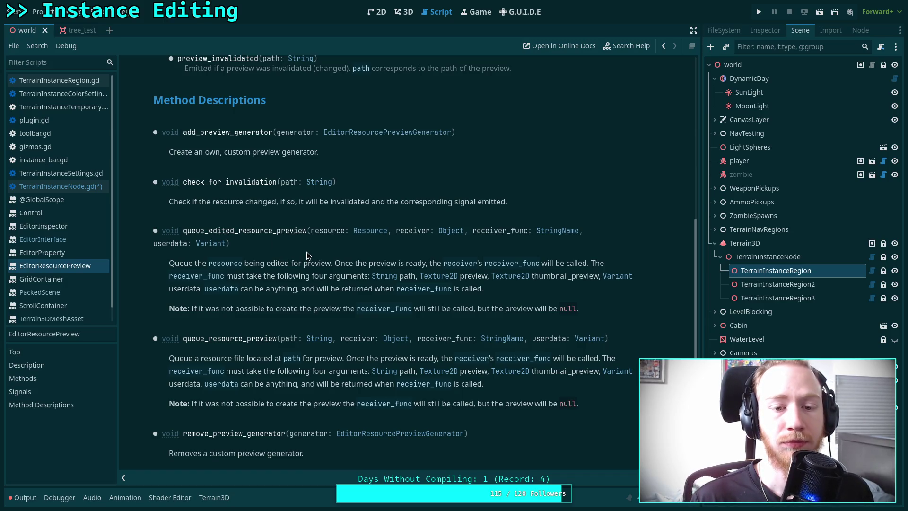
pyautogui.scroll(4, 307, 255)
pyautogui.scroll(2, 306, 254)
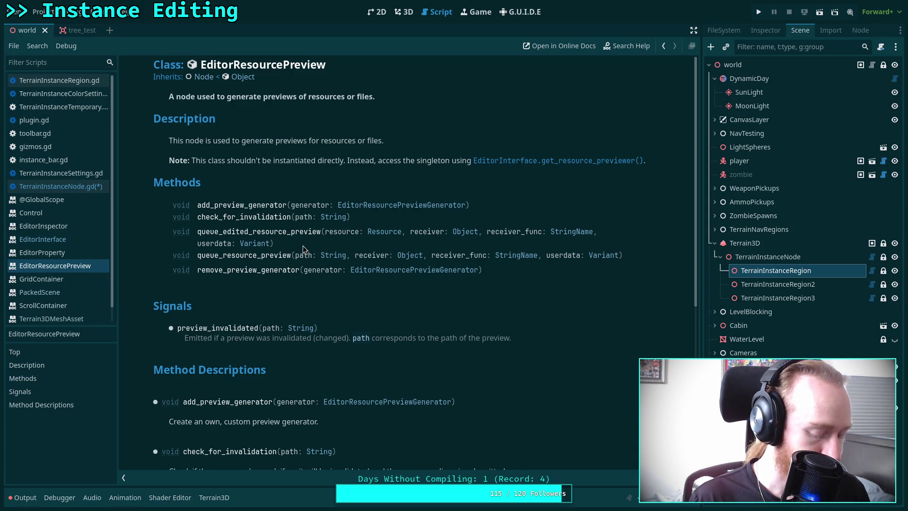
pyautogui.hotkey('alt', 'Tab')
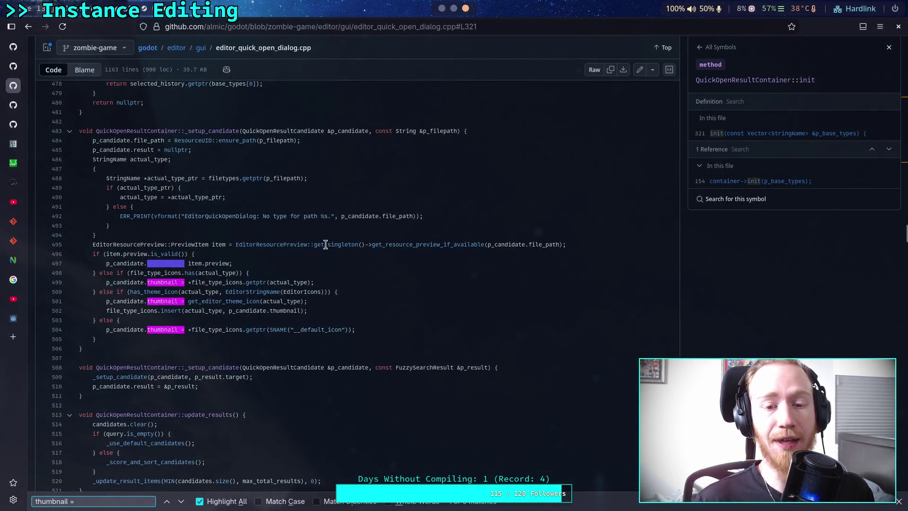
# Highlight the get_resource_preview_if_available call on line 495 of editor_quick_open_dialog.cpp, then return to Godot
pyautogui.moveTo(369, 244); pyautogui.dragTo(483, 247)
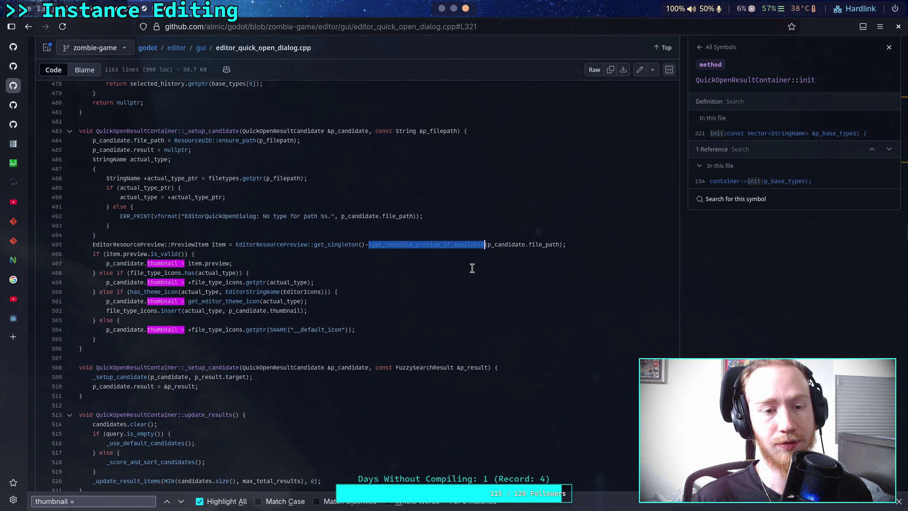
pyautogui.click(472, 267)
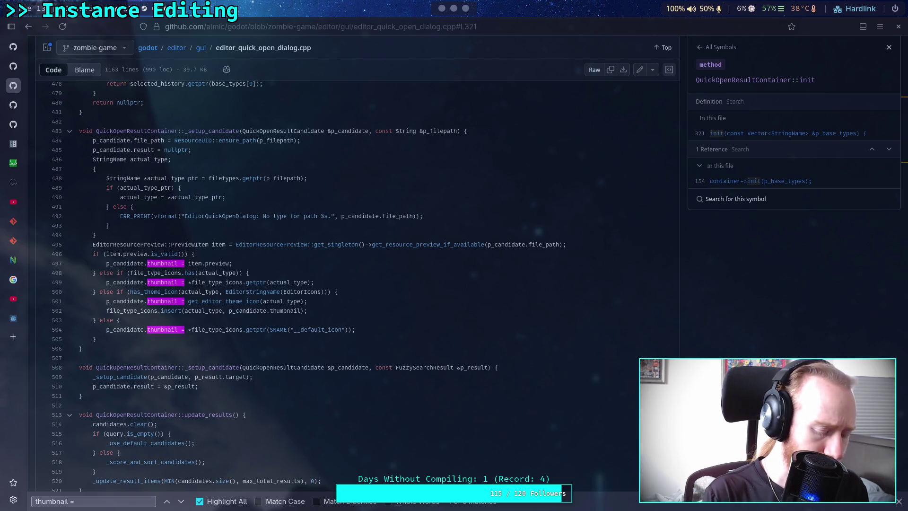
pyautogui.hotkey('alt', 'Tab')
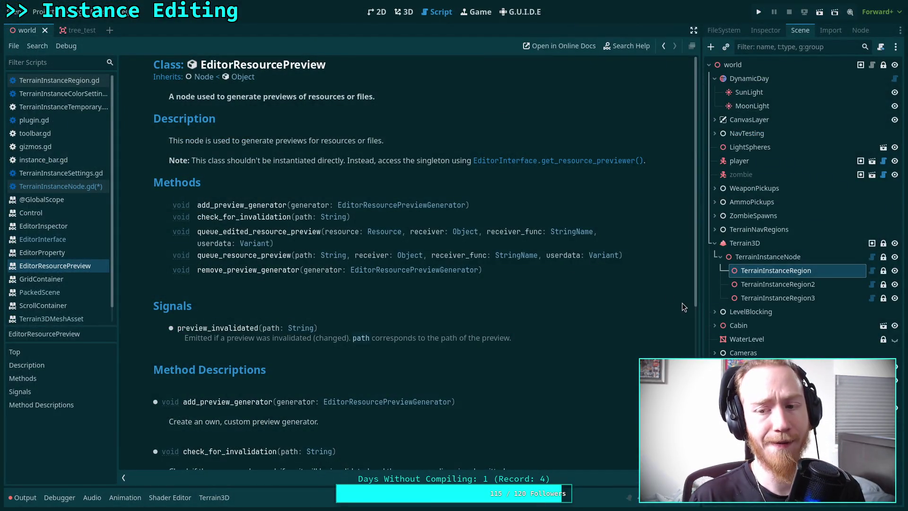
# In TerrainInstanceNode.gd, rename get_instance_thumbnail to get_instance_scene returning PackedScene
pyautogui.click(83, 186)
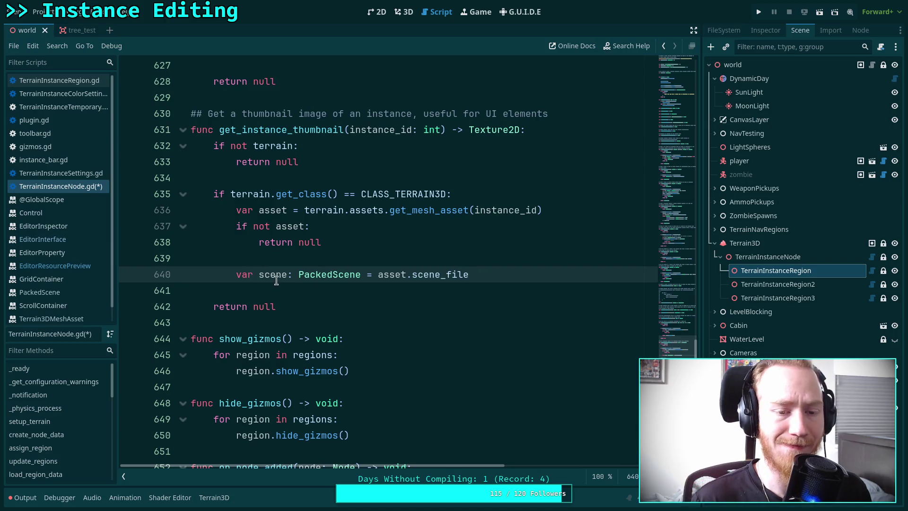
pyautogui.scroll(2, 293, 285)
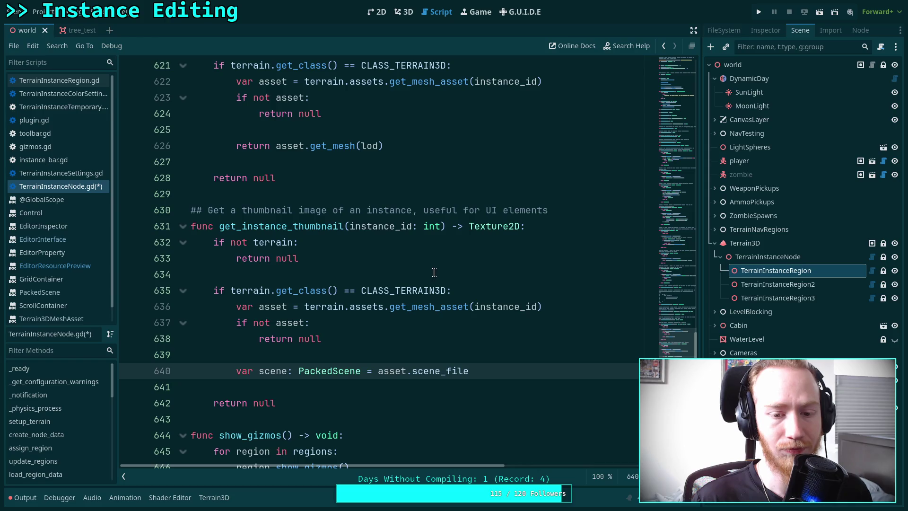
pyautogui.moveTo(292, 227); pyautogui.dragTo(344, 227)
pyautogui.write('scene')
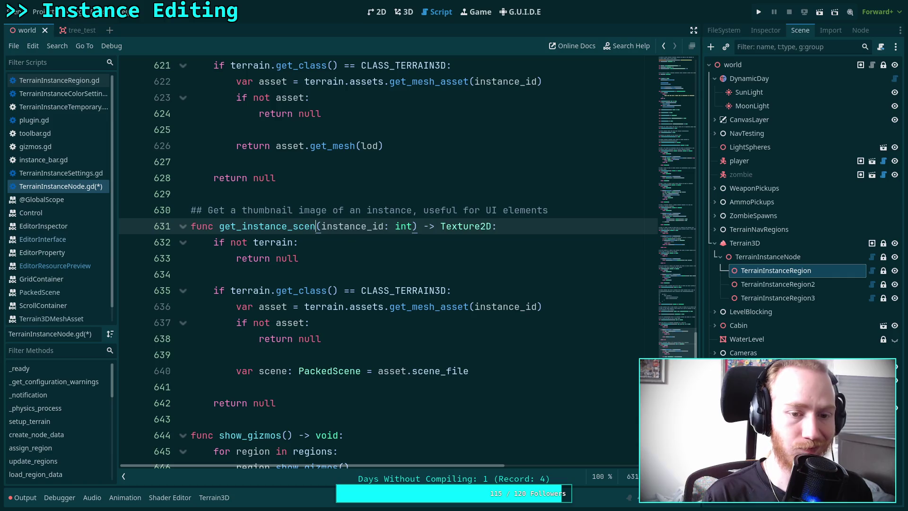
pyautogui.doubleClick(471, 226)
pyautogui.write('PackedS')
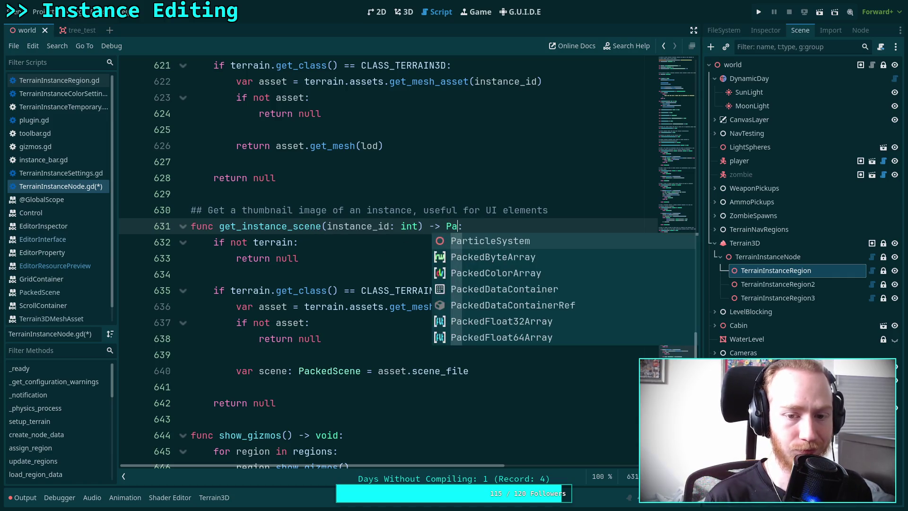
pyautogui.write('ce')
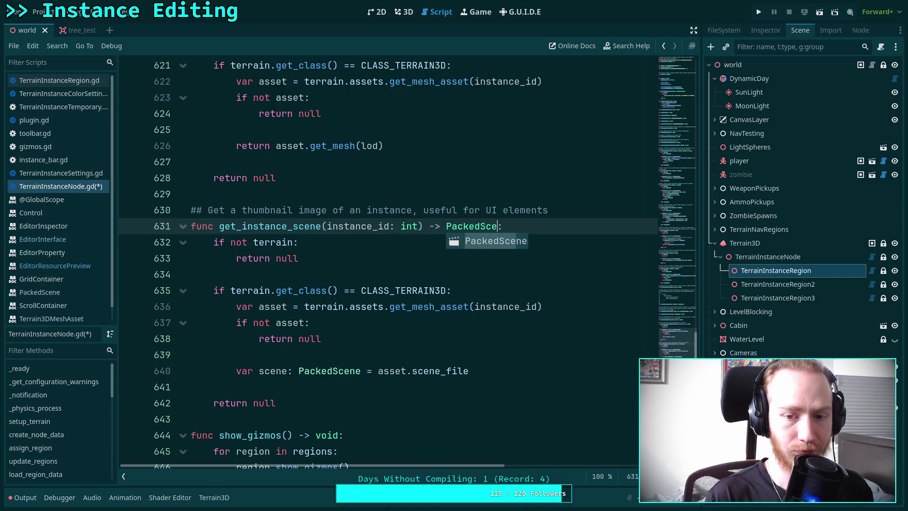
pyautogui.press('Return')
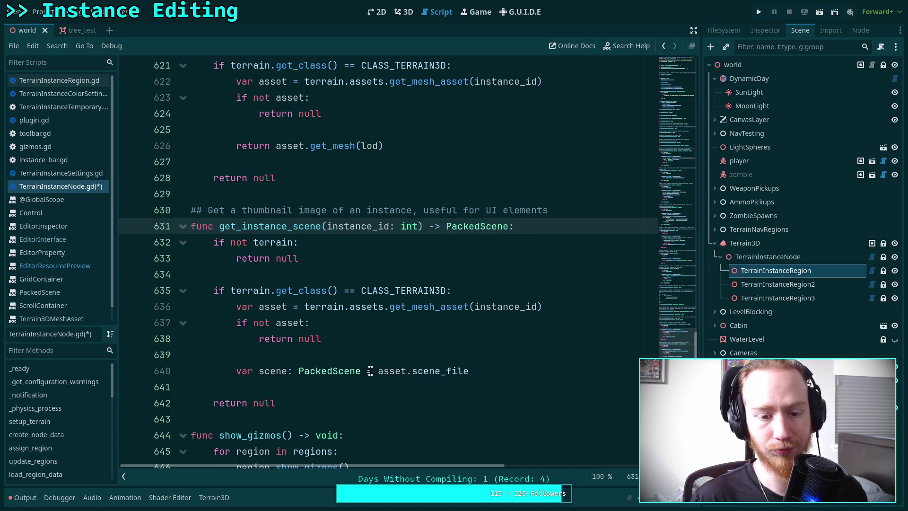
# Add an 'if not scene: return null' check followed by 'return scene', and save
pyautogui.click(493, 374)
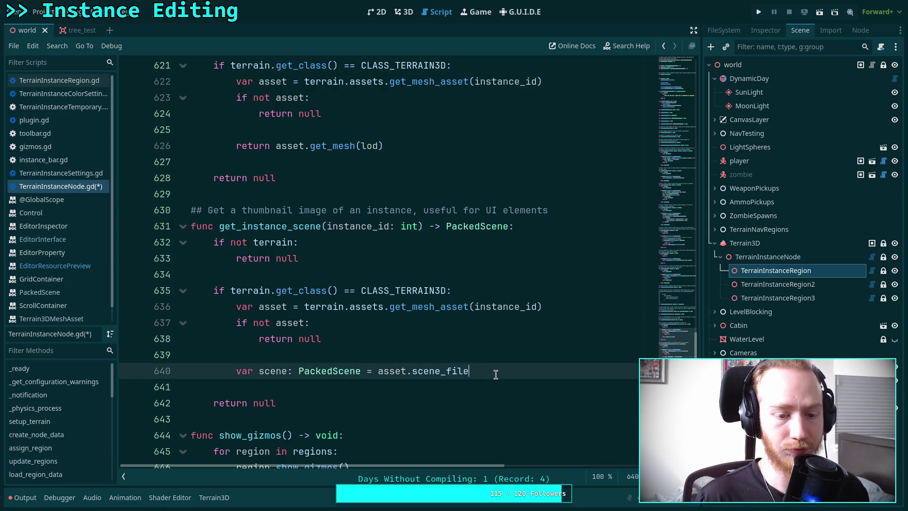
pyautogui.press('Return')
pyautogui.write('if not scene:')
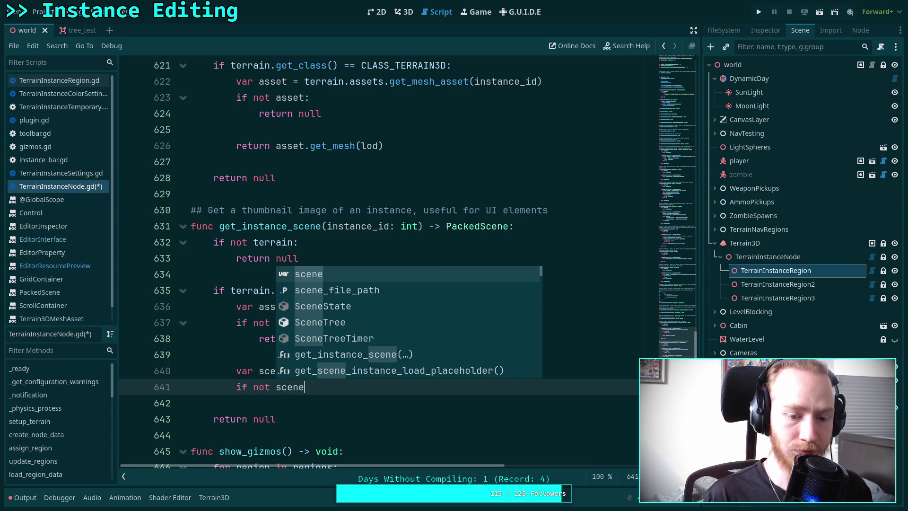
pyautogui.press('Return')
pyautogui.write('return null')
pyautogui.press('Return')
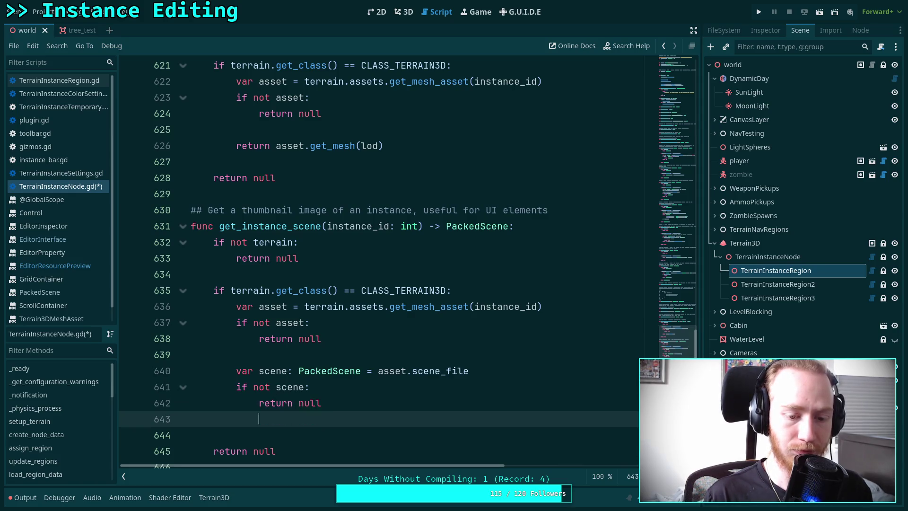
pyautogui.press('Return')
pyautogui.press('BackSpace')
pyautogui.write('return scene')
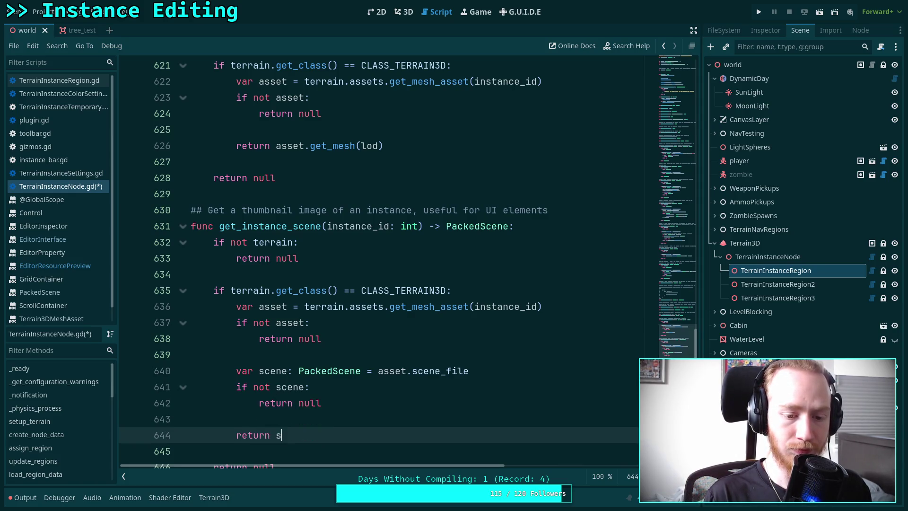
pyautogui.hotkey('ctrl', 's')
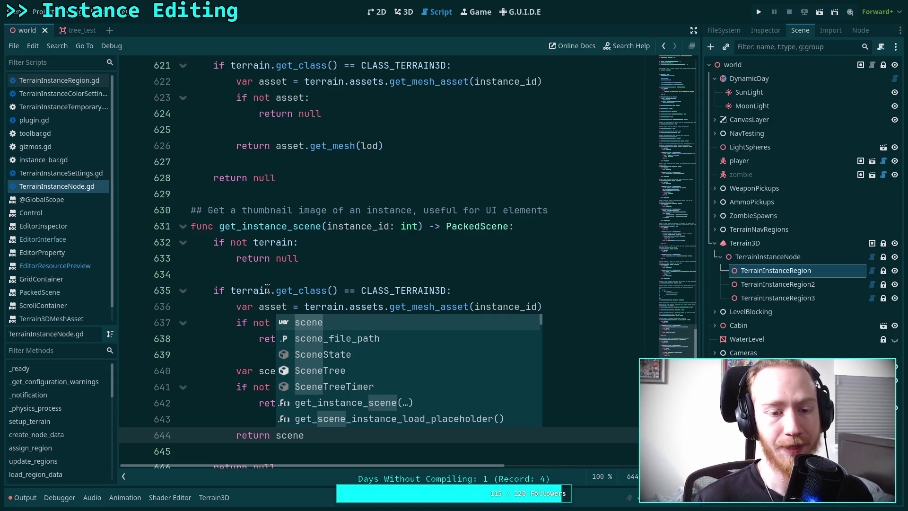
# Simplify the function to return the asset's scene_file directly, delete the redundant check, and save
pyautogui.scroll(-1, 284, 307)
pyautogui.click(284, 290)
pyautogui.click(285, 370)
pyautogui.moveTo(372, 322); pyautogui.dragTo(241, 328)
pyautogui.write('return')
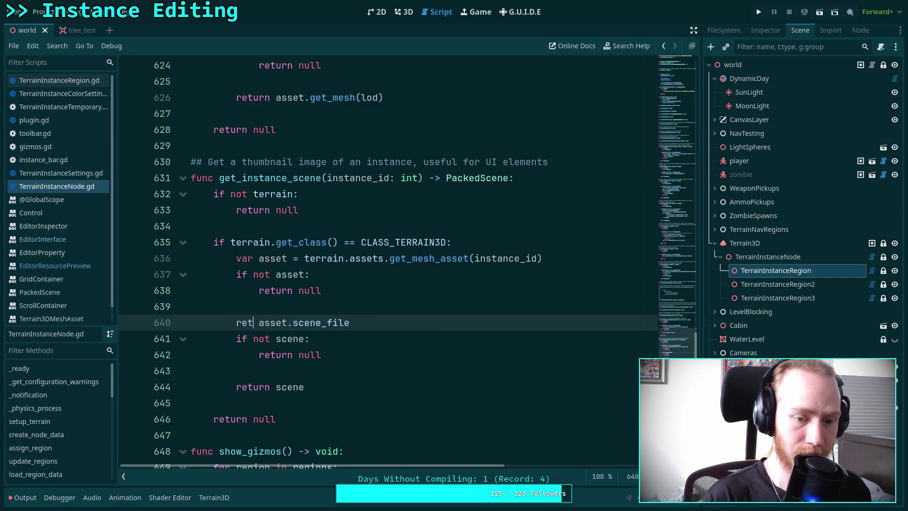
pyautogui.click(292, 290)
pyautogui.moveTo(354, 380); pyautogui.dragTo(440, 320)
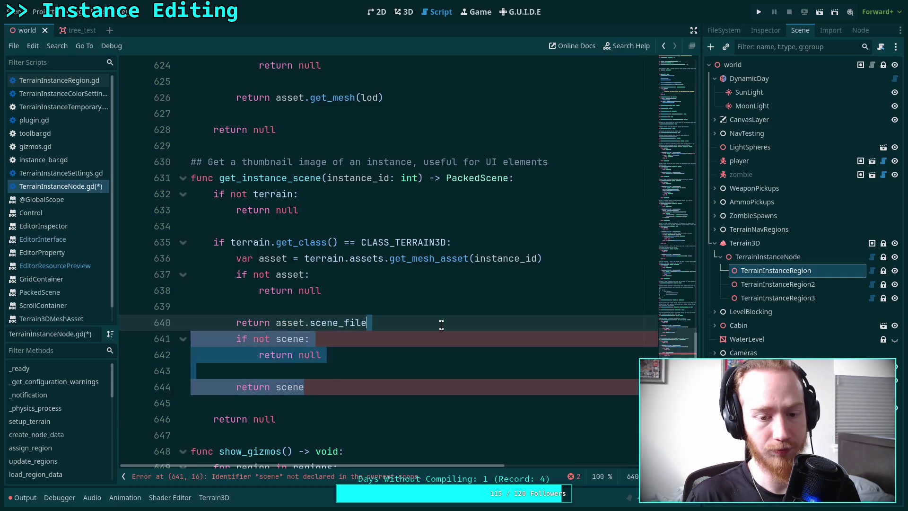
pyautogui.press('BackSpace')
pyautogui.hotkey('ctrl', 's')
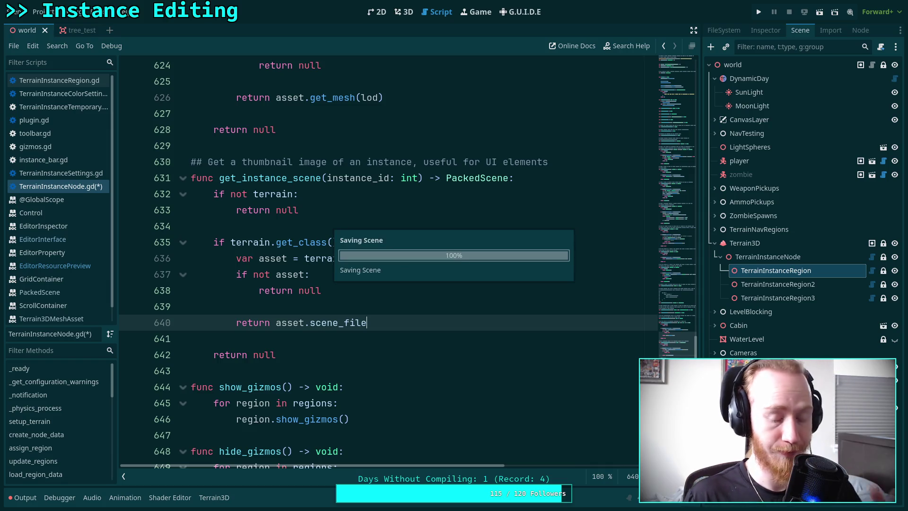
pyautogui.click(374, 308)
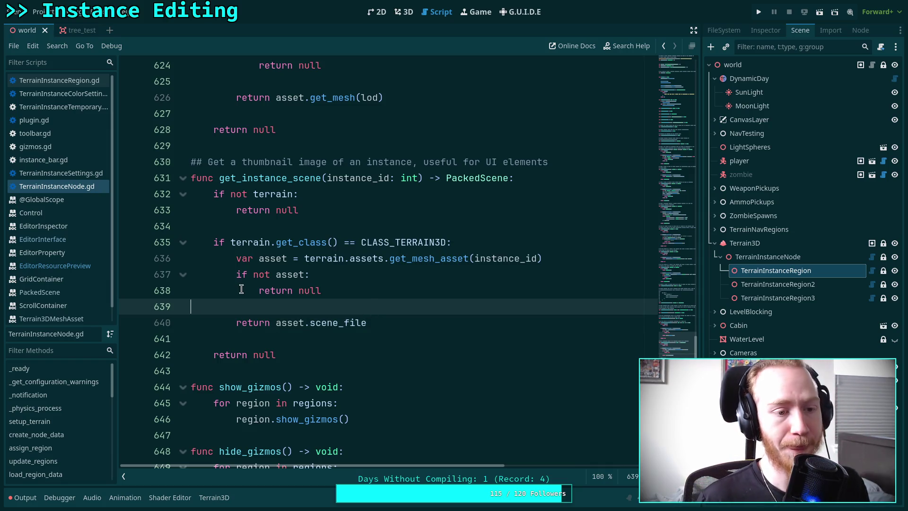
pyautogui.click(43, 159)
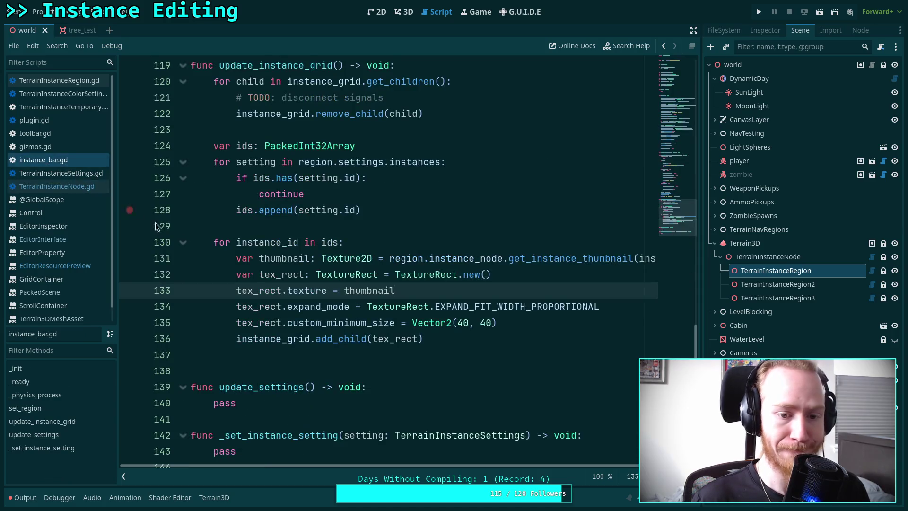
# Widen the code view and change the get_instance_thumbnail call on line 131 to get_instance_scene
pyautogui.click(123, 476)
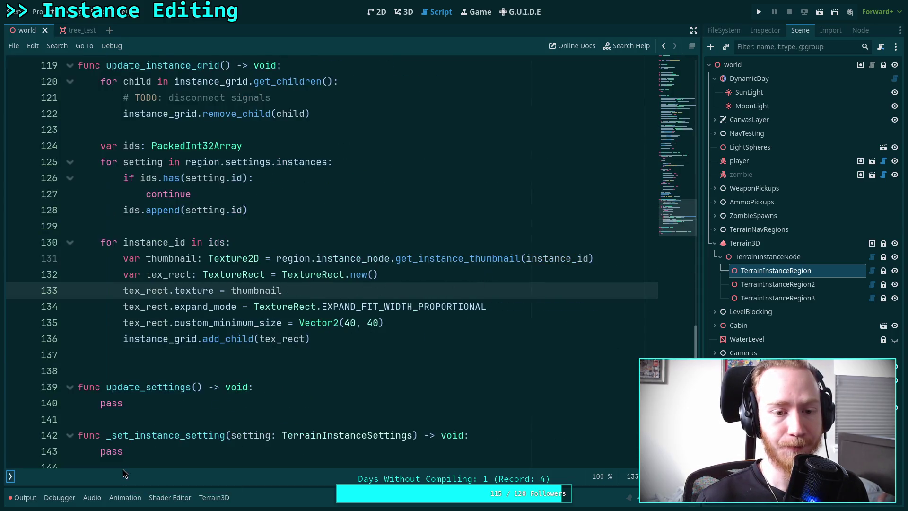
pyautogui.click(615, 260)
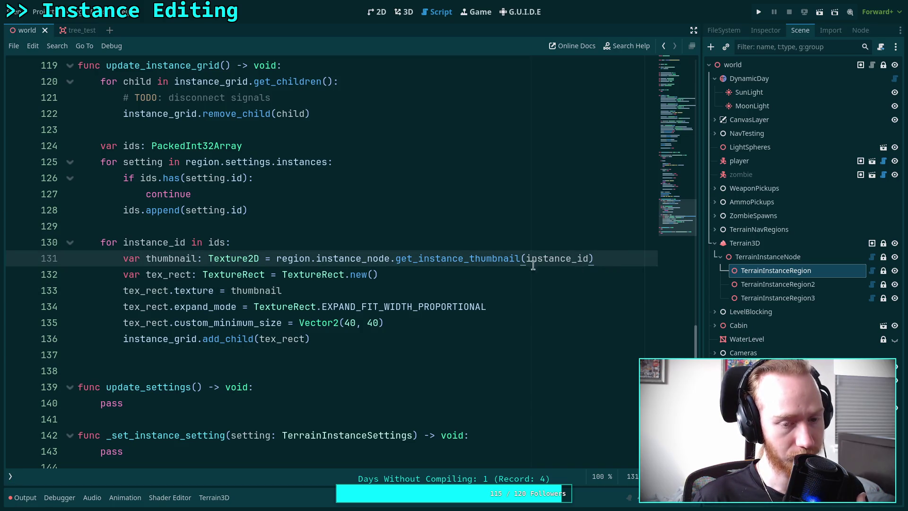
pyautogui.moveTo(470, 258); pyautogui.dragTo(516, 256)
pyautogui.press('BackSpace')
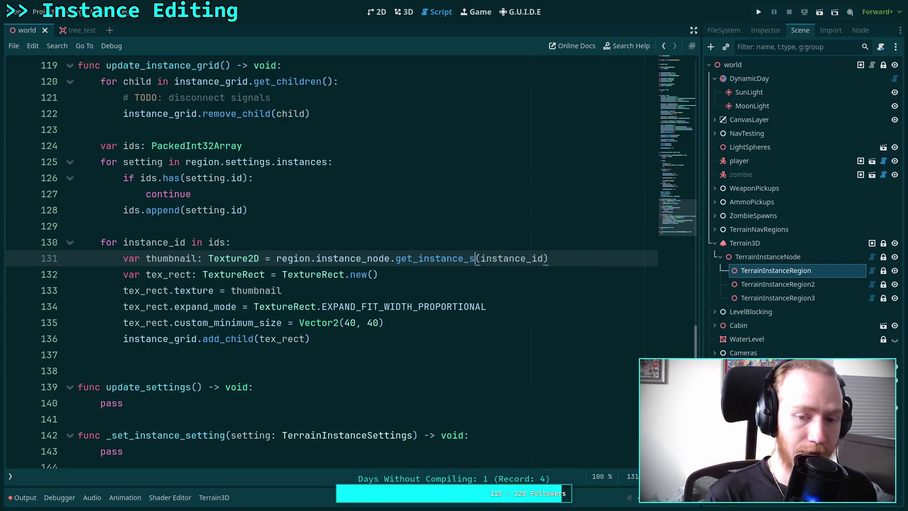
pyautogui.write('scene')
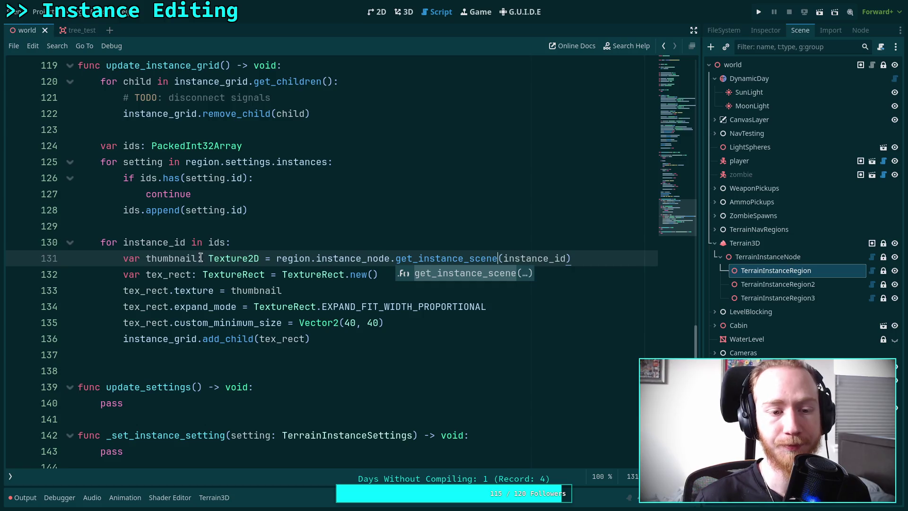
# Retype the line 131 variable as instance_scene of type PackedScene
pyautogui.doubleClick(167, 258)
pyautogui.doubleClick(223, 258)
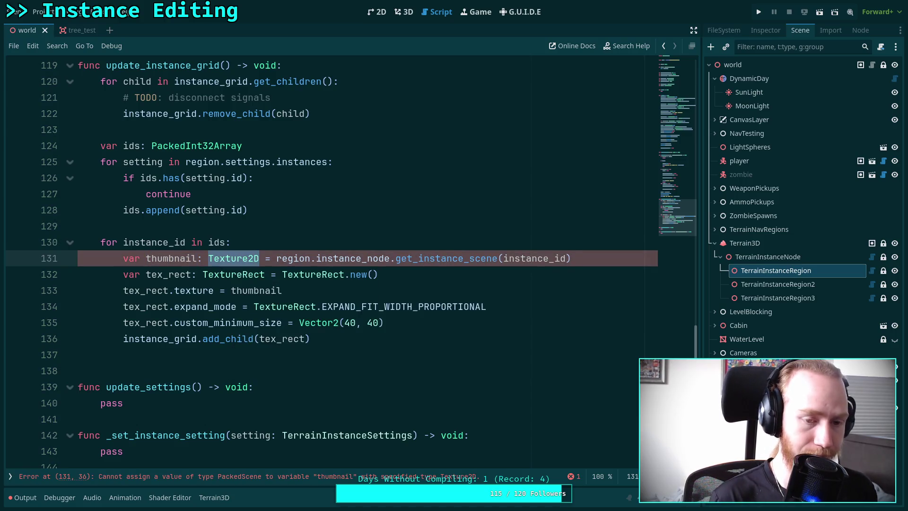
pyautogui.write('S')
pyautogui.press('BackSpace')
pyautogui.write('PackedScene')
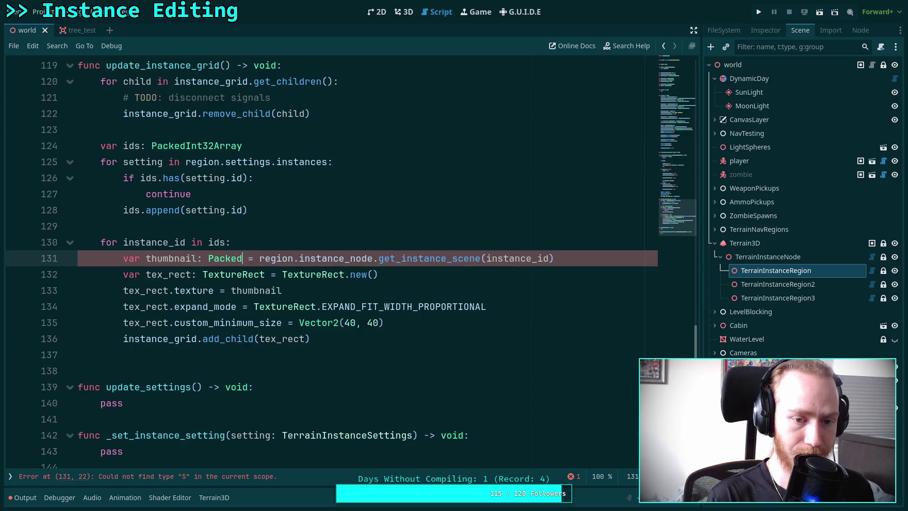
pyautogui.doubleClick(165, 258)
pyautogui.write('instance_scene')
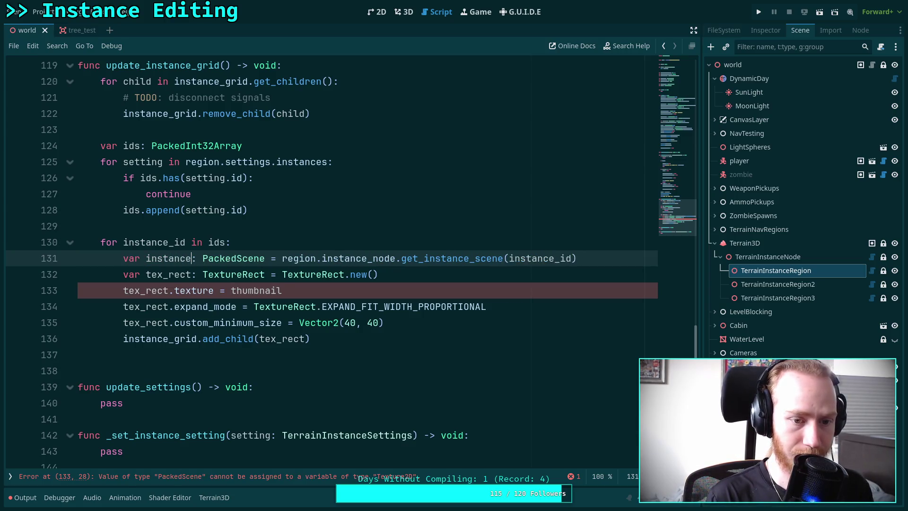
# Insert a blank line after the instance_scene lookup on line 131
pyautogui.click(611, 258)
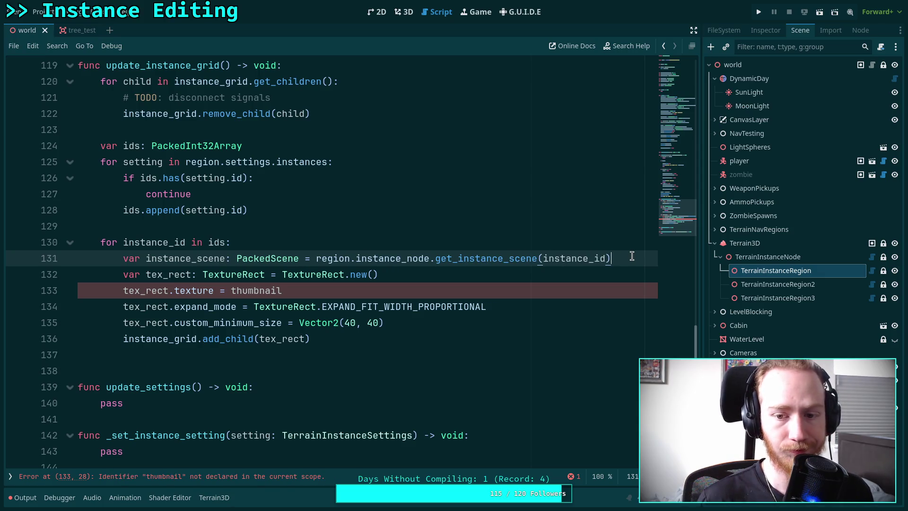
pyautogui.press('Return')
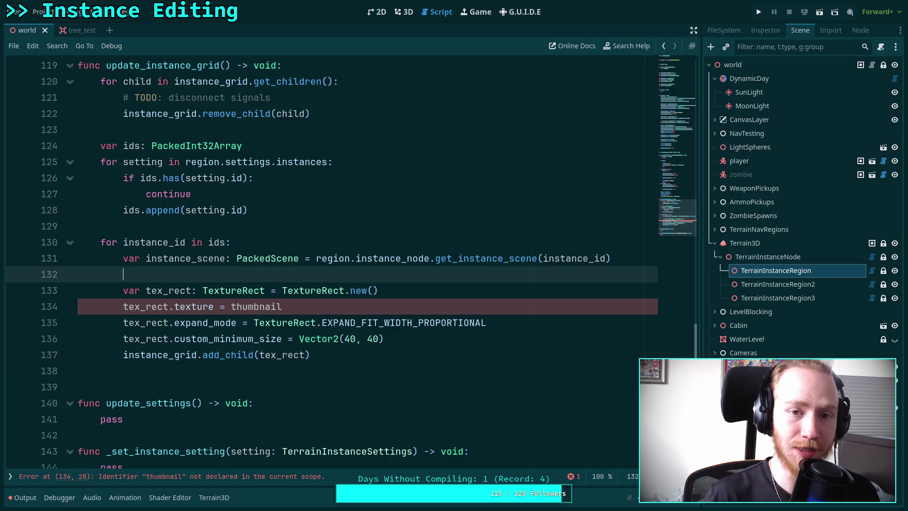
pyautogui.click(403, 12)
# Scroll the 3D viewport to inspect the terrain instance regions, then return to the script
pyautogui.scroll(2, 392, 242)
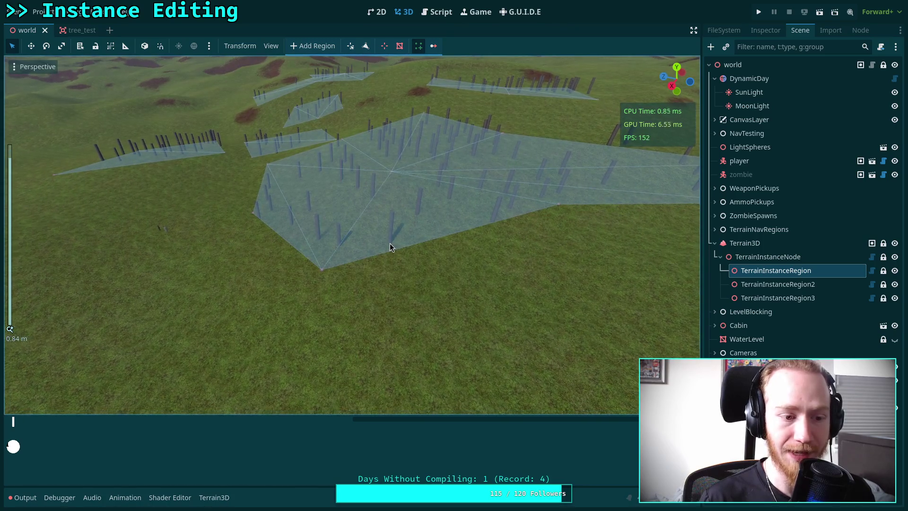
pyautogui.scroll(-1, 389, 243)
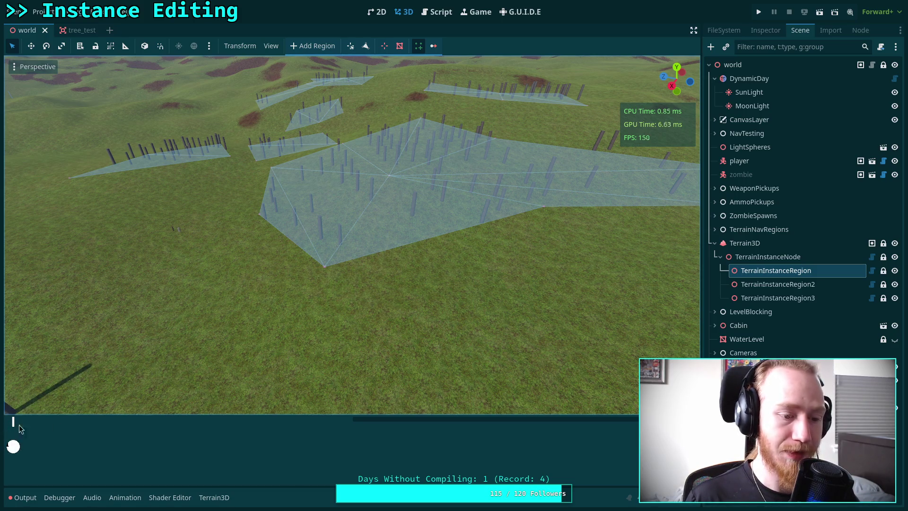
pyautogui.click(449, 19)
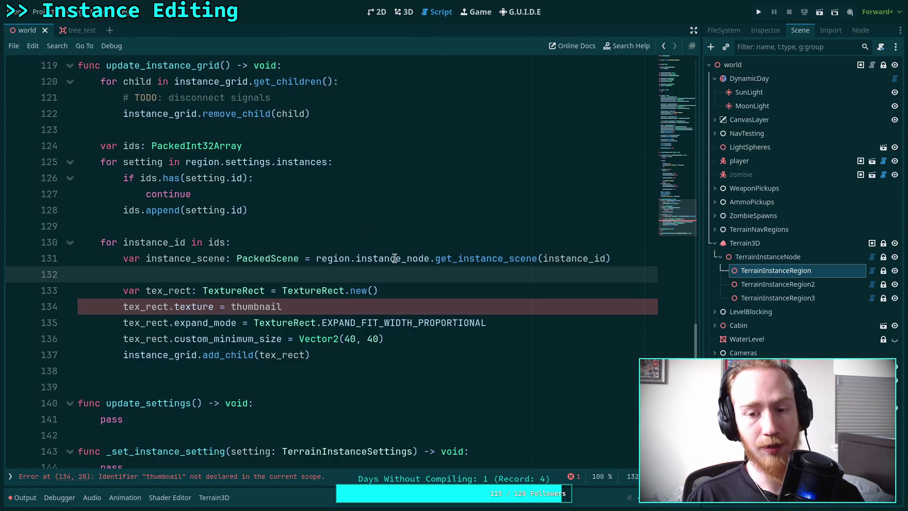
# Delete the tex_rect.texture = thumbnail line and the extra blank lines around it
pyautogui.press('Return')
pyautogui.press('Up')
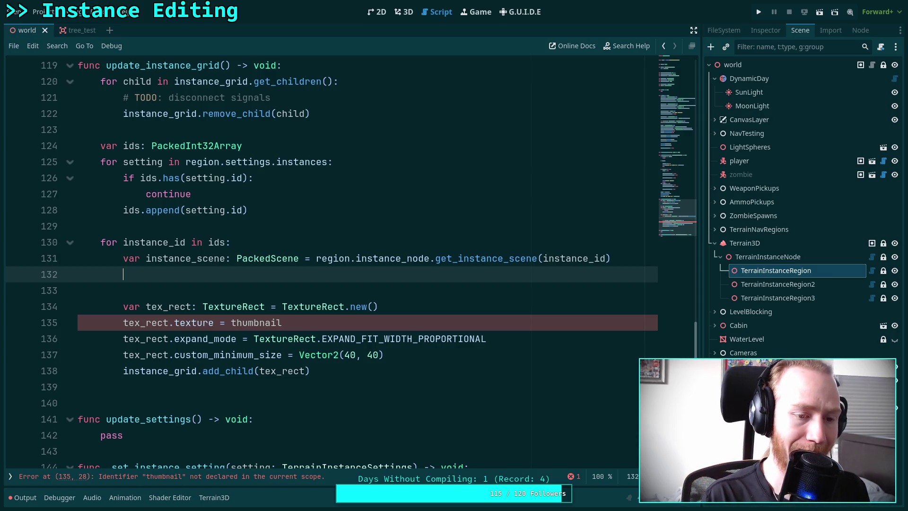
pyautogui.moveTo(397, 325); pyautogui.dragTo(420, 309)
pyautogui.press('BackSpace')
pyautogui.click(351, 285)
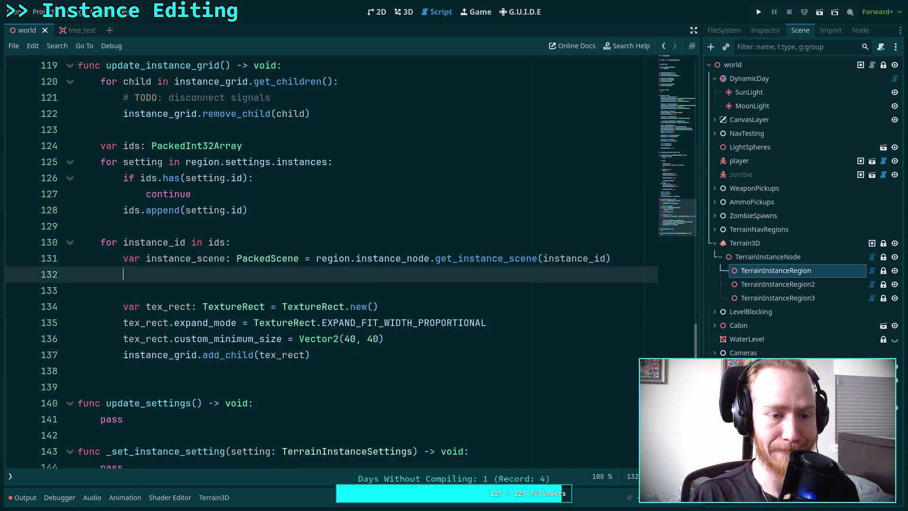
pyautogui.press('Delete')
pyautogui.press('BackSpace')
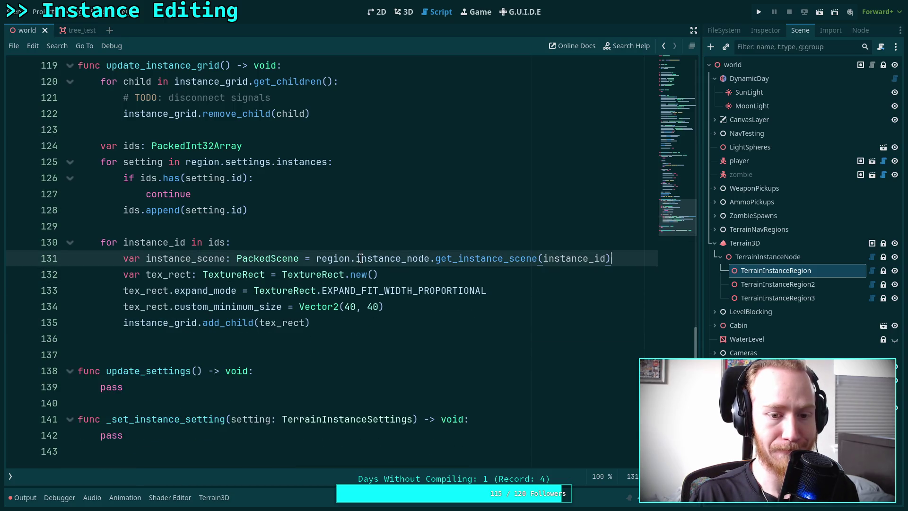
# Move the instance_scene lookup below add_child, separated by a blank line
pyautogui.hotkey('alt', 'Down')
pyautogui.hotkey('alt', 'Down')
pyautogui.hotkey('alt', 'Down')
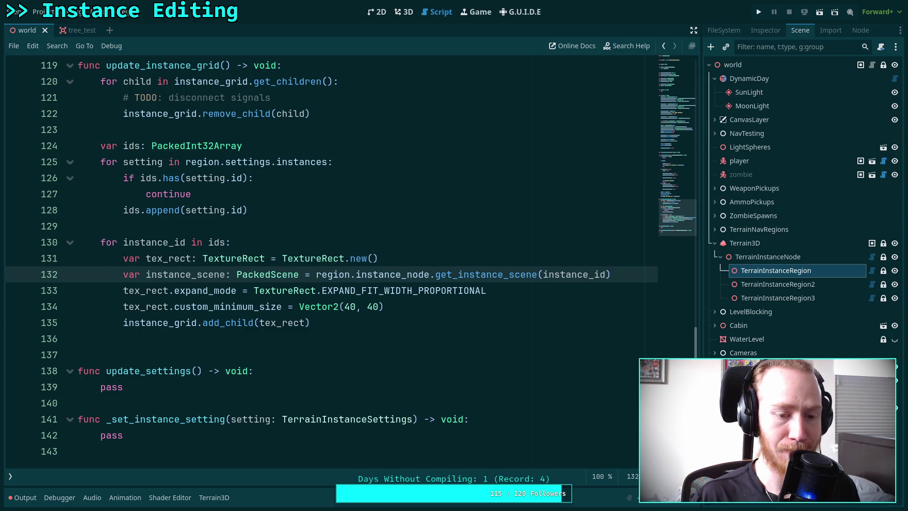
pyautogui.click(343, 305)
pyautogui.press('Return')
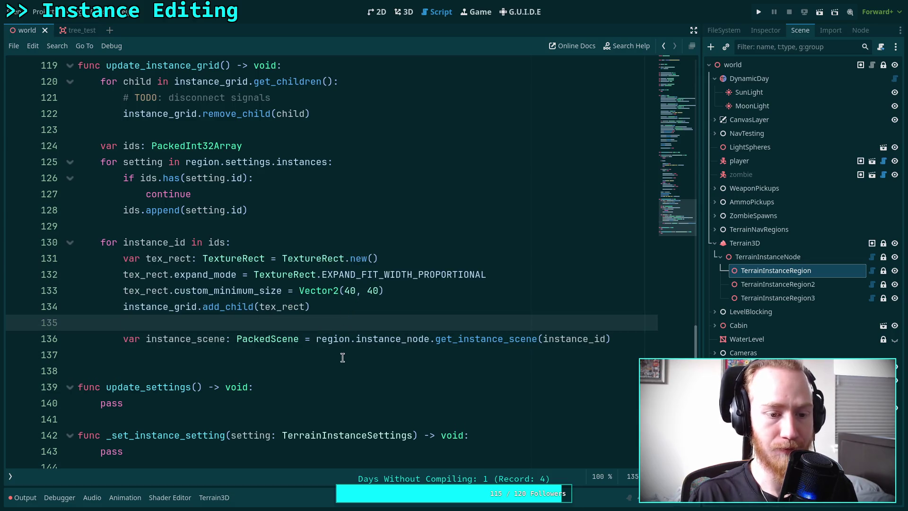
pyautogui.click(358, 354)
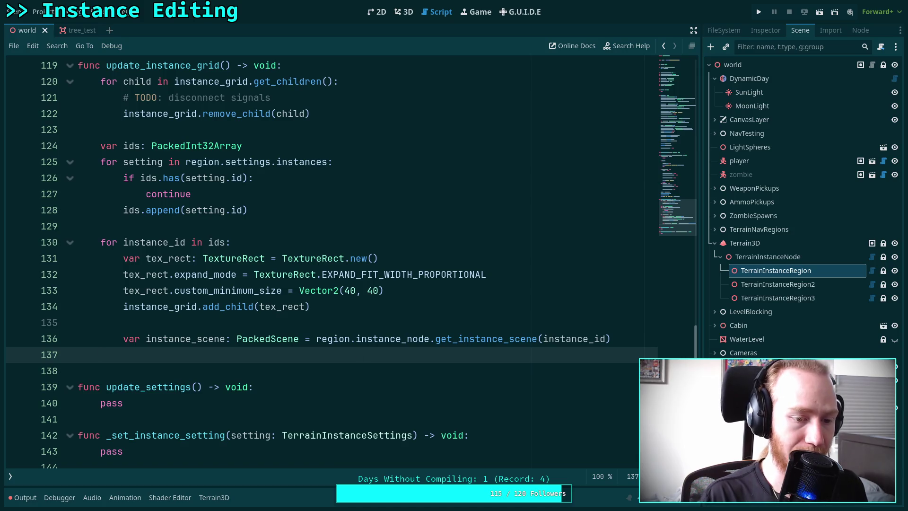
# Add an EditorInterface.get_resource_previewer() call and move it above the for instance_id loop
pyautogui.write('Edit')
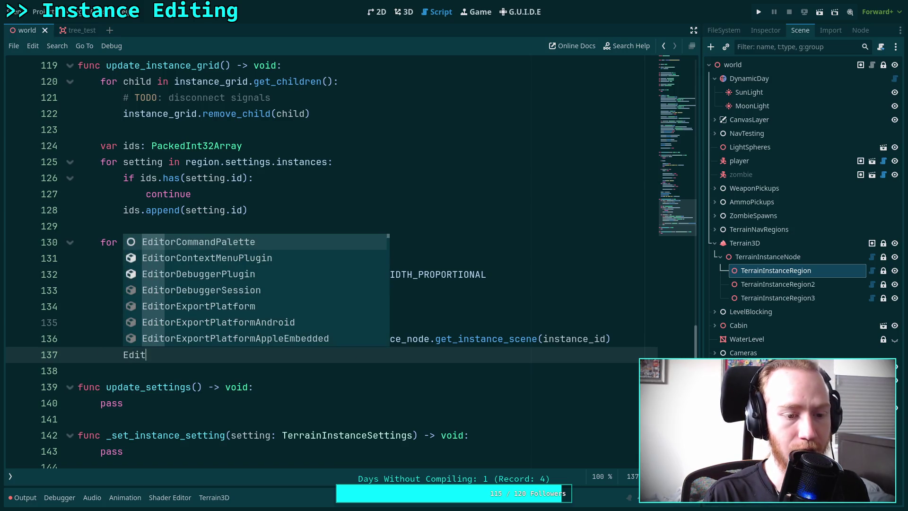
pyautogui.write('orInspector.')
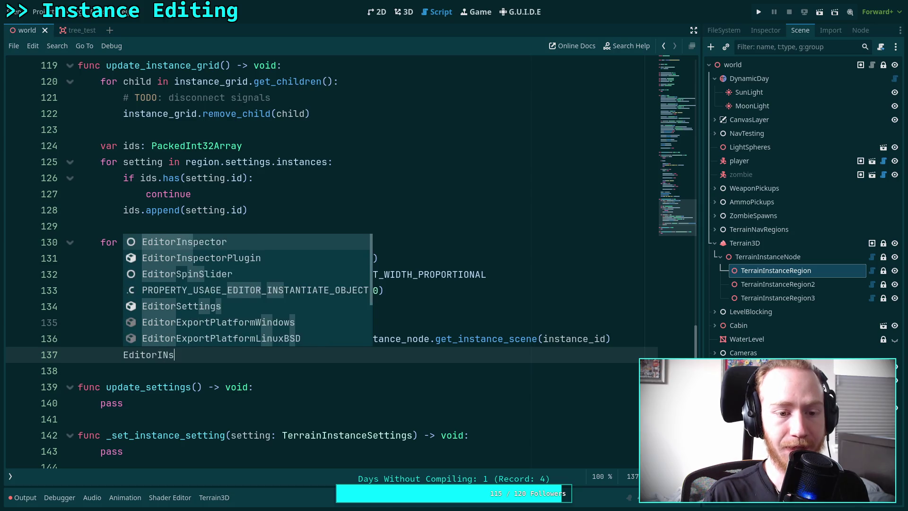
pyautogui.write('prev')
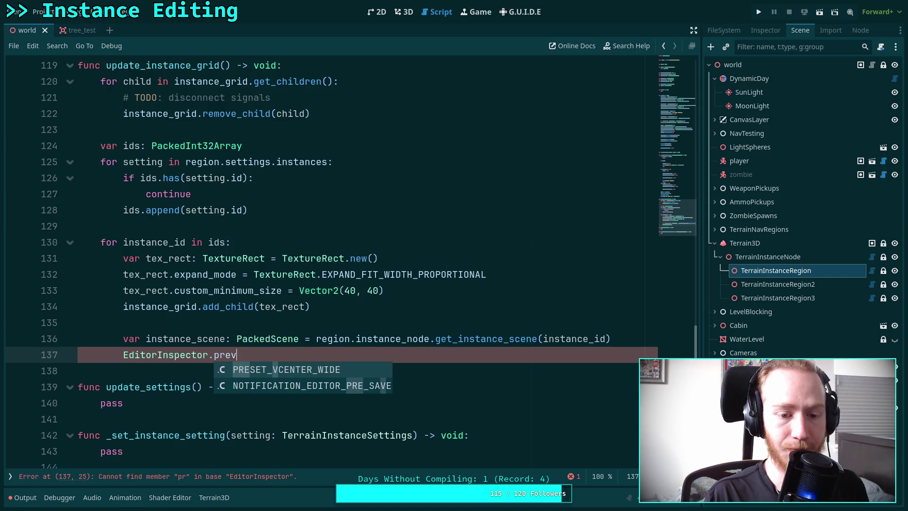
pyautogui.press('BackSpace')
pyautogui.press('BackSpace')
pyautogui.press('BackSpace')
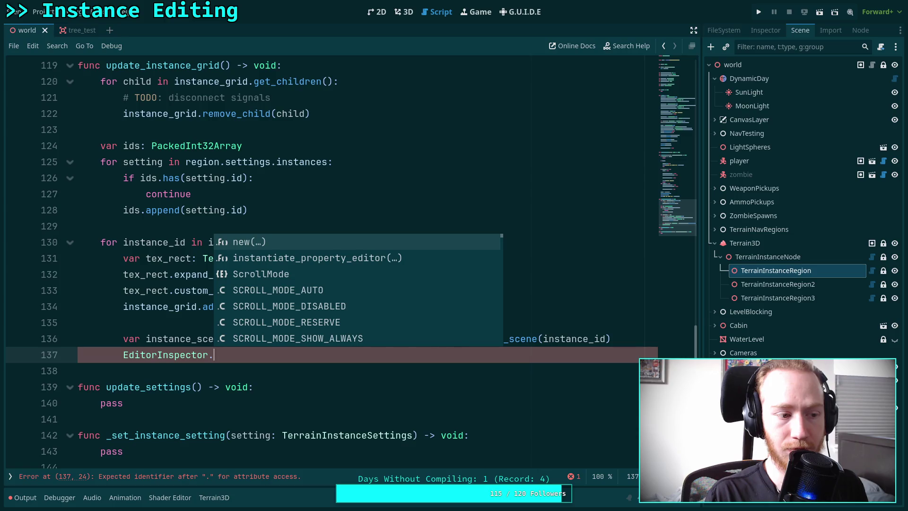
pyautogui.press('BackSpace')
pyautogui.press('BackSpace')
pyautogui.press('BackSpace')
pyautogui.write('ter')
pyautogui.press('Return')
pyautogui.write('.pre')
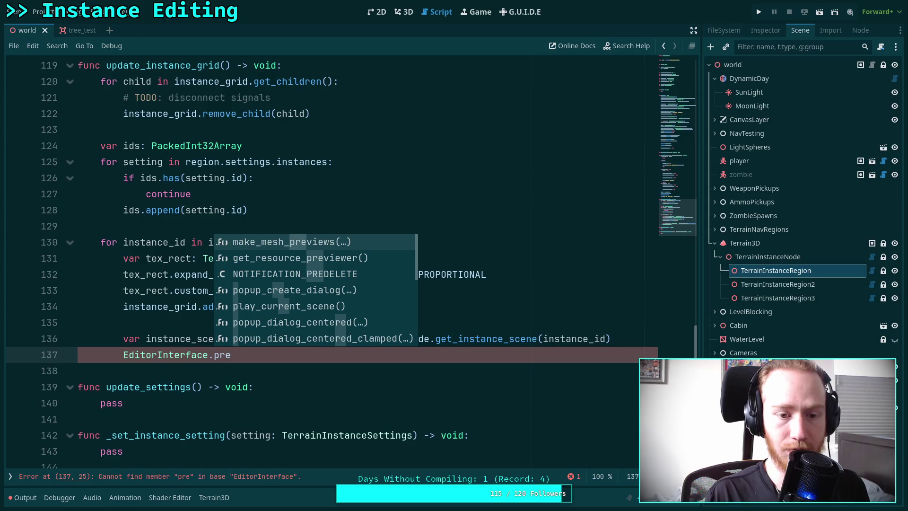
pyautogui.press('Down')
pyautogui.press('Return')
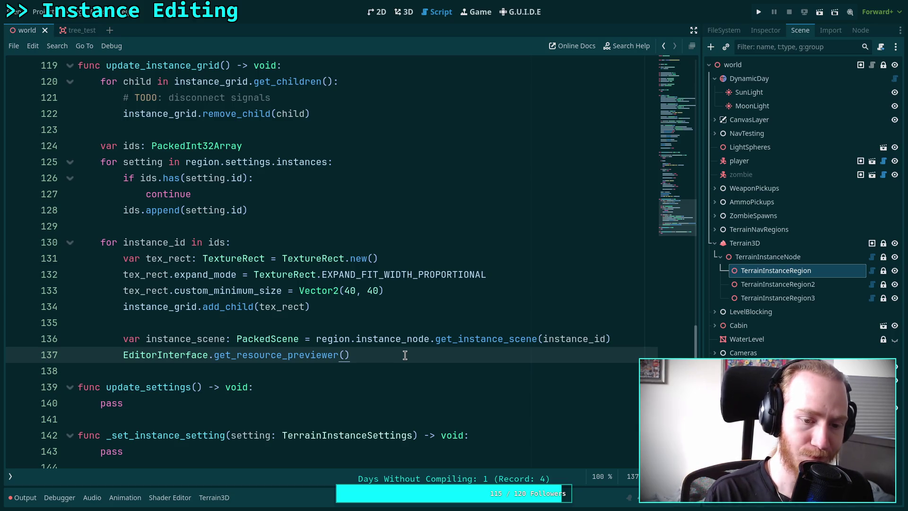
pyautogui.hotkey('alt', 'Up')
pyautogui.hotkey('alt', 'Up')
pyautogui.hotkey('alt', 'Up')
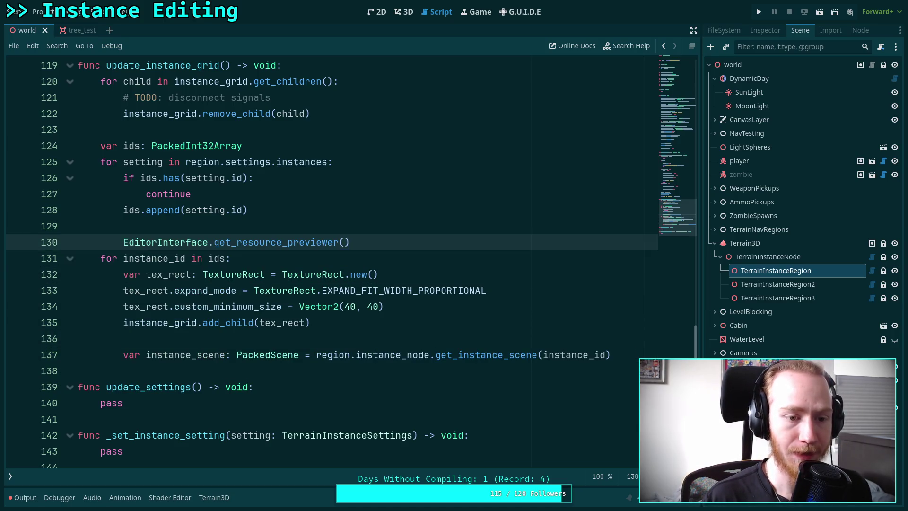
# Assign the previewer call to 'var previewer: EditorResourcePreview' on line 130
pyautogui.press('Home')
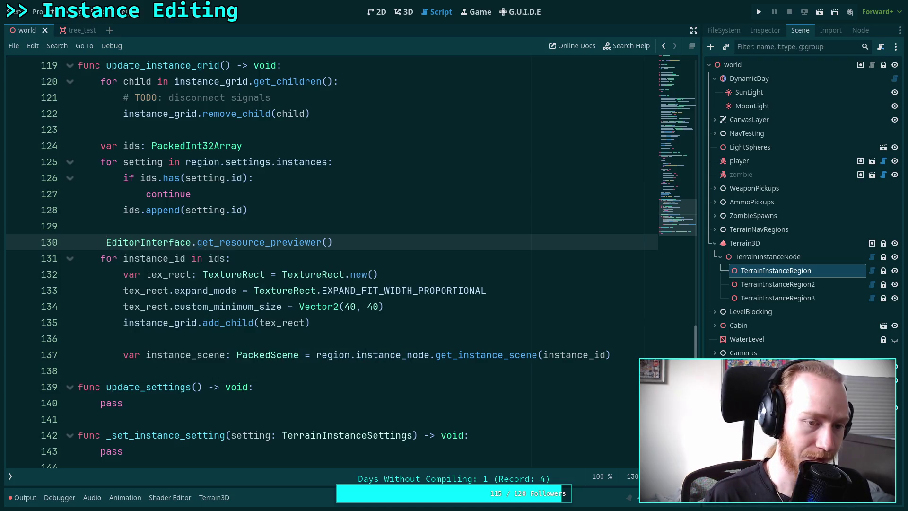
pyautogui.write('var g')
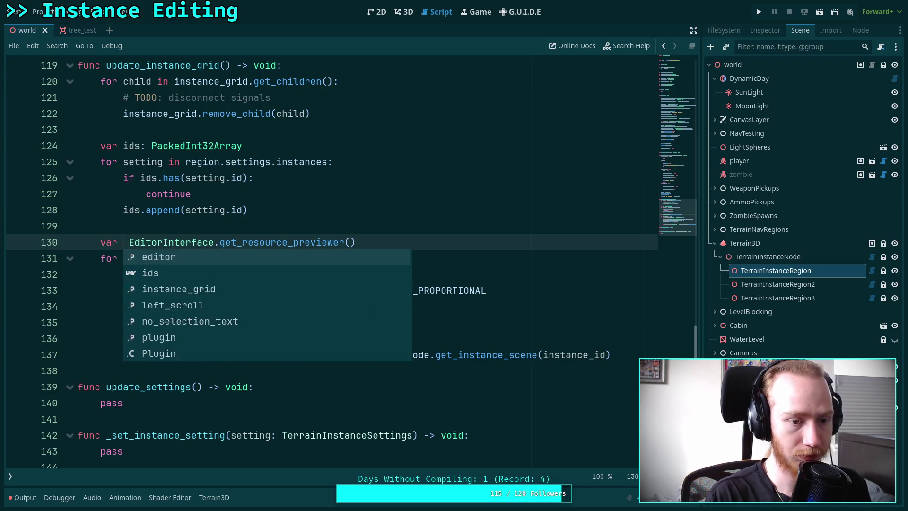
pyautogui.write('reviewer:')
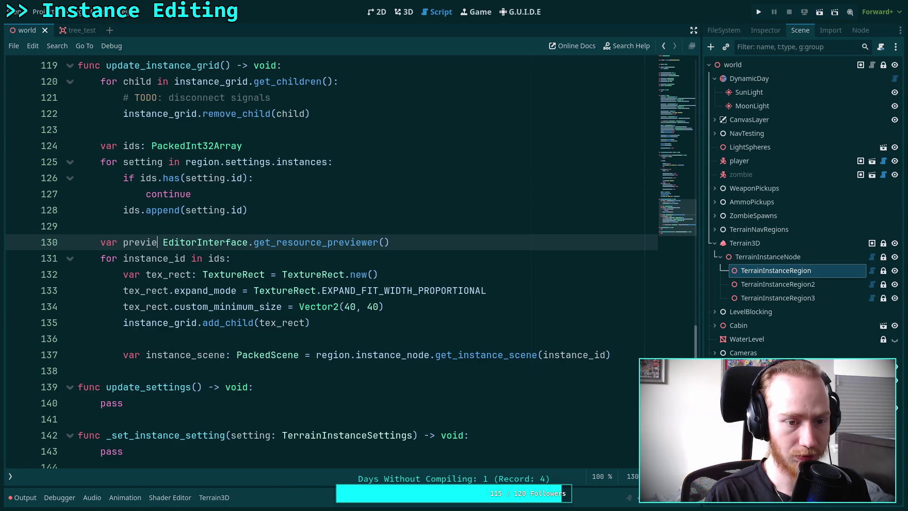
pyautogui.write(' EditerRes')
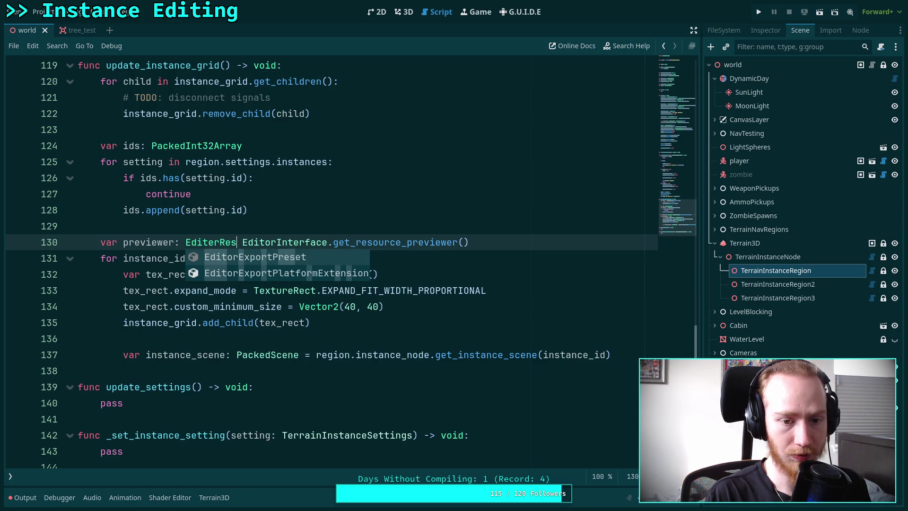
pyautogui.press('BackSpace')
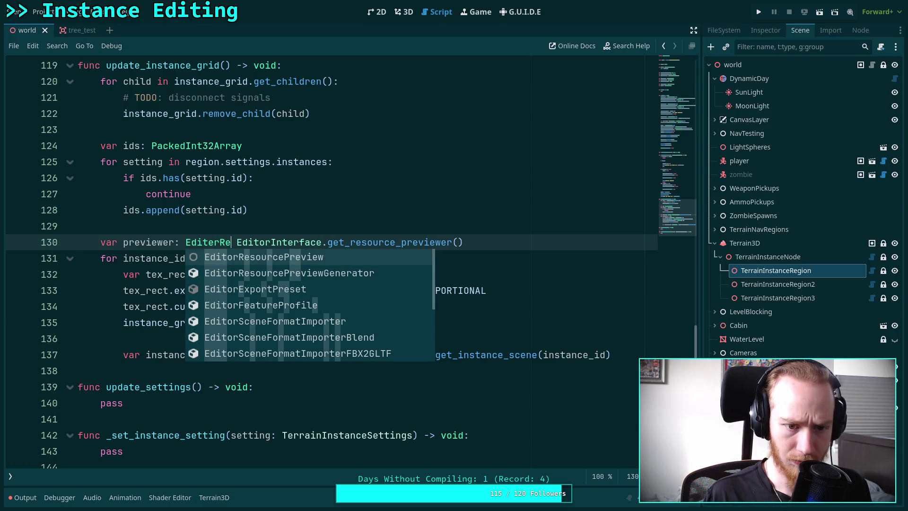
pyautogui.press('Down')
pyautogui.press('Up')
pyautogui.press('Return')
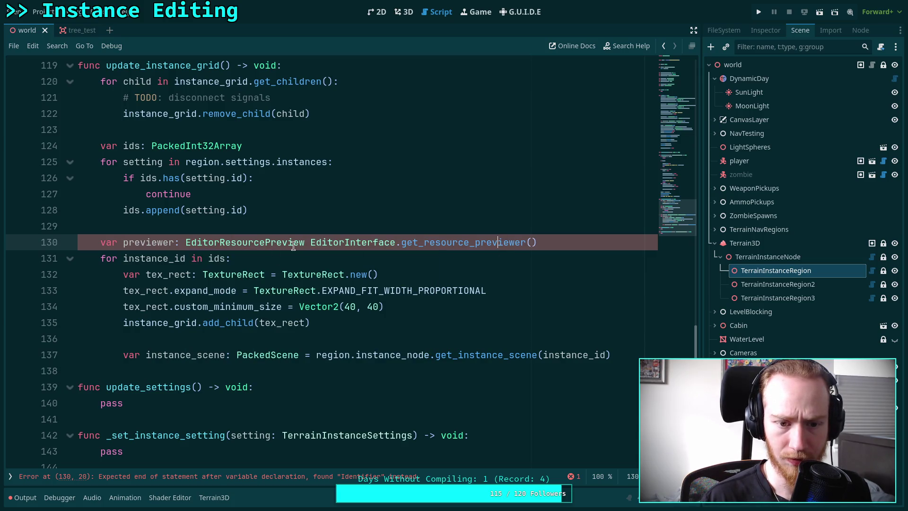
pyautogui.write('=')
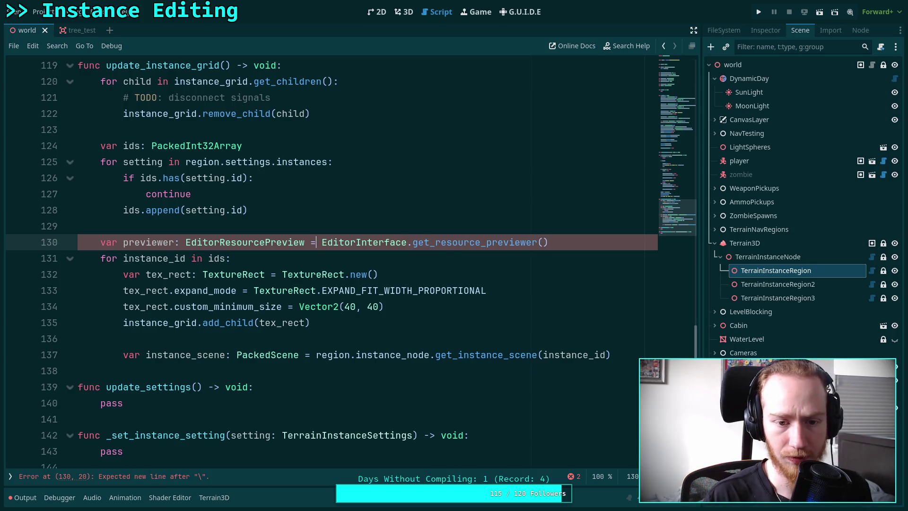
pyautogui.press('BackSpace')
pyautogui.write('=')
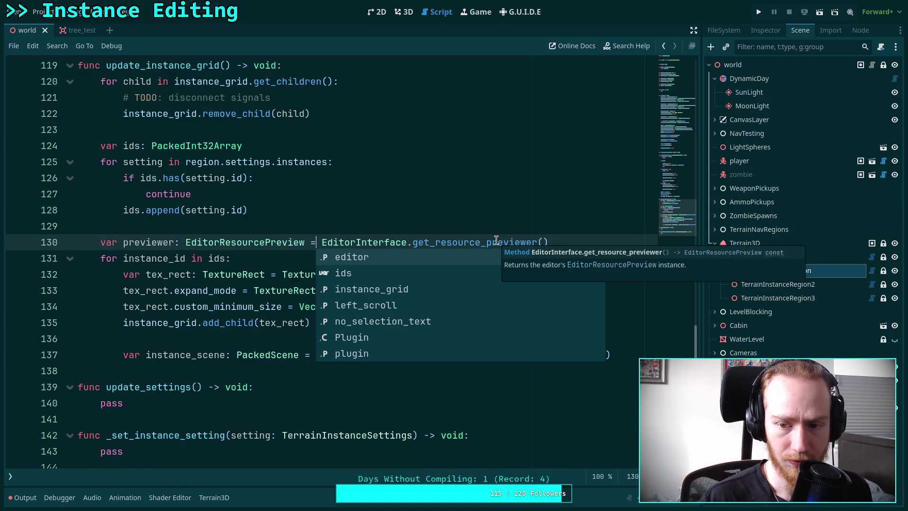
pyautogui.press('Escape')
pyautogui.click(401, 361)
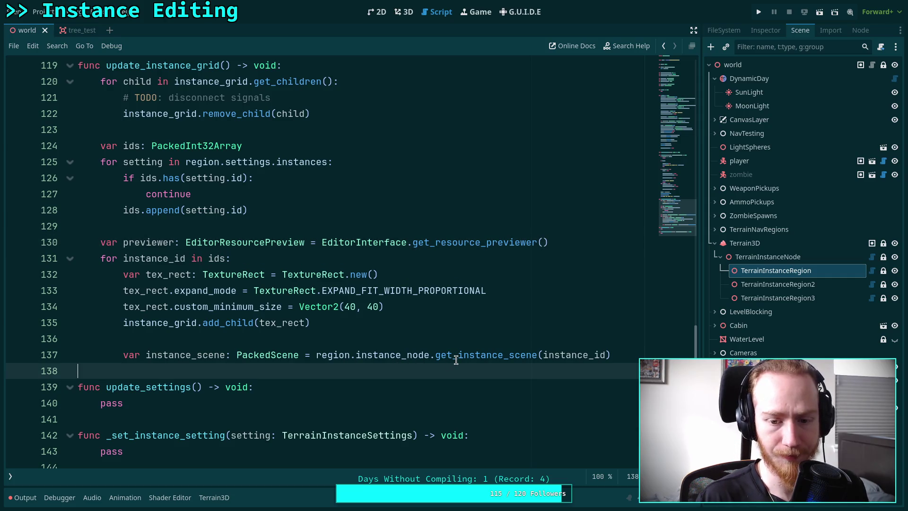
pyautogui.moveTo(615, 354); pyautogui.dragTo(78, 354)
# Below the instance_scene lookup, add a previewer.queue_resource_preview() call
pyautogui.press('End')
pyautogui.press('Return')
pyautogui.press('BackSpace')
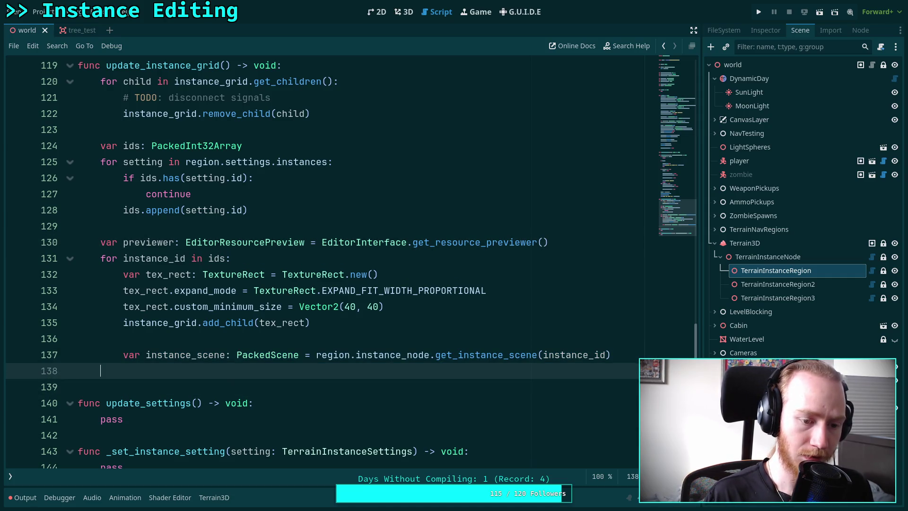
pyautogui.write('prev')
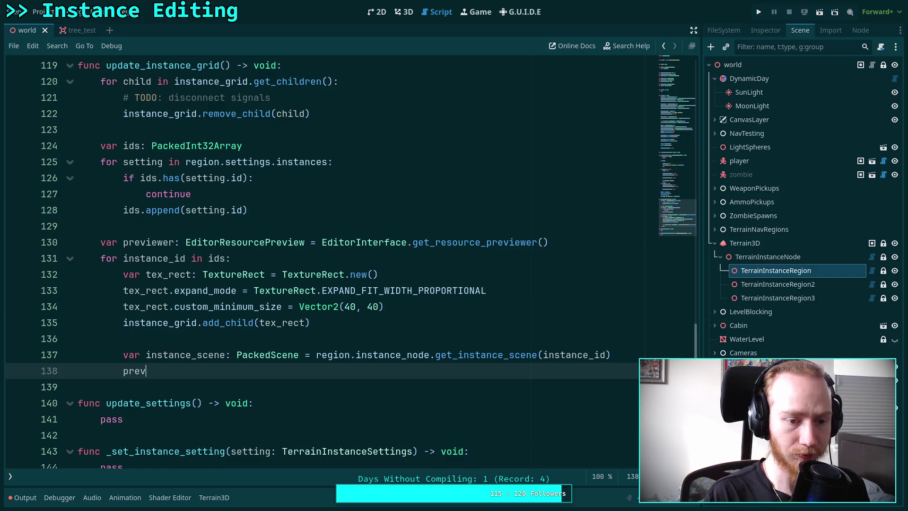
pyautogui.press('Return')
pyautogui.write('.')
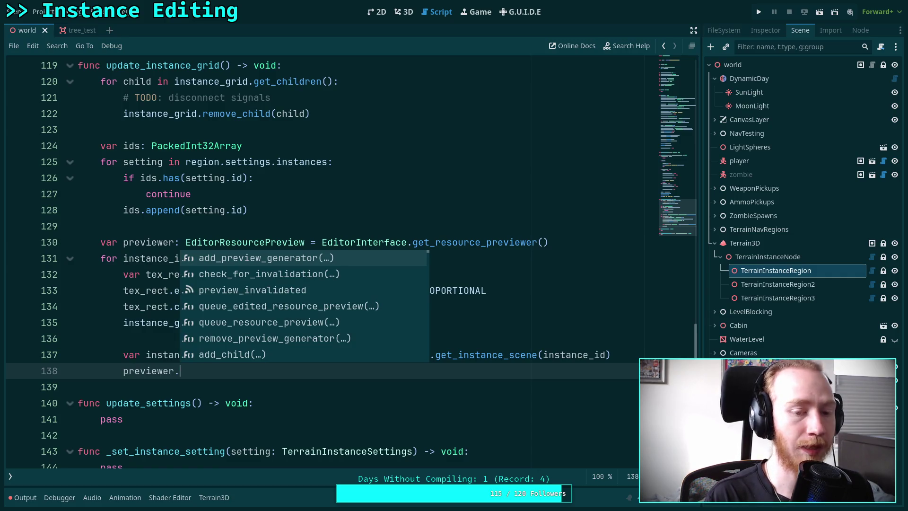
pyautogui.press('Down')
pyautogui.press('Down')
pyautogui.press('Down')
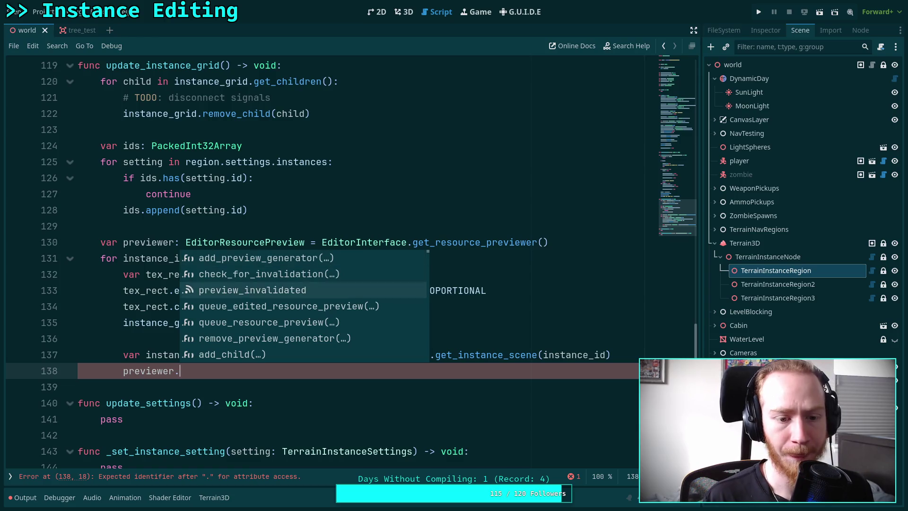
pyautogui.press('Return')
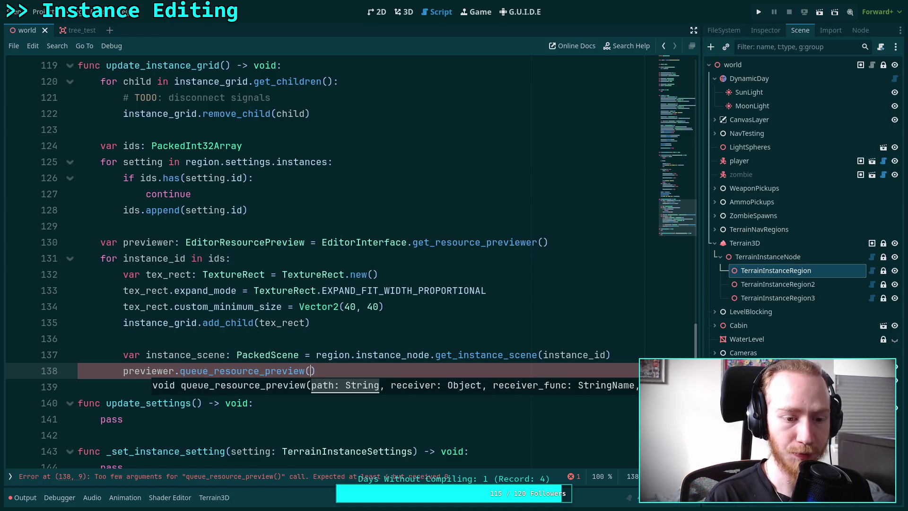
# Pass instance_scene.resource_path as the first argument, followed by a comma
pyautogui.write('inst')
pyautogui.press('Return')
pyautogui.press('BackSpace')
pyautogui.press('BackSpace')
pyautogui.press('BackSpace')
pyautogui.press('BackSpace')
pyautogui.write('sc')
pyautogui.press('Return')
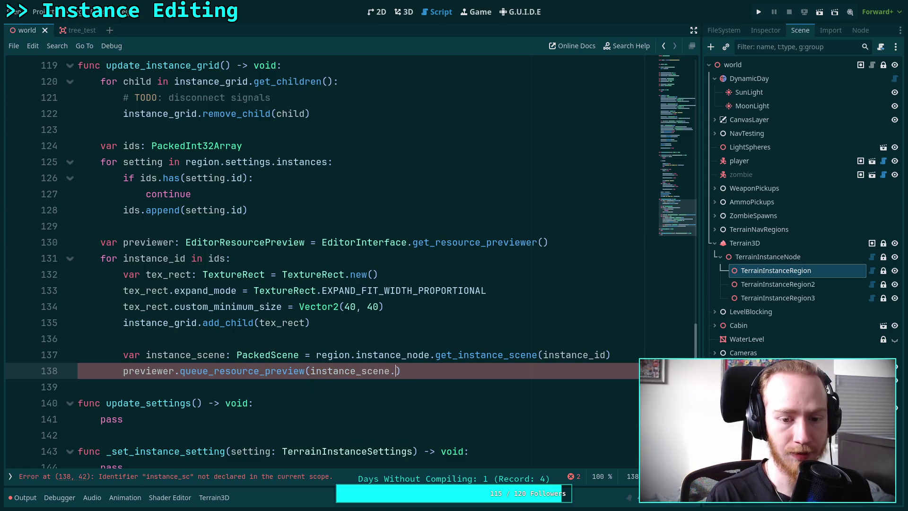
pyautogui.write('.res')
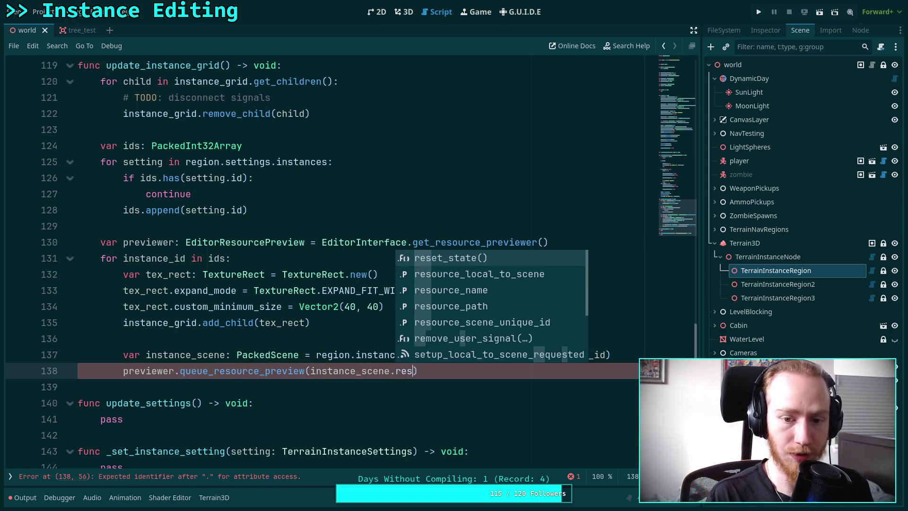
pyautogui.press('Down')
pyautogui.press('Down')
pyautogui.press('Down')
pyautogui.press('Return')
pyautogui.write(',')
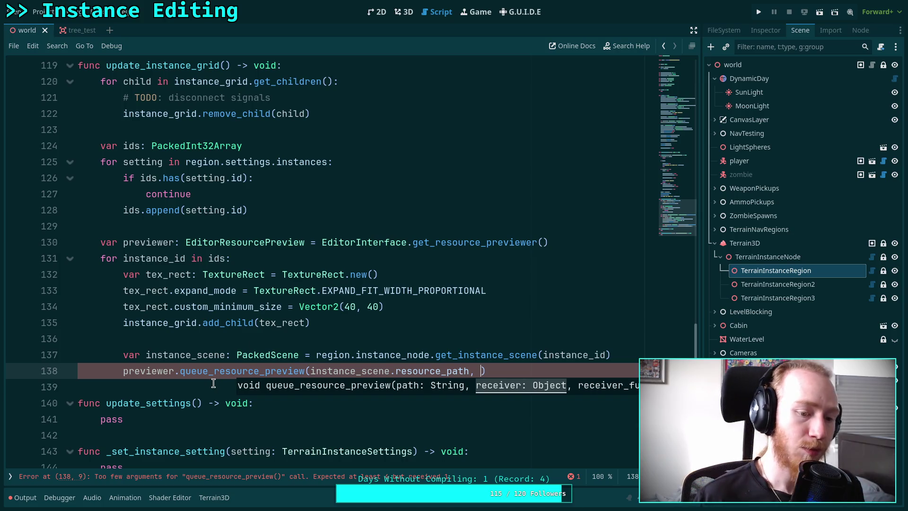
# Start a new function 'func set_instance_preview() -> void:' below the loop
pyautogui.click(235, 383)
pyautogui.press('Return')
pyautogui.press('Return')
pyautogui.press('Up')
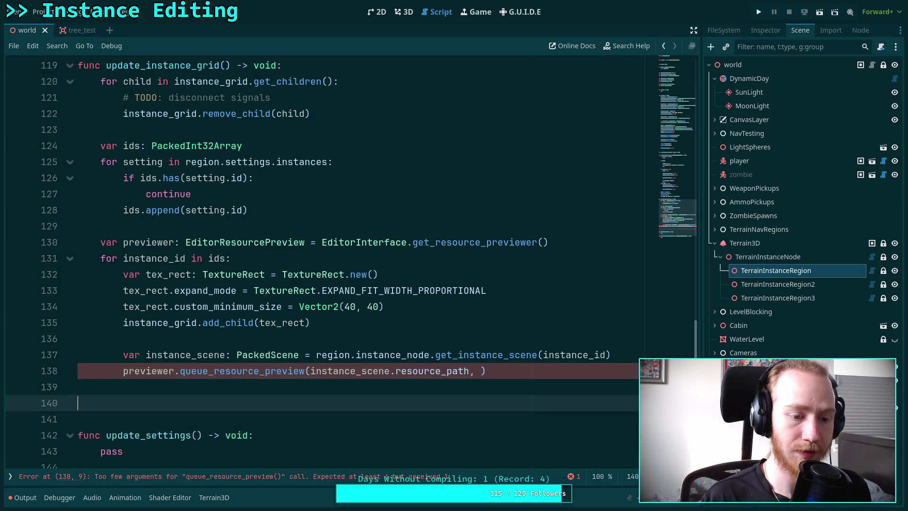
pyautogui.write('func ')
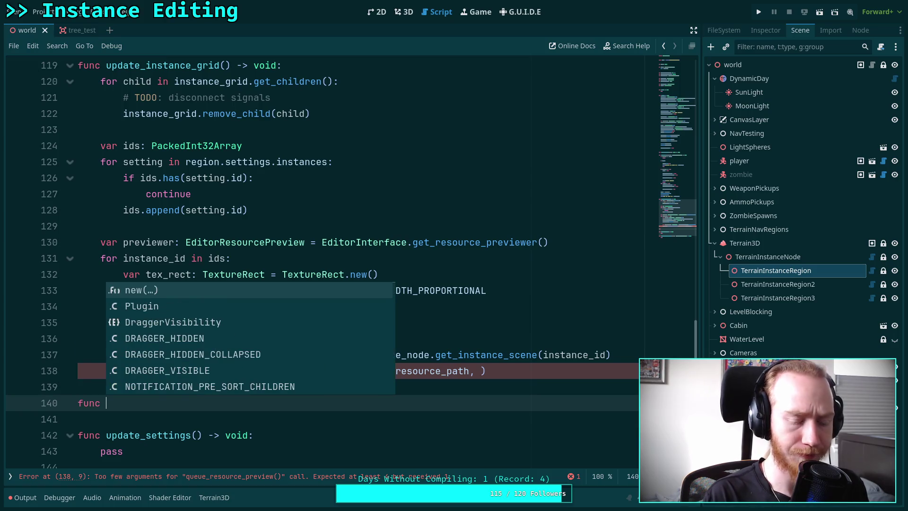
pyautogui.write('set_in')
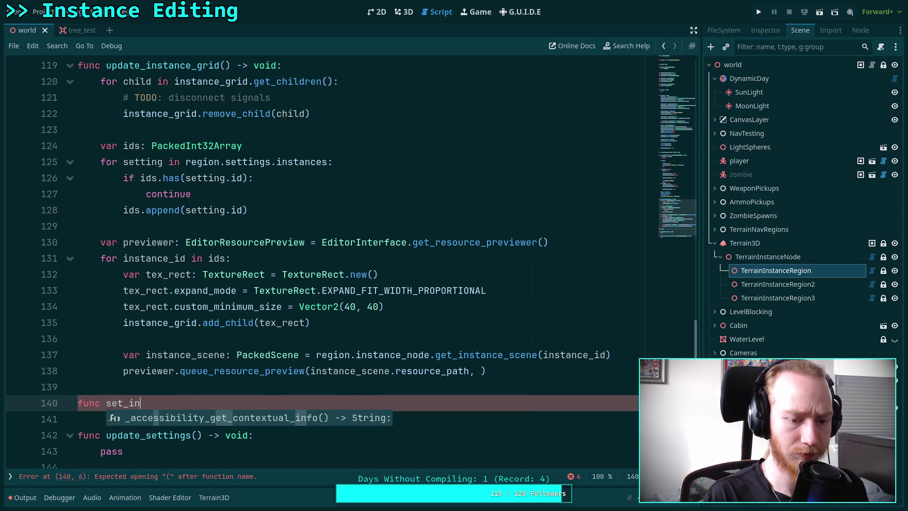
pyautogui.write('stance_')
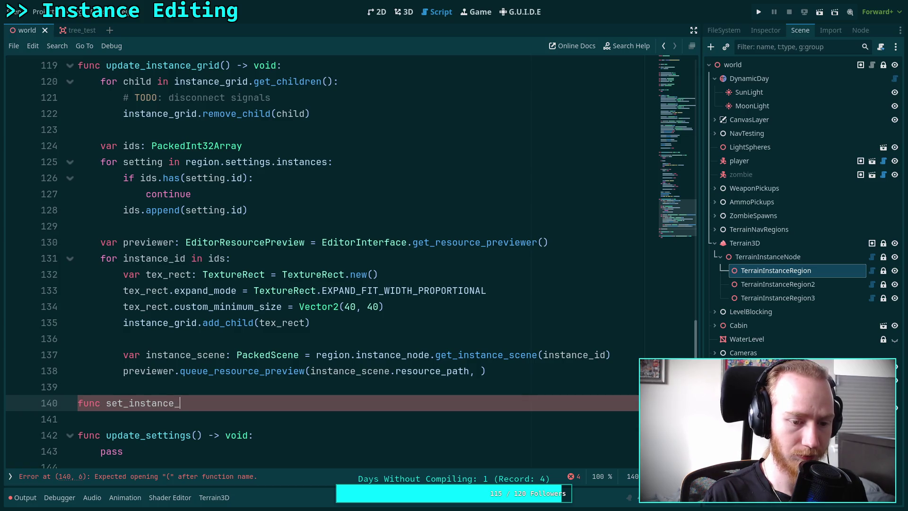
pyautogui.write('preview() -> void:')
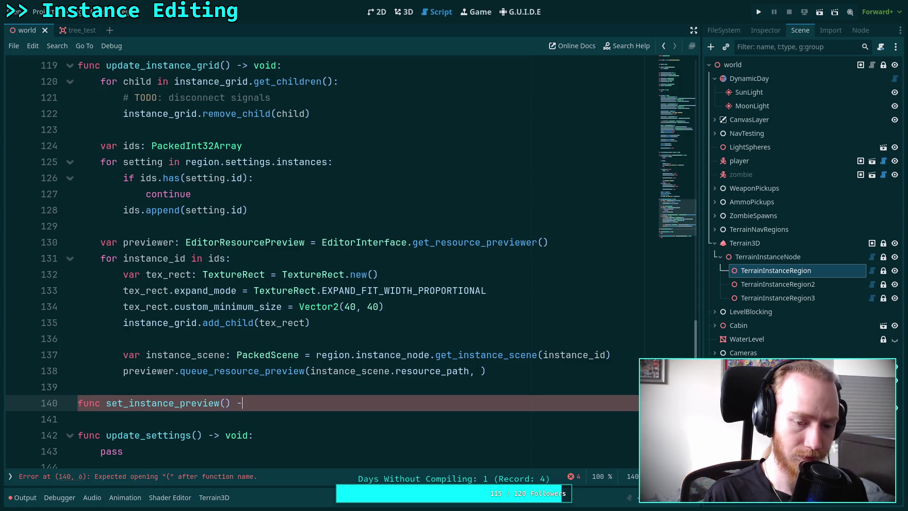
# Give set_instance_preview a pass body and split the queue_resource_preview arguments onto separate lines
pyautogui.press('Return')
pyautogui.write('pass')
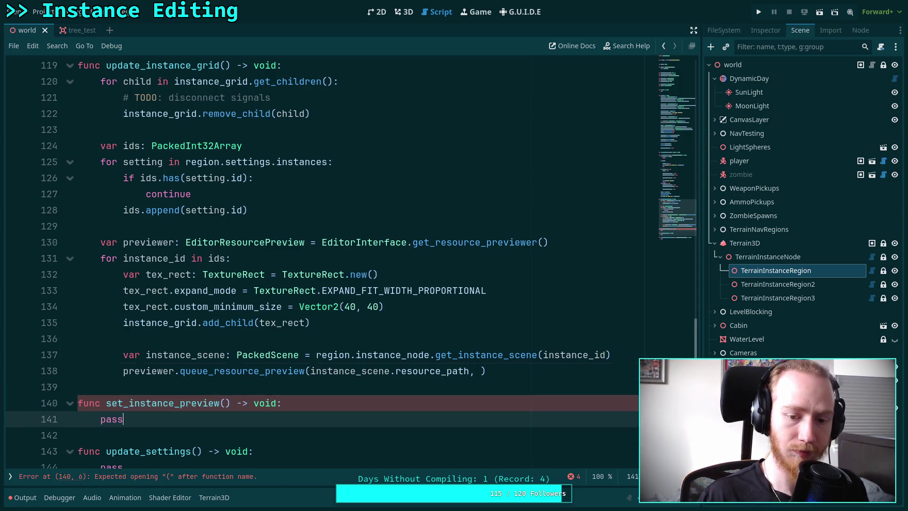
pyautogui.click(312, 370)
pyautogui.press('Return')
pyautogui.hotkey('ctrl', 'Right')
pyautogui.hotkey('ctrl', 'Right')
pyautogui.press('Right')
pyautogui.press('Right')
pyautogui.press('Return')
pyautogui.press('BackSpace')
pyautogui.press('BackSpace')
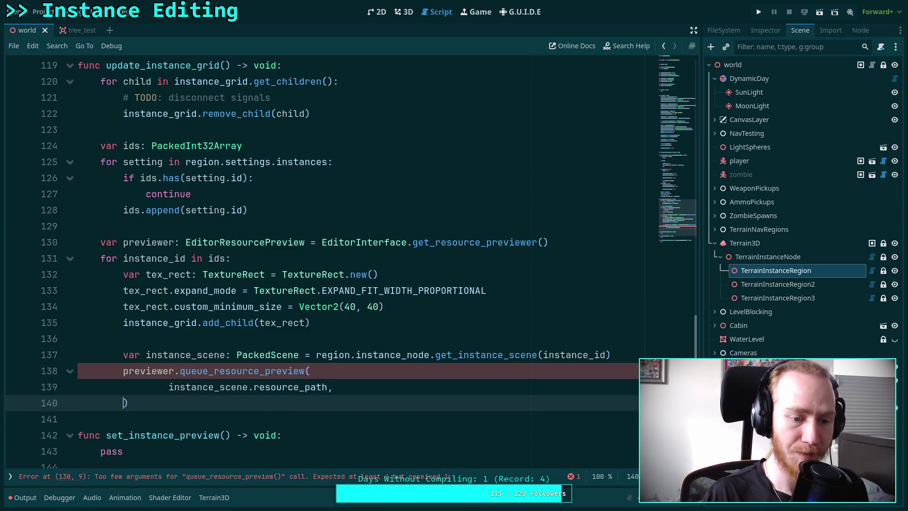
# Add self and &'set_instance_preview' as the next call arguments
pyautogui.click(381, 384)
pyautogui.press('Return')
pyautogui.write('self,')
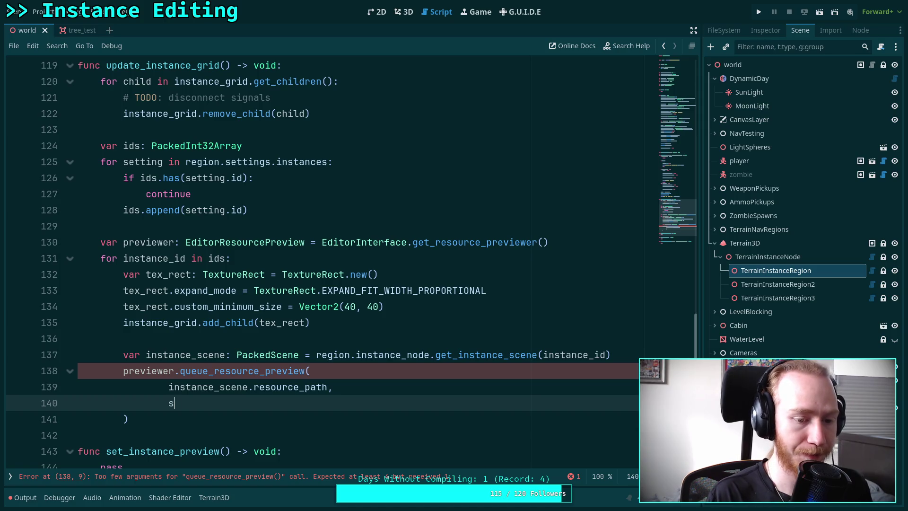
pyautogui.press('Return')
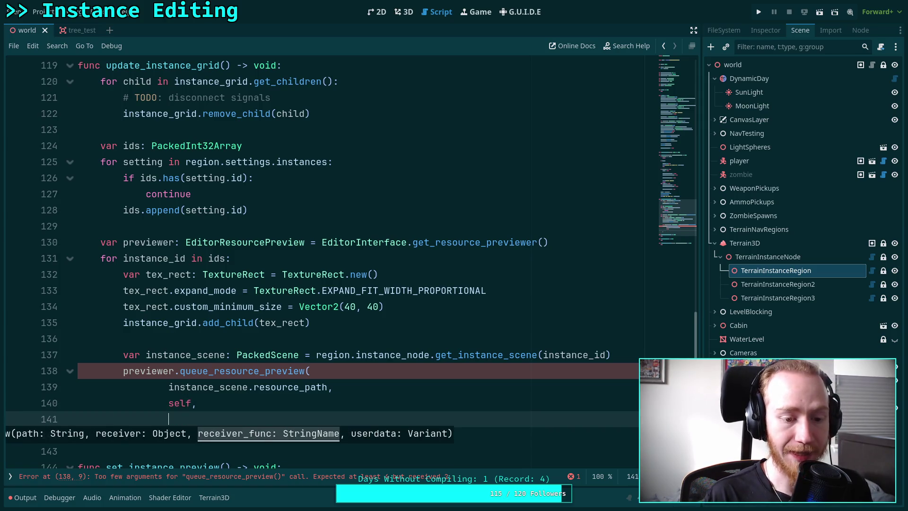
pyautogui.scroll(-1, 346, 367)
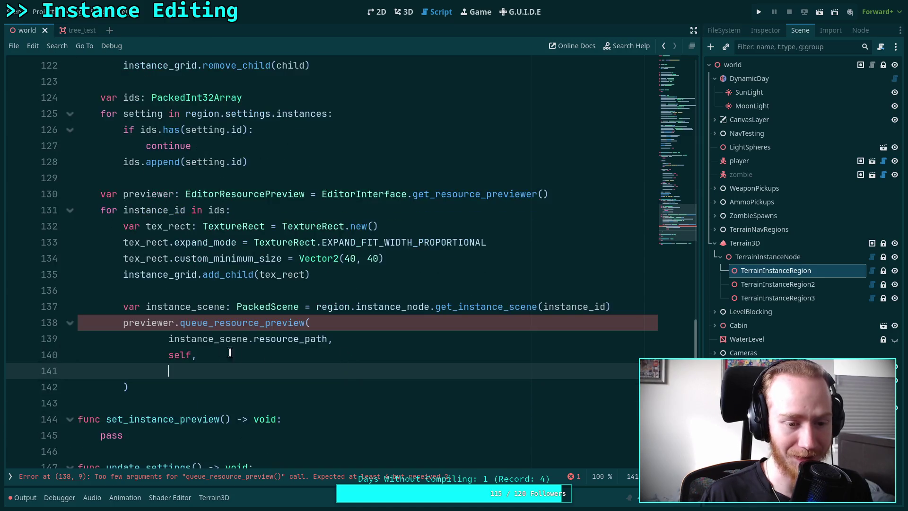
pyautogui.scroll(-1, 226, 365)
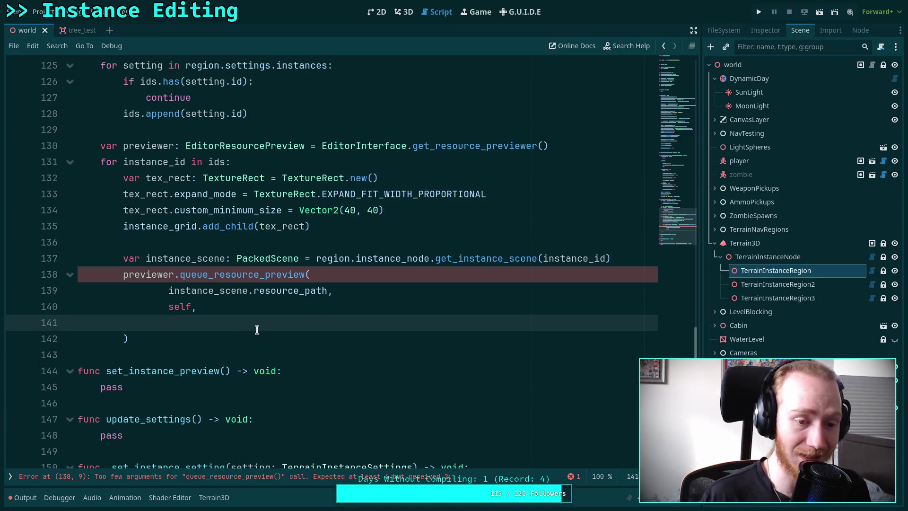
pyautogui.write("&'set_")
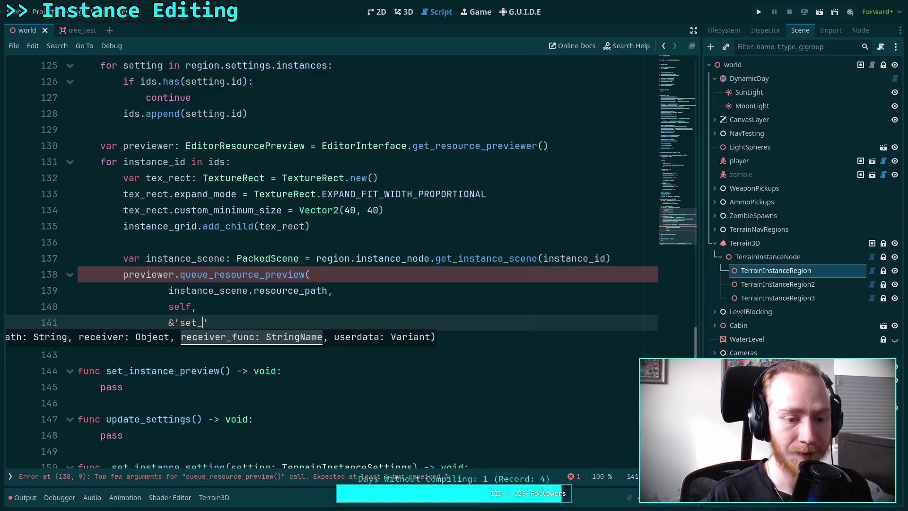
pyautogui.write('instance_prive')
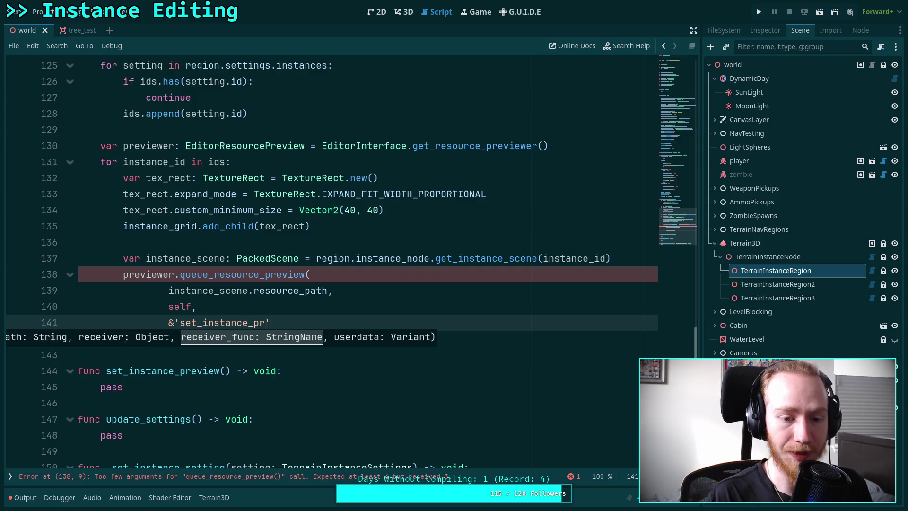
pyautogui.press('BackSpace')
pyautogui.press('BackSpace')
pyautogui.press('BackSpace')
pyautogui.write('evi')
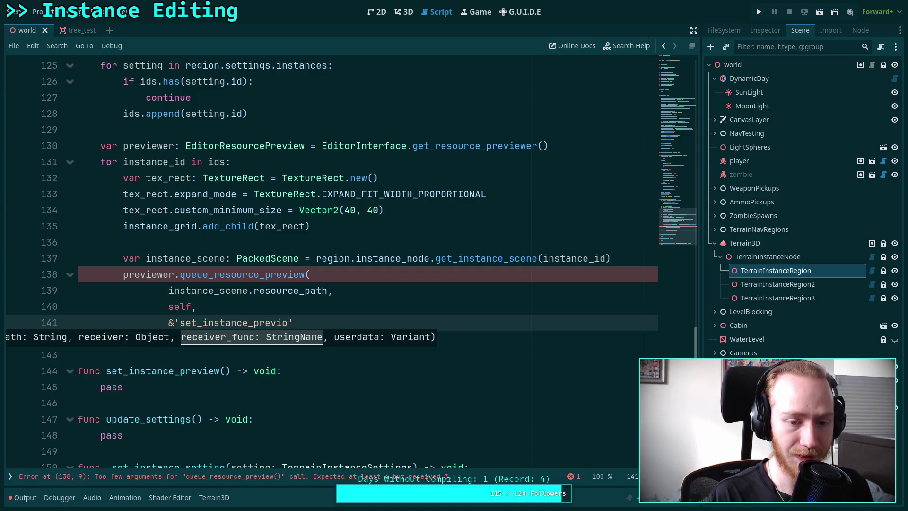
pyautogui.write('ew')
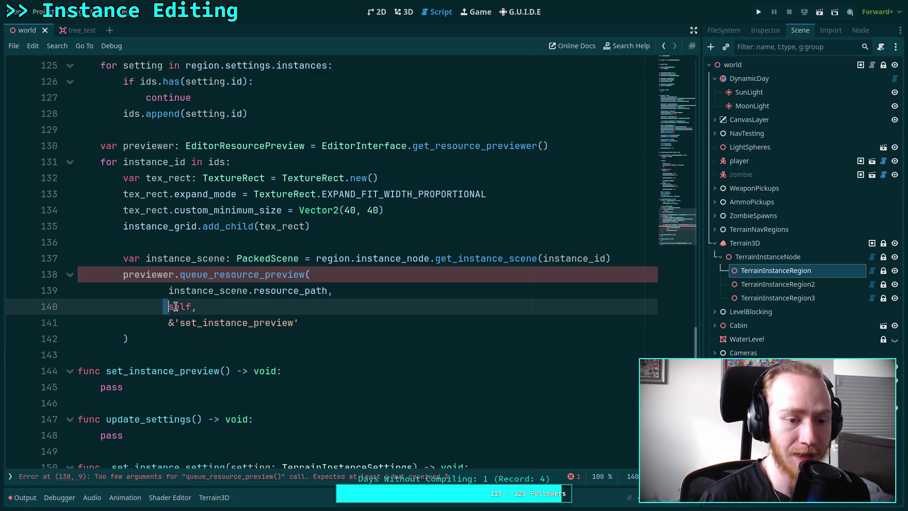
# Add tex_rect as the final userdata argument of queue_resource_preview
pyautogui.moveTo(174, 323); pyautogui.dragTo(339, 317)
pyautogui.click(334, 322)
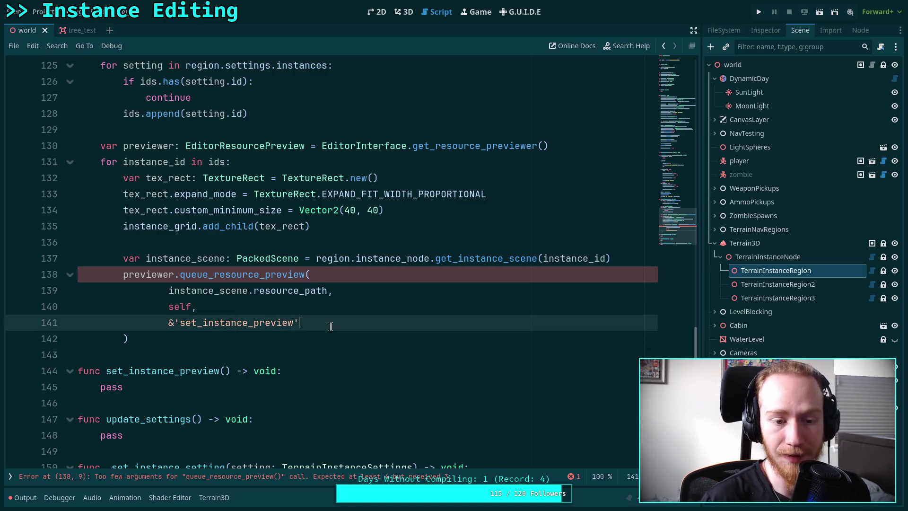
pyautogui.write(',')
pyautogui.press('Return')
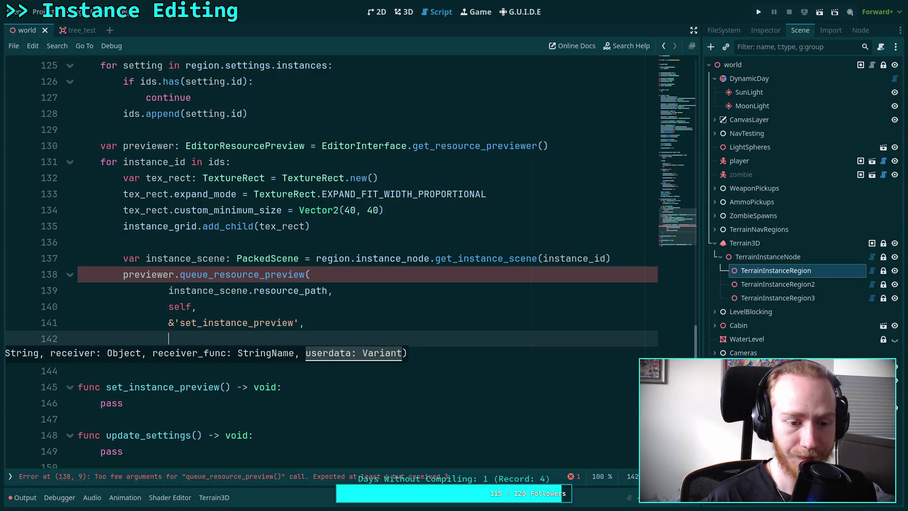
pyautogui.write('text')
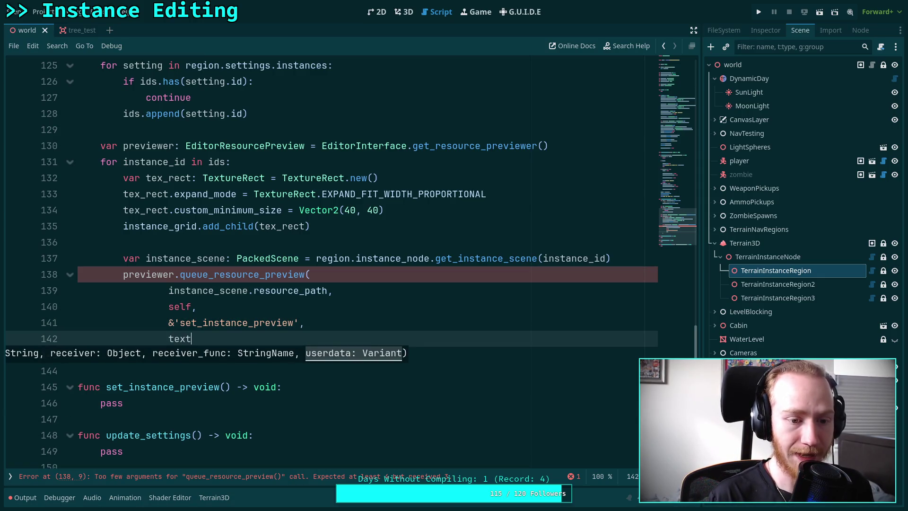
pyautogui.press('BackSpace')
pyautogui.write('_rect')
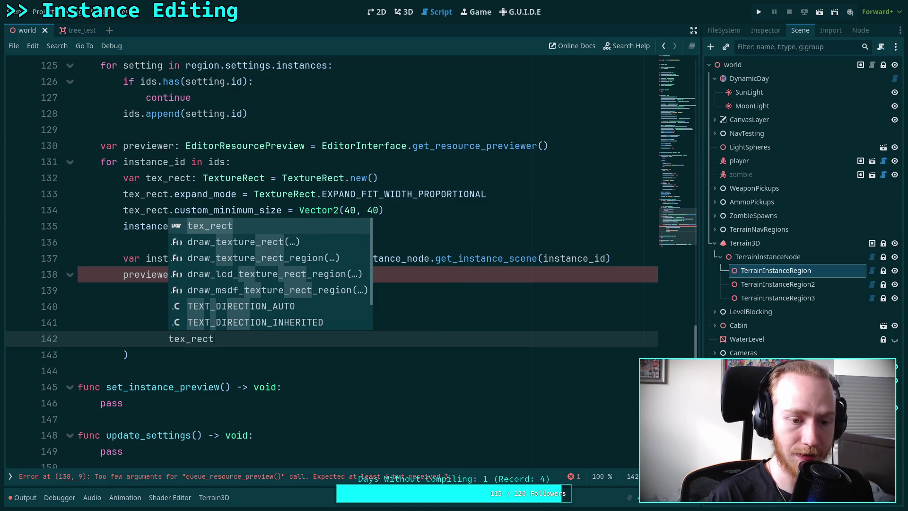
pyautogui.click(269, 365)
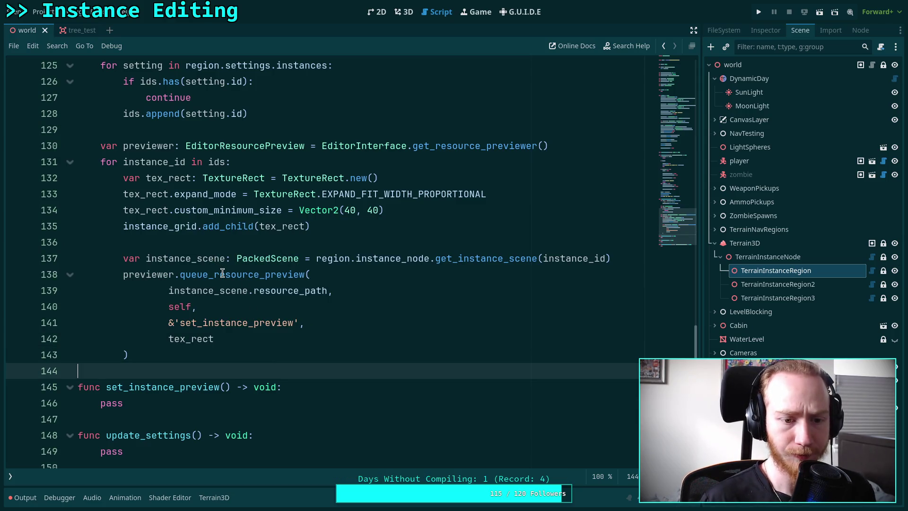
pyautogui.moveTo(222, 273)
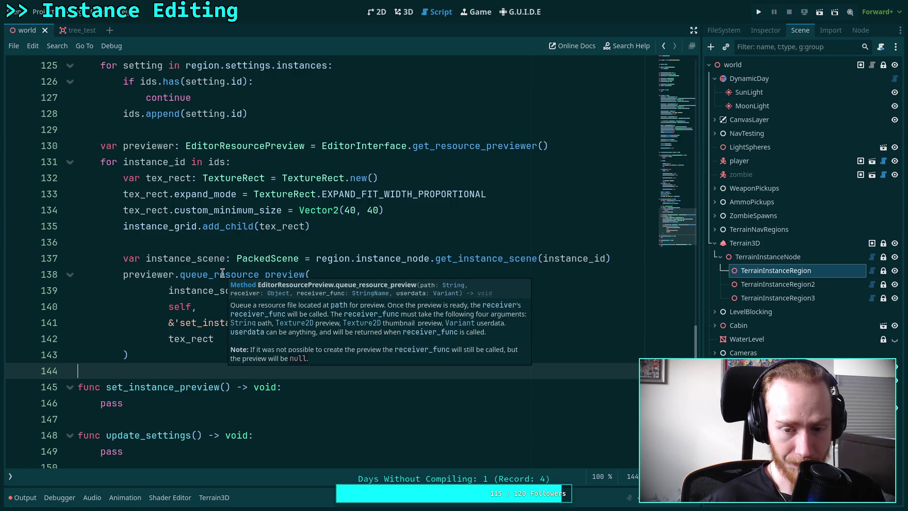
pyautogui.click(225, 386)
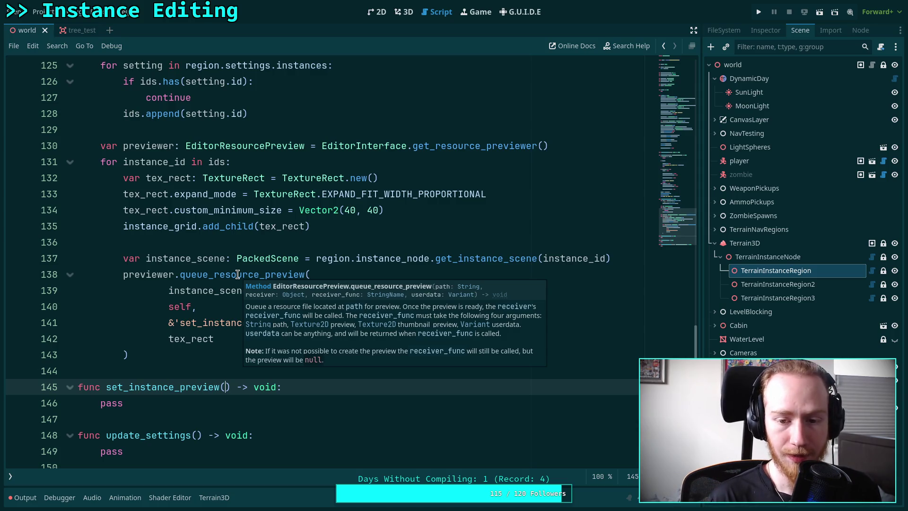
# Extend set_instance_preview to take path, preview, thumbnail: Texture2D and user_data: Variant, then select its pass
pyautogui.write('path: String')
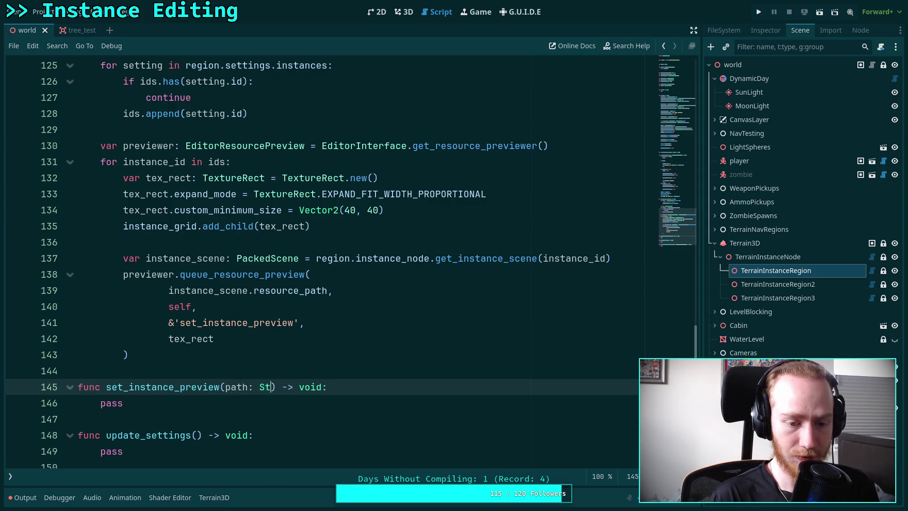
pyautogui.write(', ')
pyautogui.write('preview')
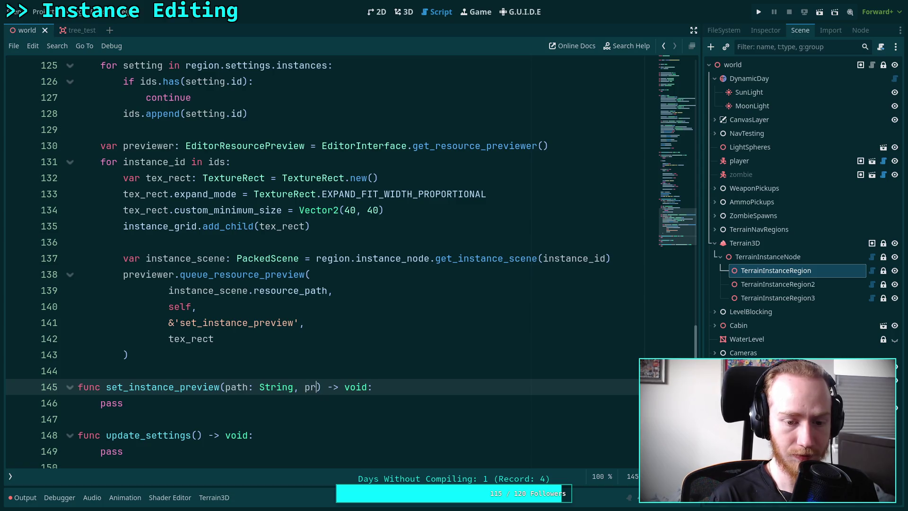
pyautogui.write(':')
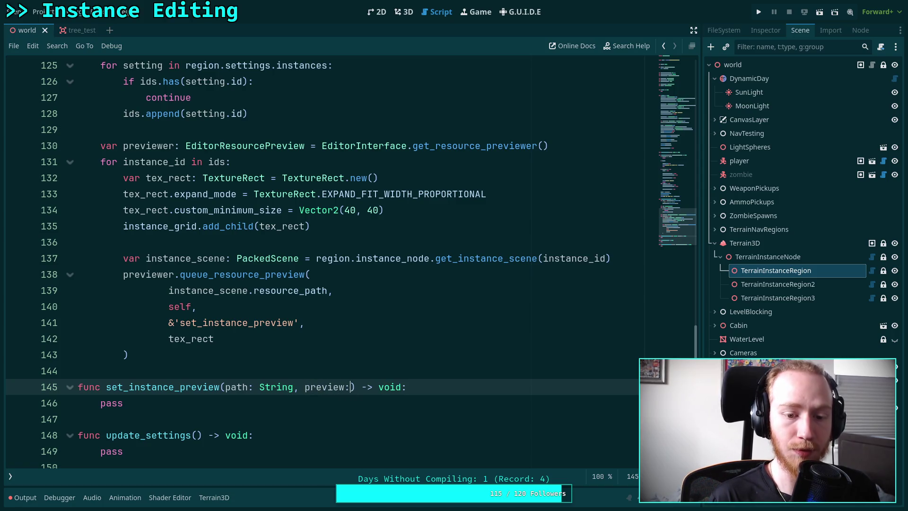
pyautogui.write(' Texture2D, ')
pyautogui.write('thumbnali')
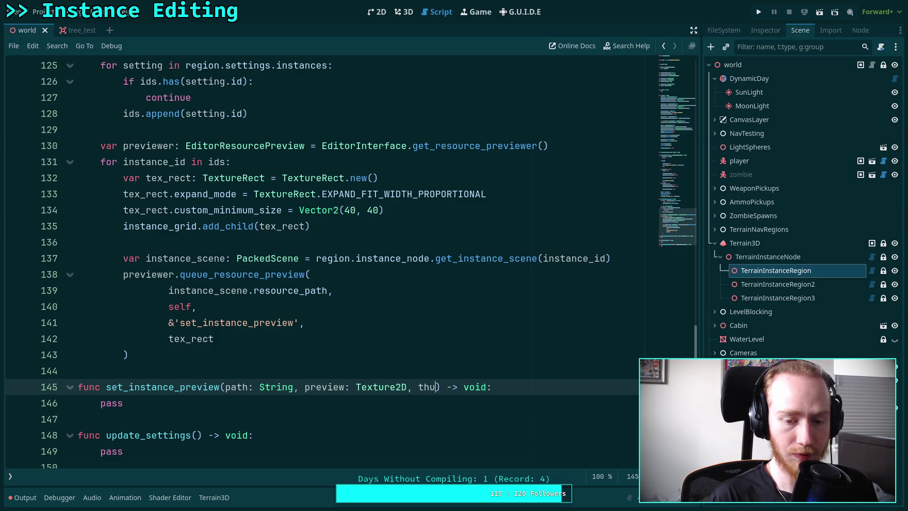
pyautogui.press('BackSpace')
pyautogui.press('BackSpace')
pyautogui.write('il: Textu')
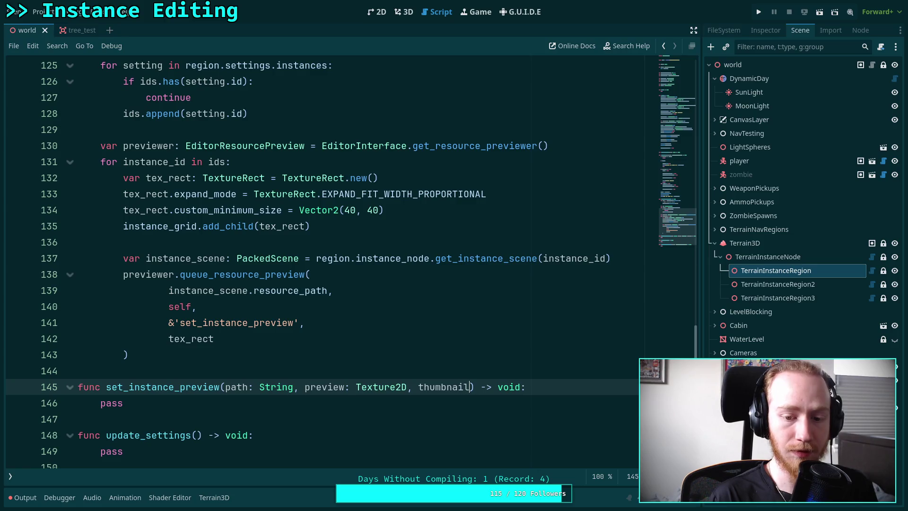
pyautogui.write('re2D,')
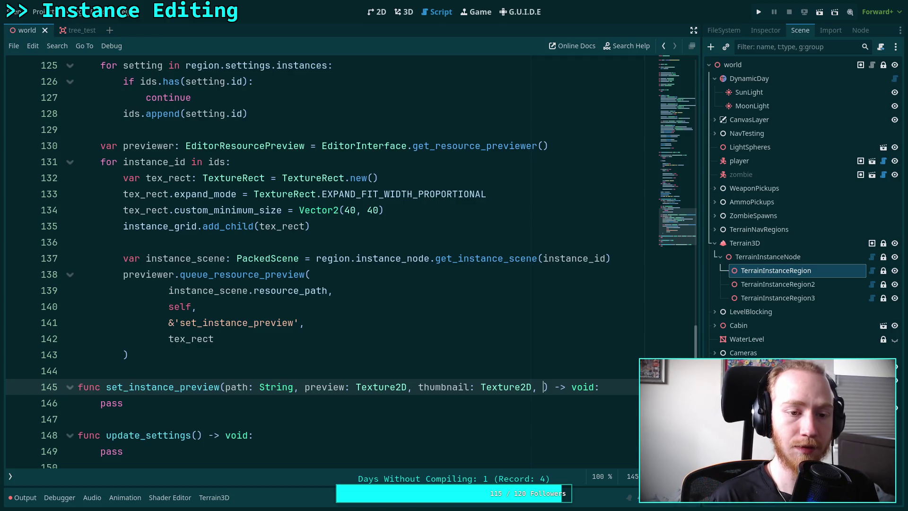
pyautogui.write(' user_data')
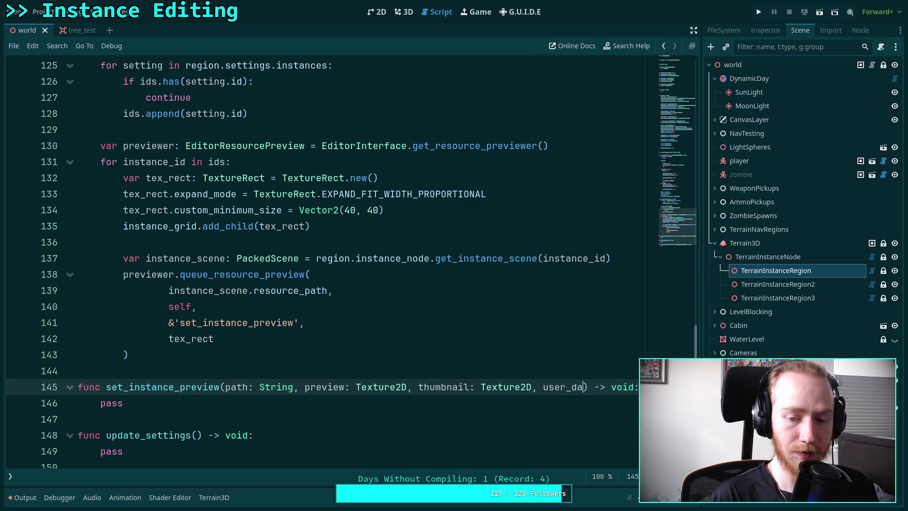
pyautogui.write(': Variant')
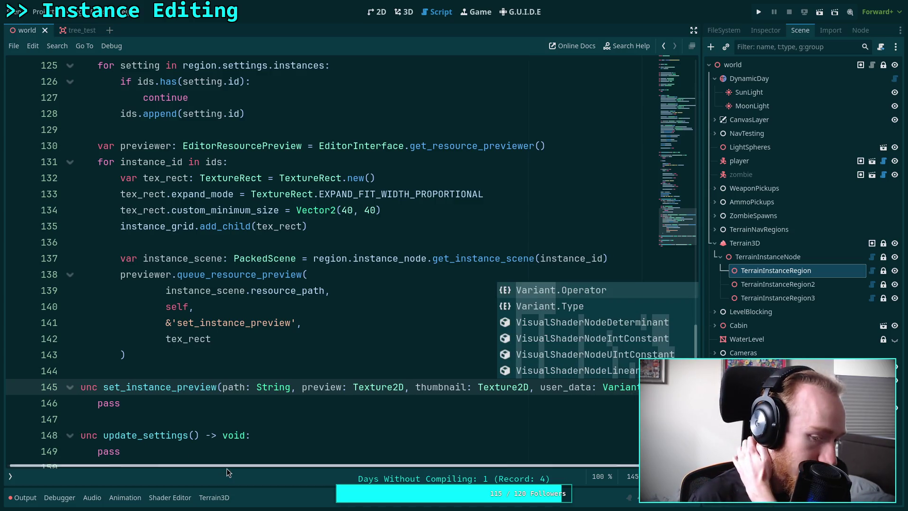
pyautogui.click(138, 406)
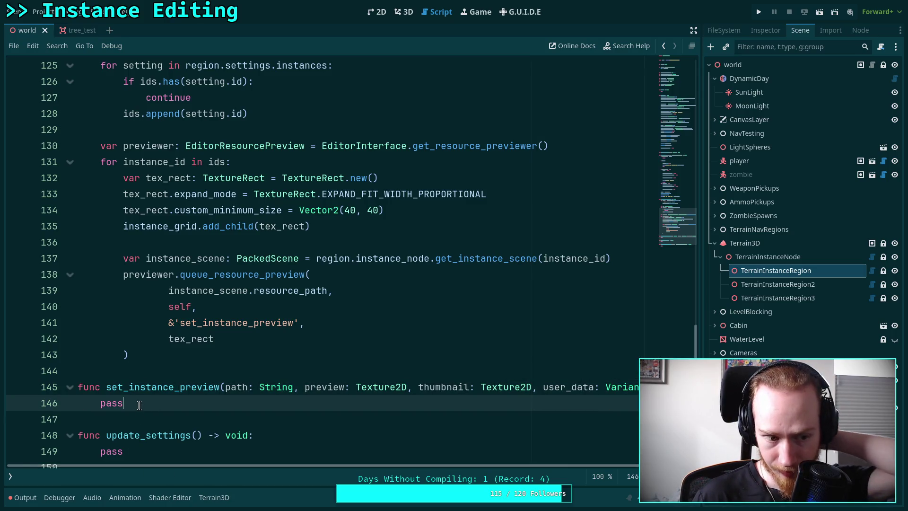
pyautogui.moveTo(138, 403); pyautogui.dragTo(97, 403)
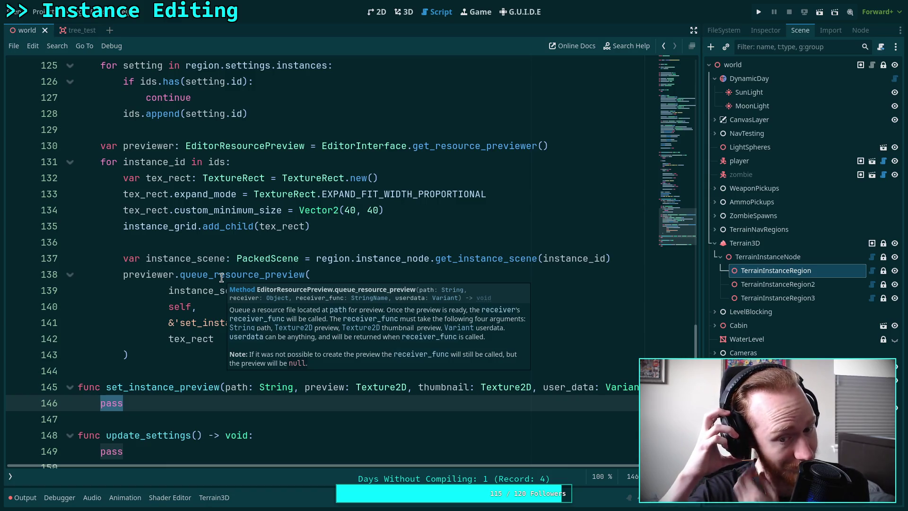
pyautogui.scroll(-1, 178, 400)
# Replace pass with 'if thumbnail == null: thumbnail = preview' as a fallback
pyautogui.write('if')
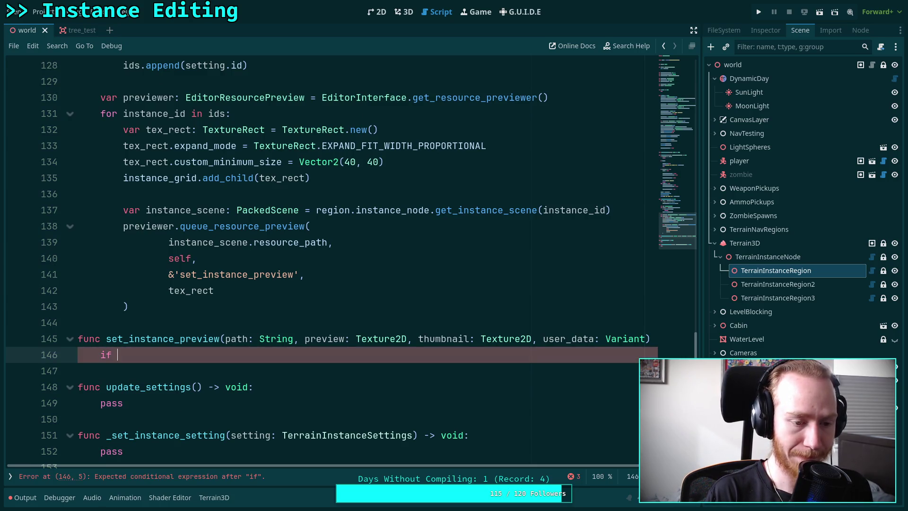
pyautogui.write(' thumbnail == n')
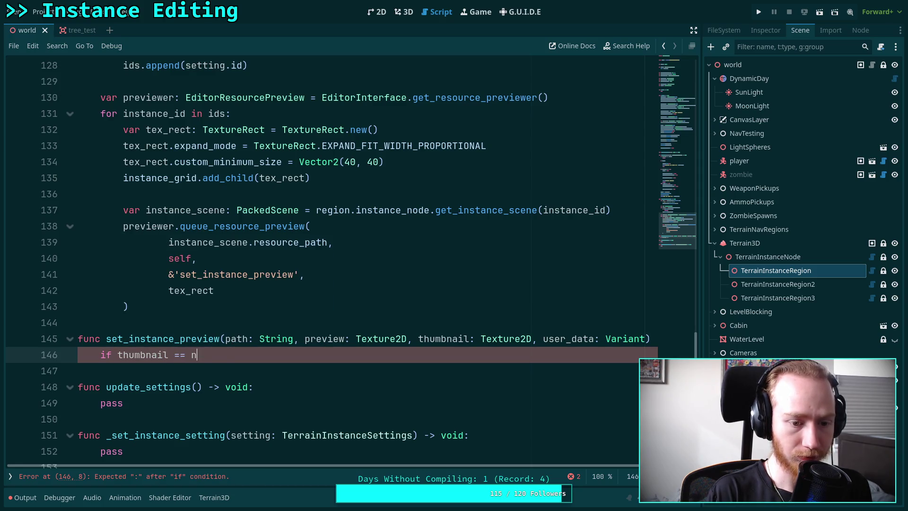
pyautogui.write('ull:')
pyautogui.press('Return')
pyautogui.write('pr')
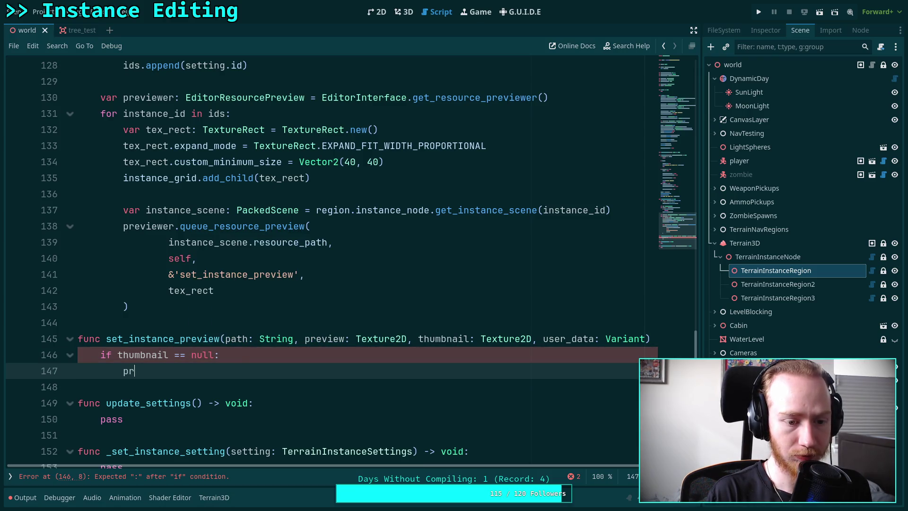
pyautogui.press('BackSpace')
pyautogui.press('BackSpace')
pyautogui.write('thum')
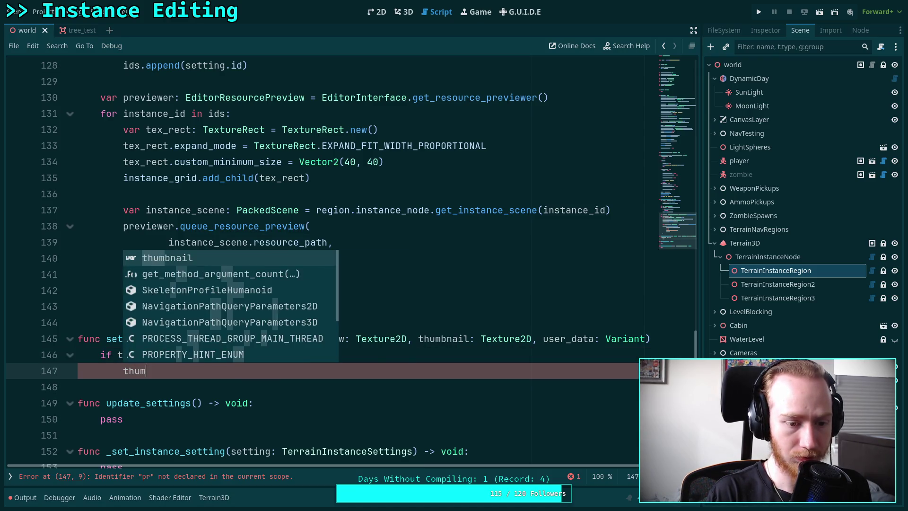
pyautogui.write('bnail ')
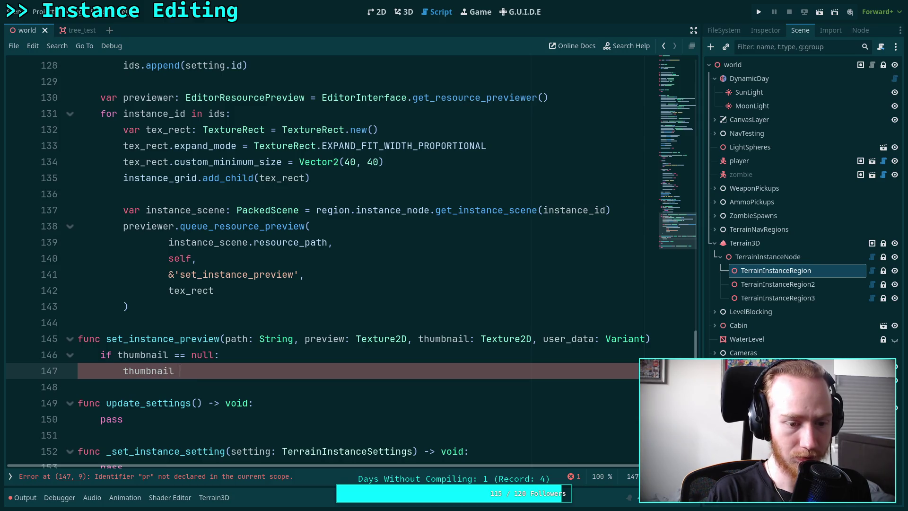
pyautogui.write('= preview')
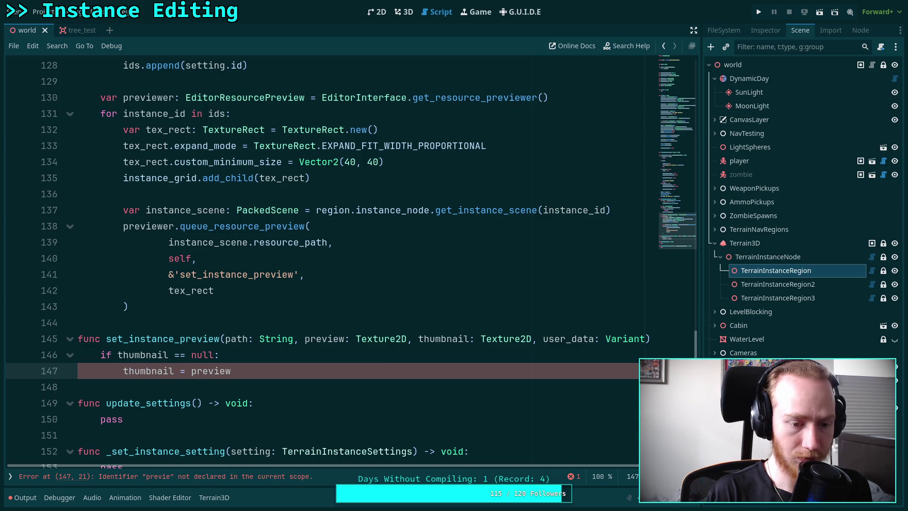
pyautogui.press('Return')
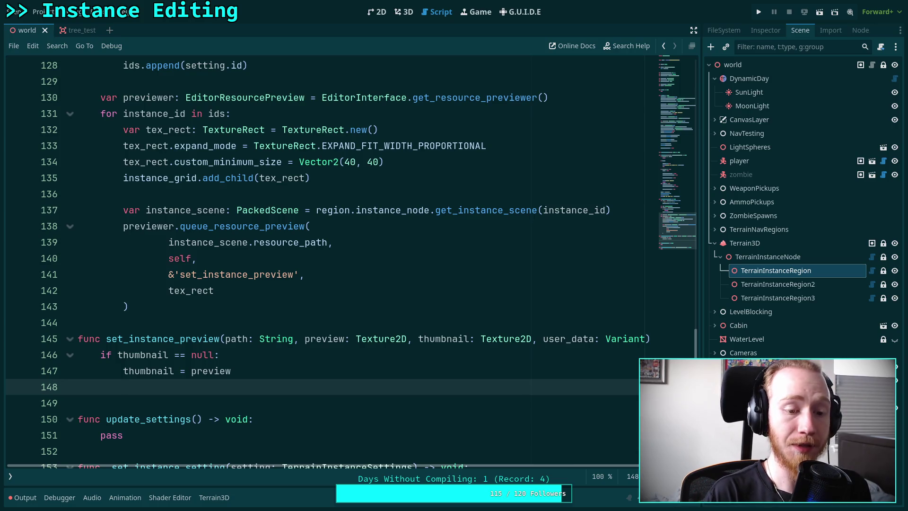
pyautogui.write('if')
pyautogui.click(216, 354)
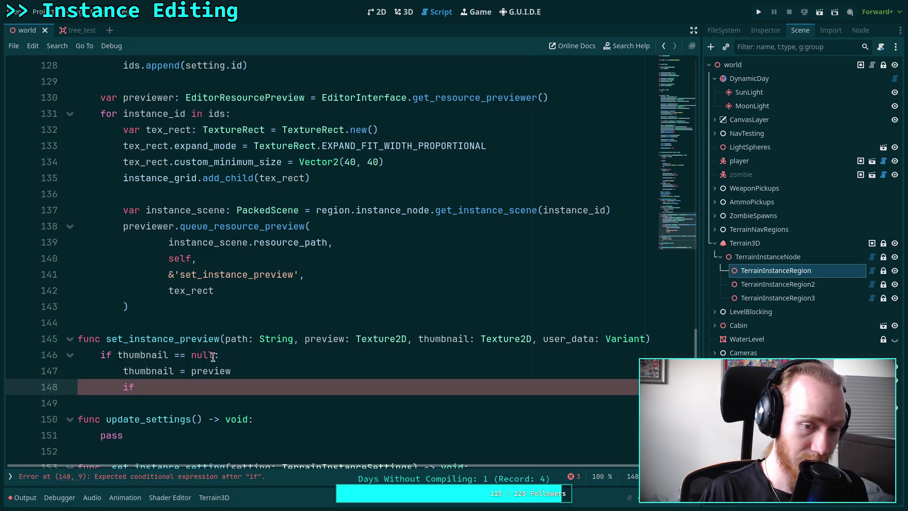
pyautogui.write('and preview')
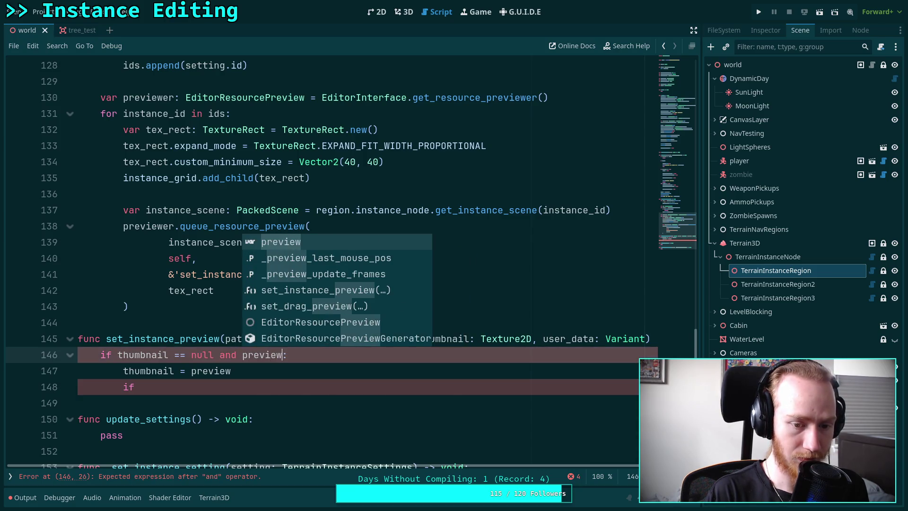
pyautogui.press('BackSpace')
pyautogui.press('BackSpace')
pyautogui.press('BackSpace')
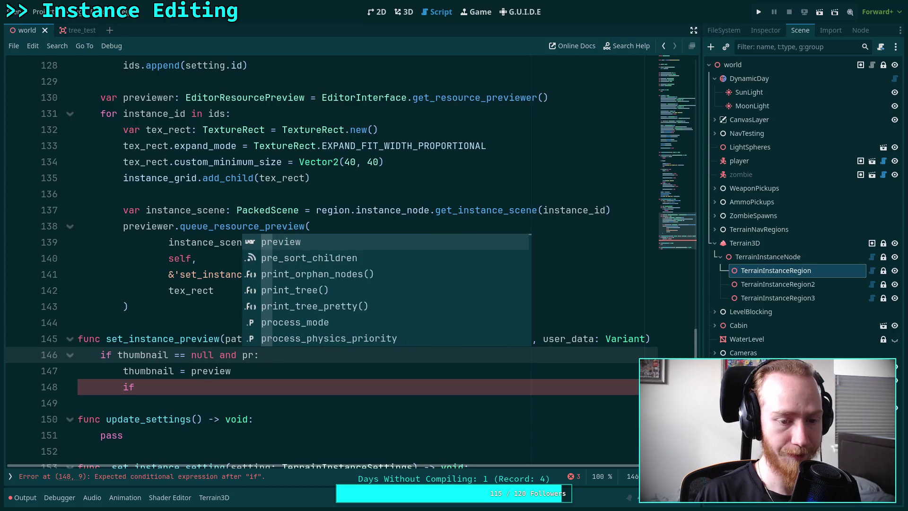
# Add a second thumbnail null check that returns under a 'TODO: do something' comment
pyautogui.click(226, 384)
pyautogui.write('thumbnail == n')
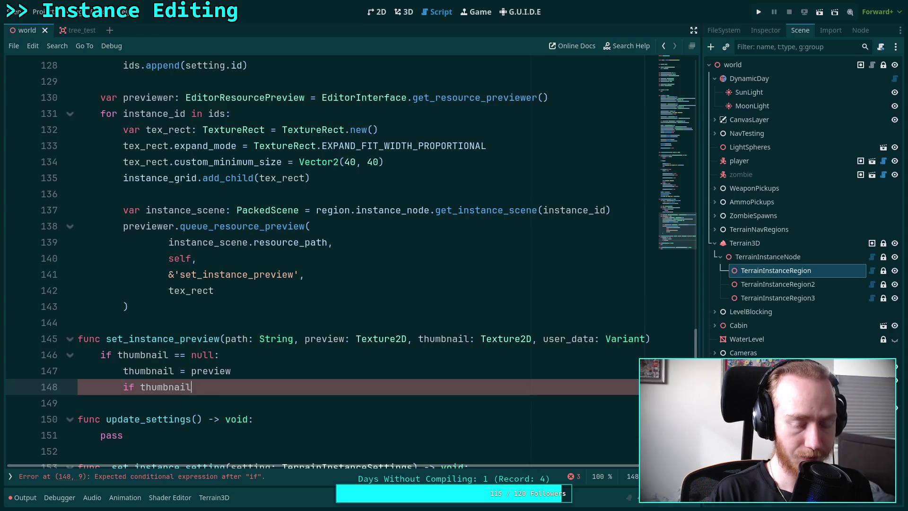
pyautogui.write('ull:')
pyautogui.press('Return')
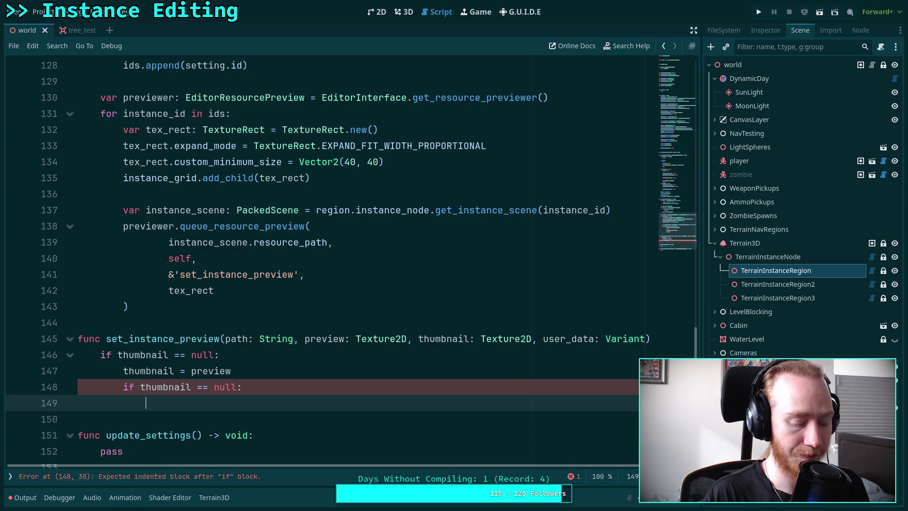
pyautogui.write('$TODO: ')
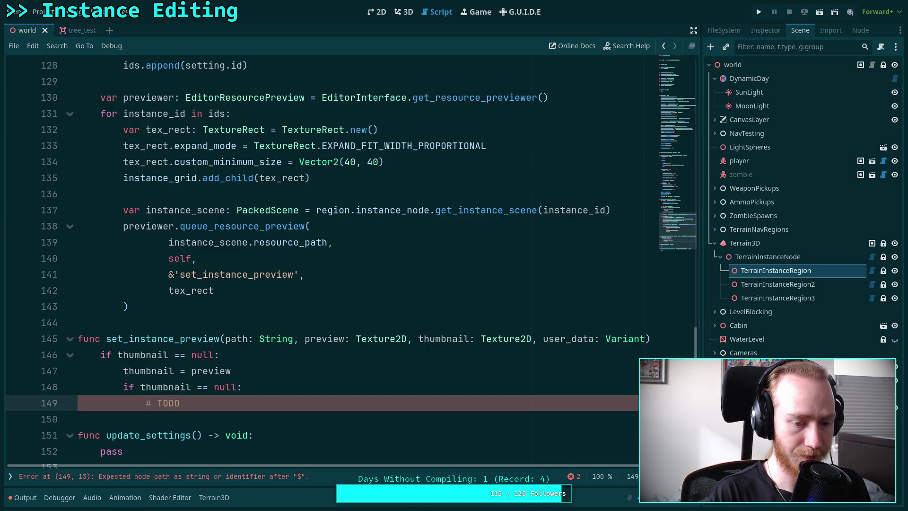
pyautogui.write('do som')
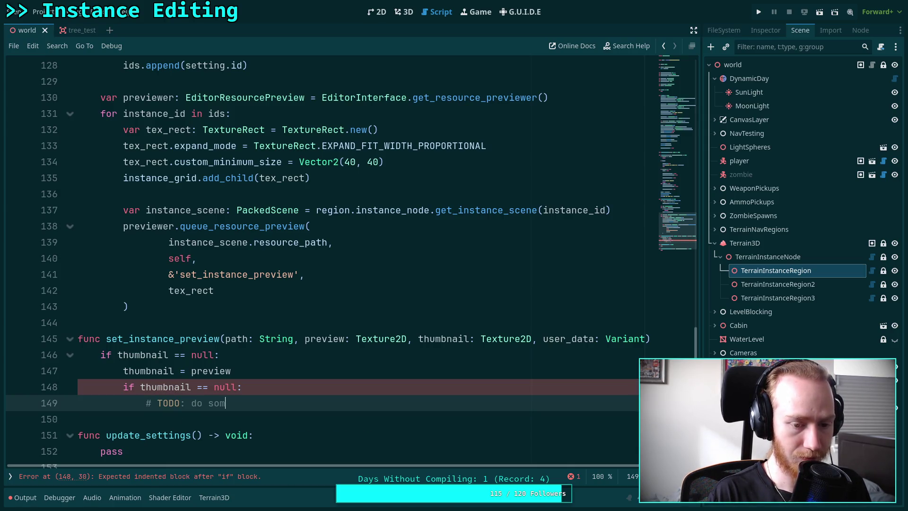
pyautogui.write('ething?')
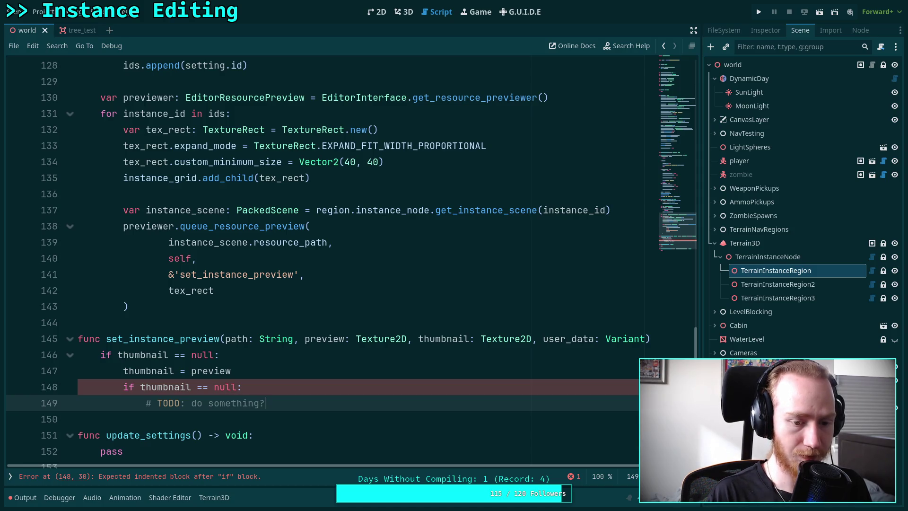
pyautogui.press('Return')
pyautogui.press('BackSpace')
pyautogui.write('return')
pyautogui.press('Return')
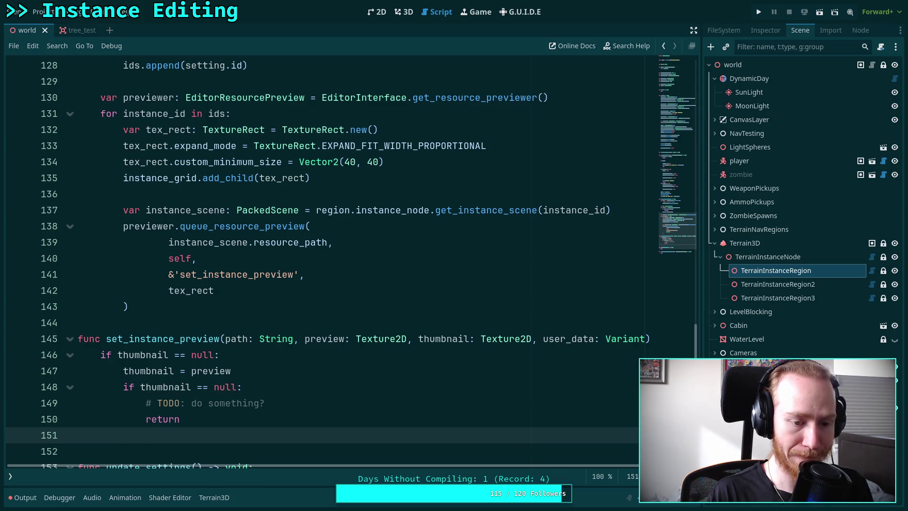
pyautogui.scroll(-1, 202, 361)
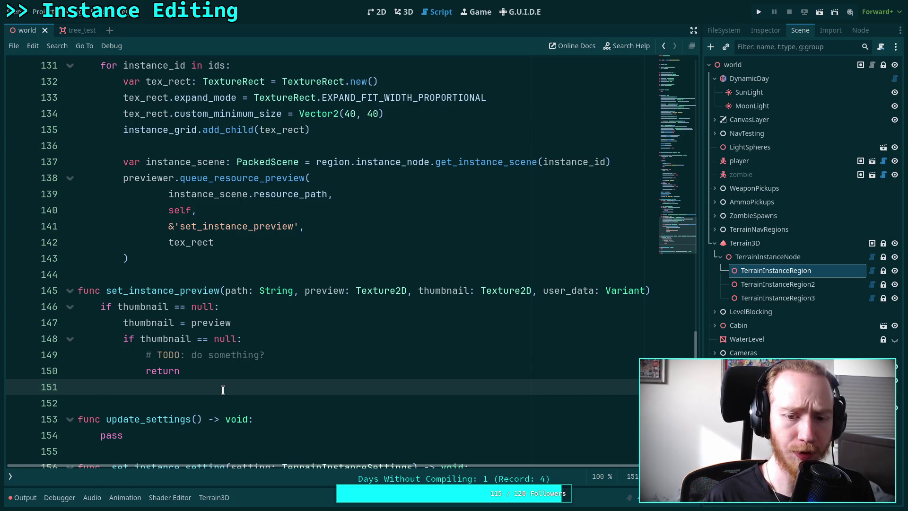
# Cast user_data to a TextureRect stored in a tex_rect variable
pyautogui.press('Return')
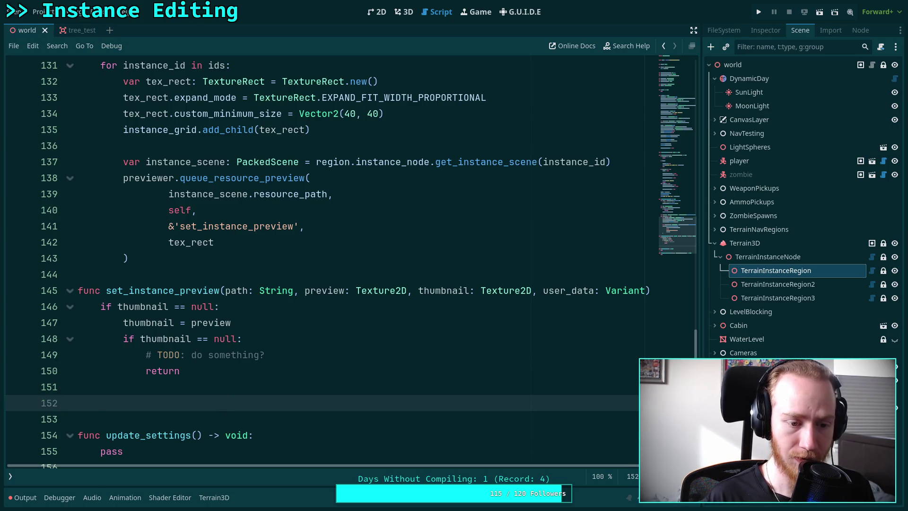
pyautogui.write('if')
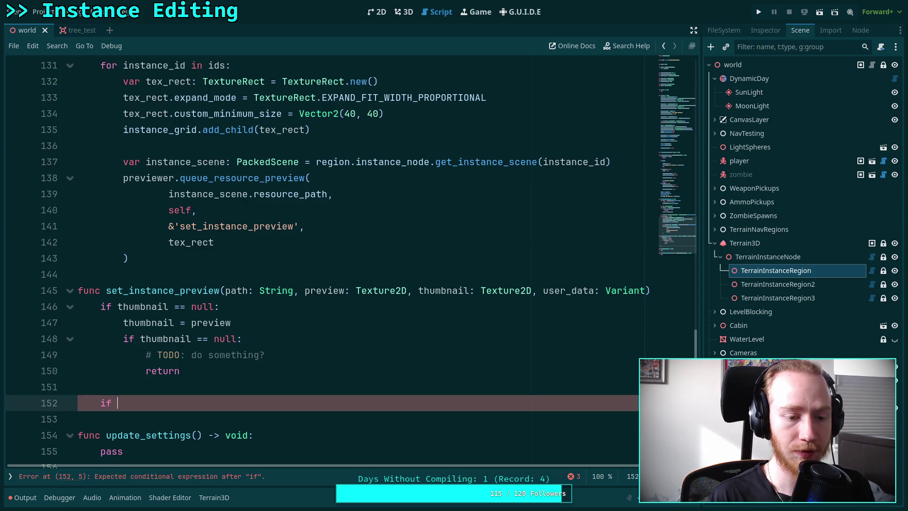
pyautogui.write(' us')
pyautogui.press('Return')
pyautogui.write('is not T')
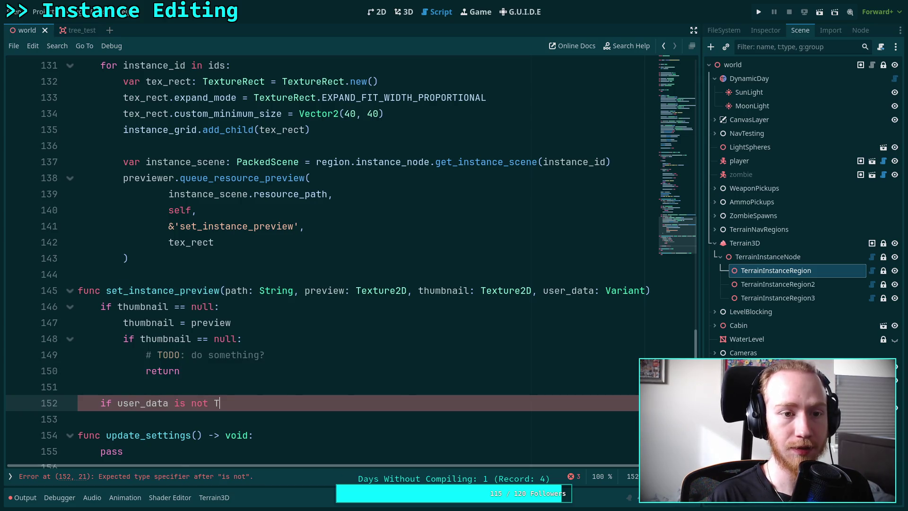
pyautogui.write('extureR')
pyautogui.press('Return')
pyautogui.press('BackSpace')
pyautogui.press('BackSpace')
pyautogui.press('BackSpace')
pyautogui.write('od')
pyautogui.press('BackSpace')
pyautogui.press('BackSpace')
pyautogui.press('BackSpace')
pyautogui.write('Tek')
pyautogui.press('BackSpace')
pyautogui.press('BackSpace')
pyautogui.press('BackSpace')
pyautogui.press('BackSpace')
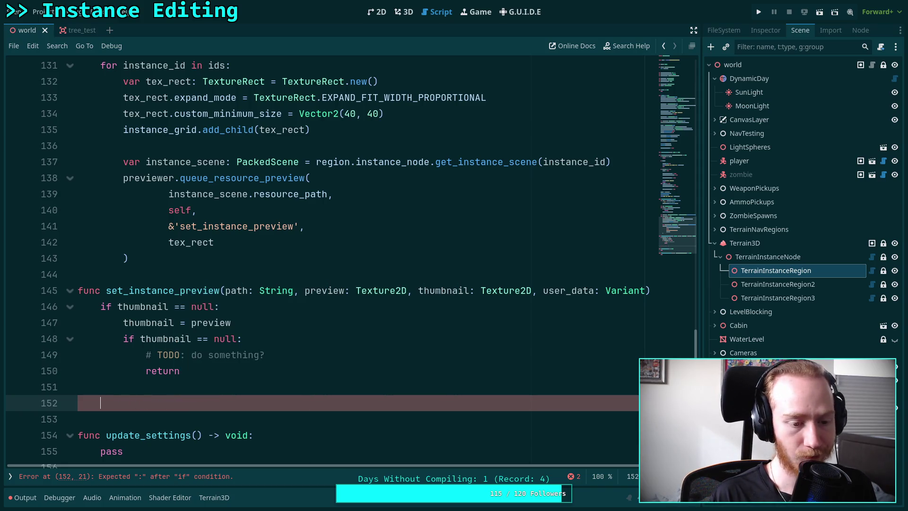
pyautogui.write('extu')
pyautogui.write('rec')
pyautogui.write('TextureR')
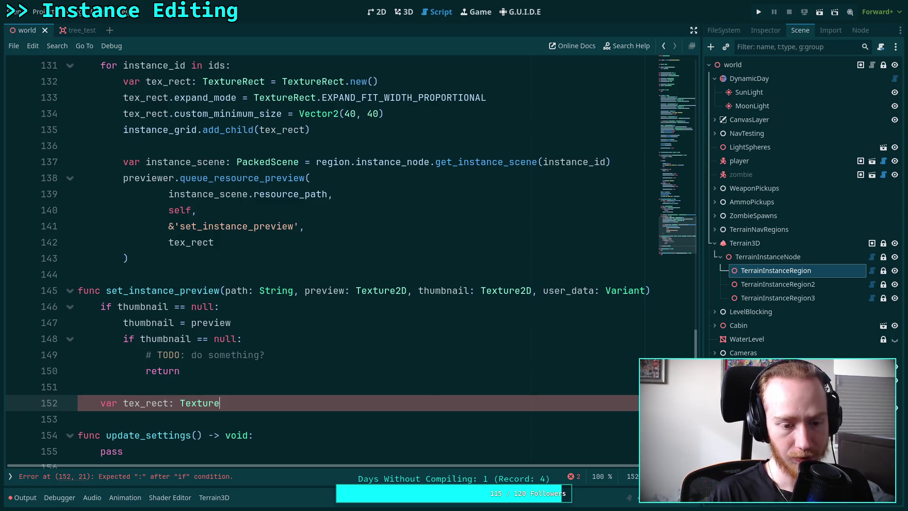
pyautogui.press('Return')
pyautogui.write('user')
pyautogui.press('Return')
pyautogui.write('as ')
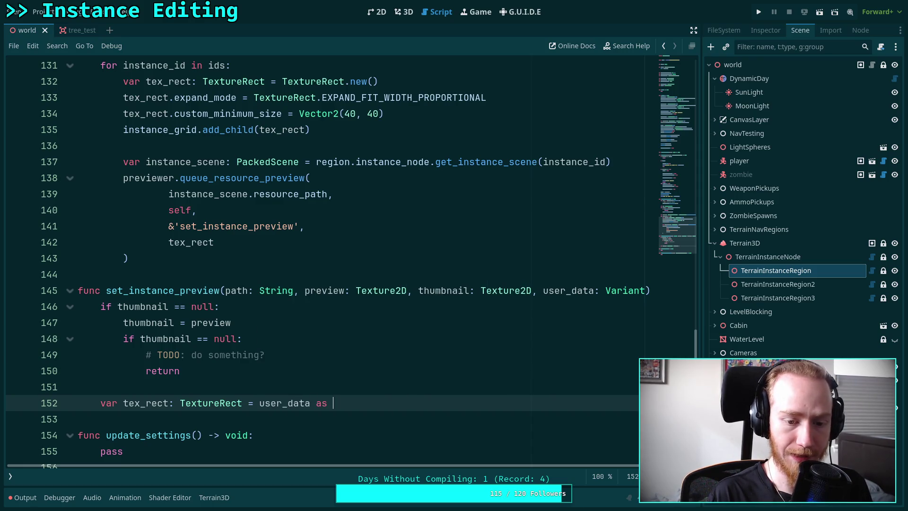
pyautogui.write('TextureRec')
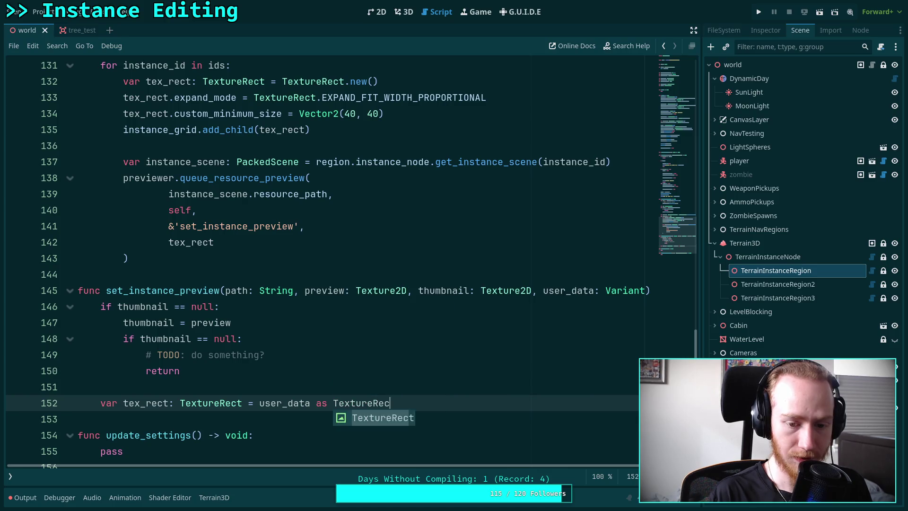
pyautogui.press('Return')
pyautogui.press('Return')
# Return early with 'if not tex_rect: return'
pyautogui.write('if not tex_recte')
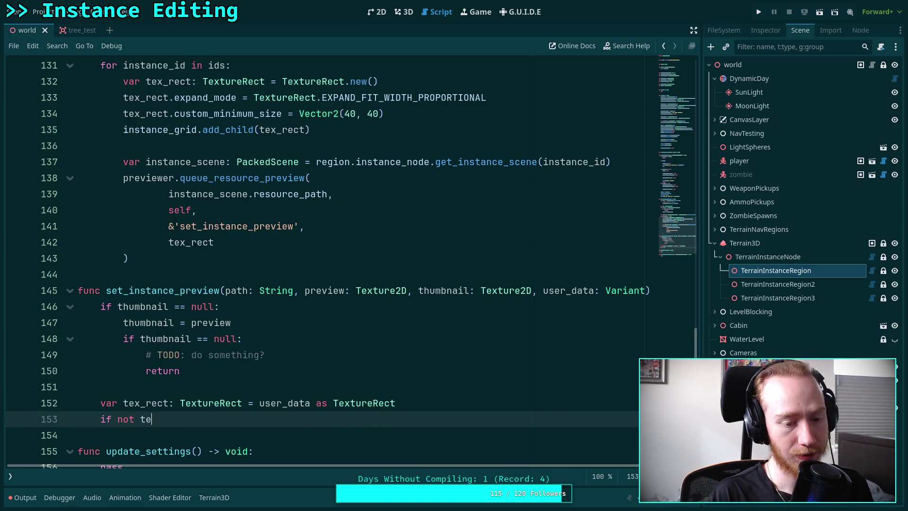
pyautogui.press('BackSpace')
pyautogui.write(':')
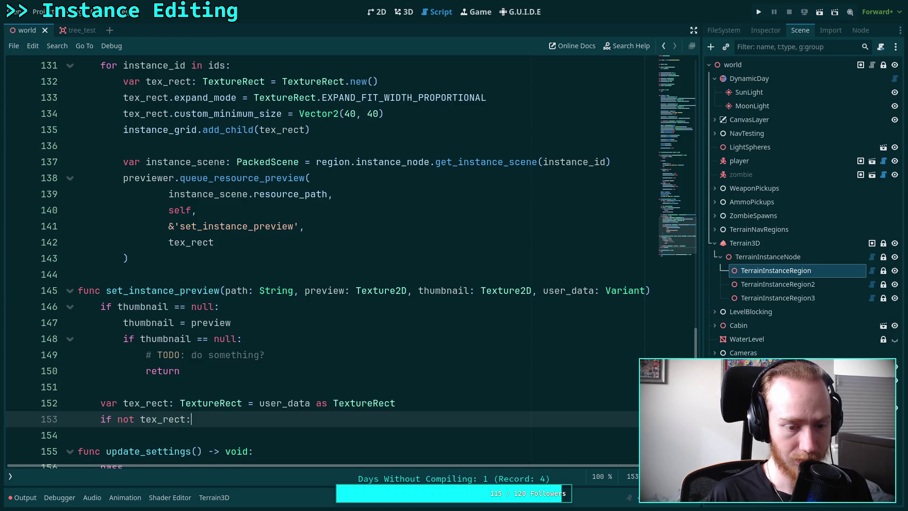
pyautogui.press('Return')
pyautogui.write('return')
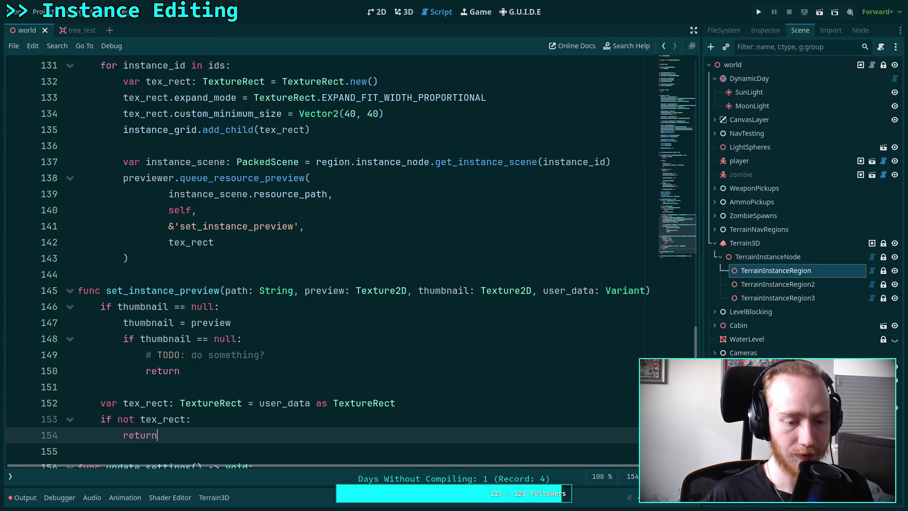
pyautogui.scroll(-1, 188, 361)
# Assign thumbnail to tex_rect.texture below the early return
pyautogui.press('Return')
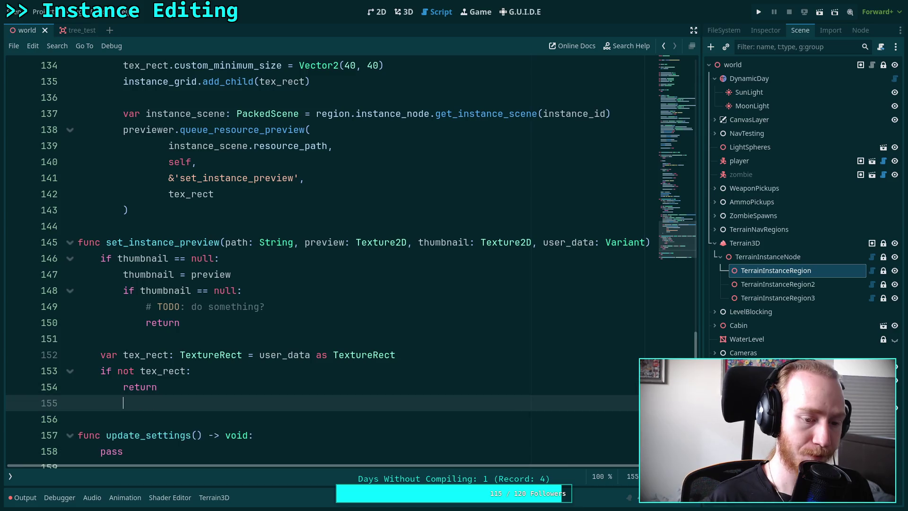
pyautogui.press('Return')
pyautogui.write('tex')
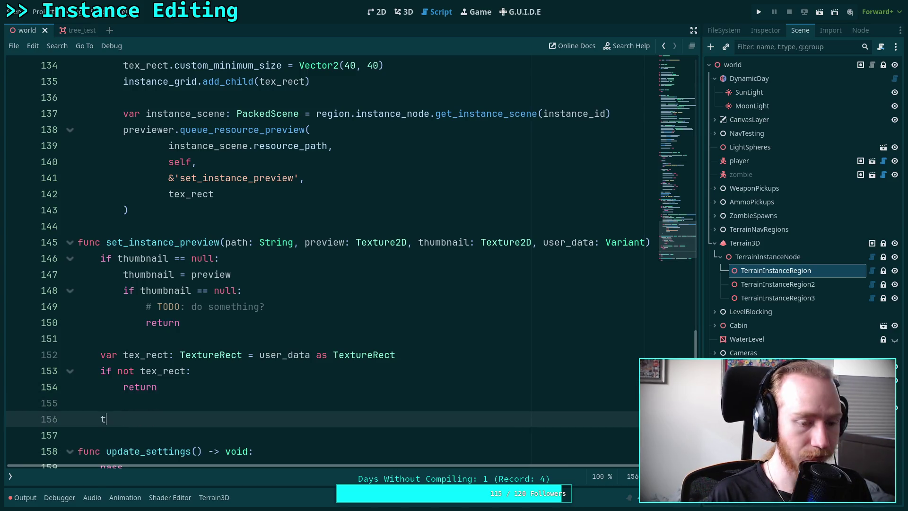
pyautogui.press('Return')
pyautogui.write('te')
pyautogui.press('Return')
pyautogui.write('= thm')
pyautogui.press('Return')
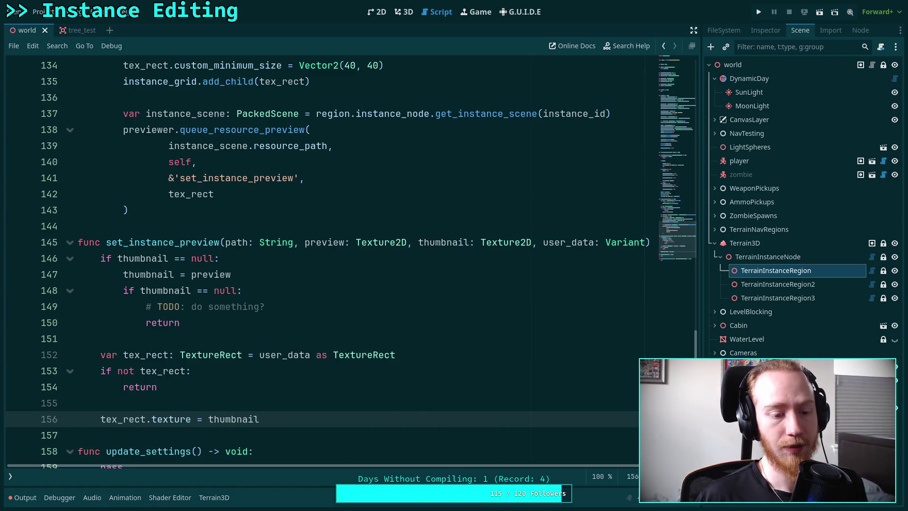
pyautogui.scroll(2, 187, 340)
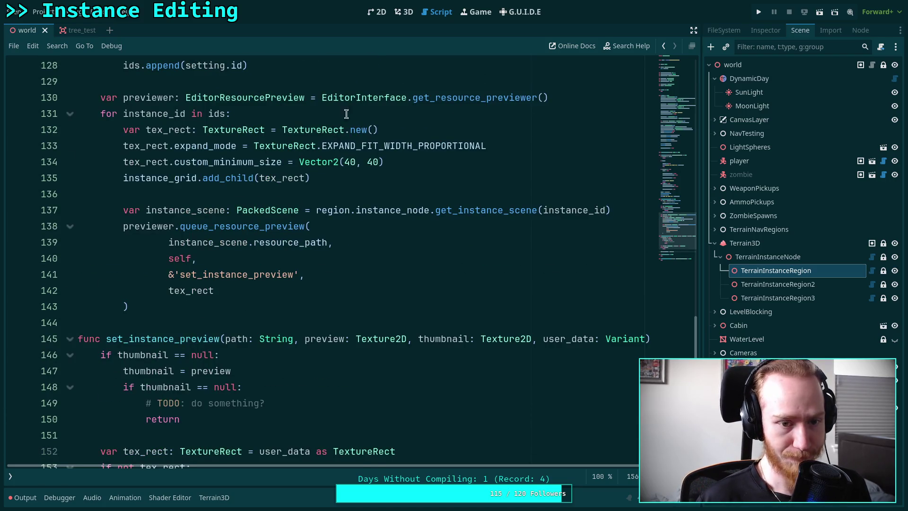
pyautogui.click(377, 11)
pyautogui.click(403, 13)
pyautogui.click(377, 11)
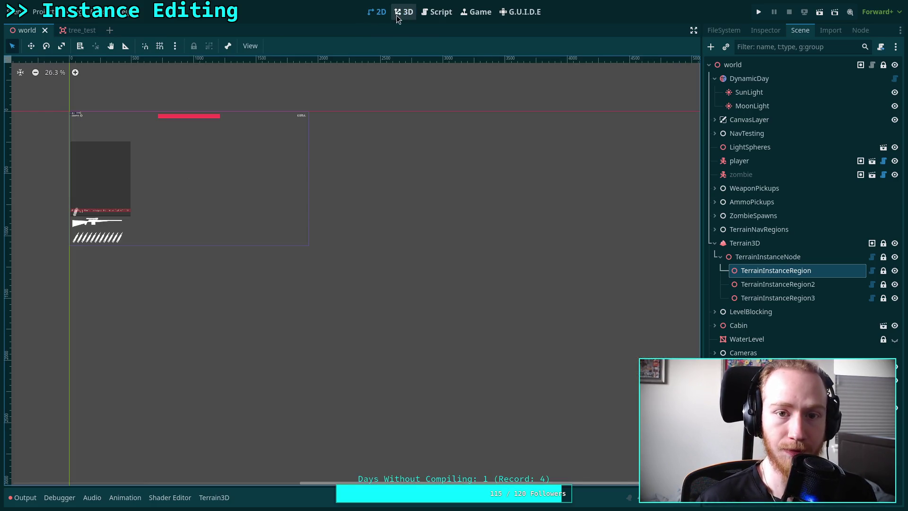
pyautogui.click(396, 15)
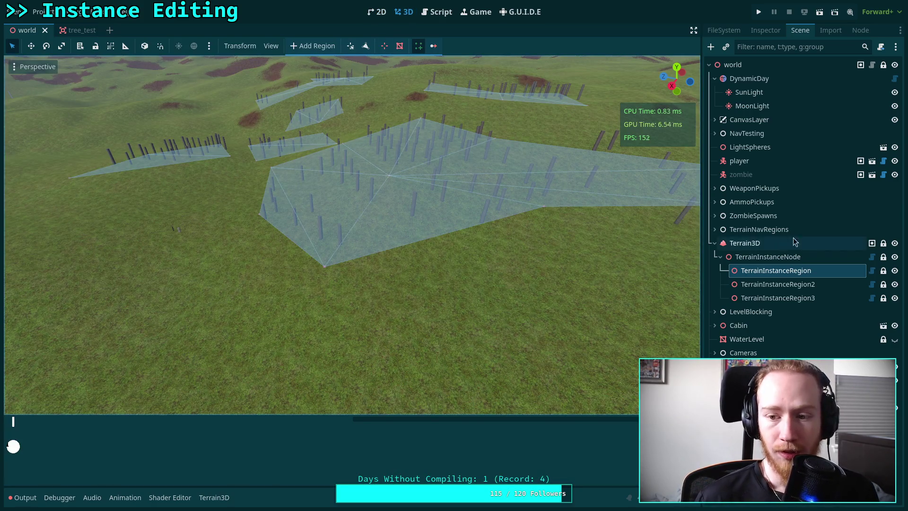
pyautogui.click(780, 216)
pyautogui.click(781, 274)
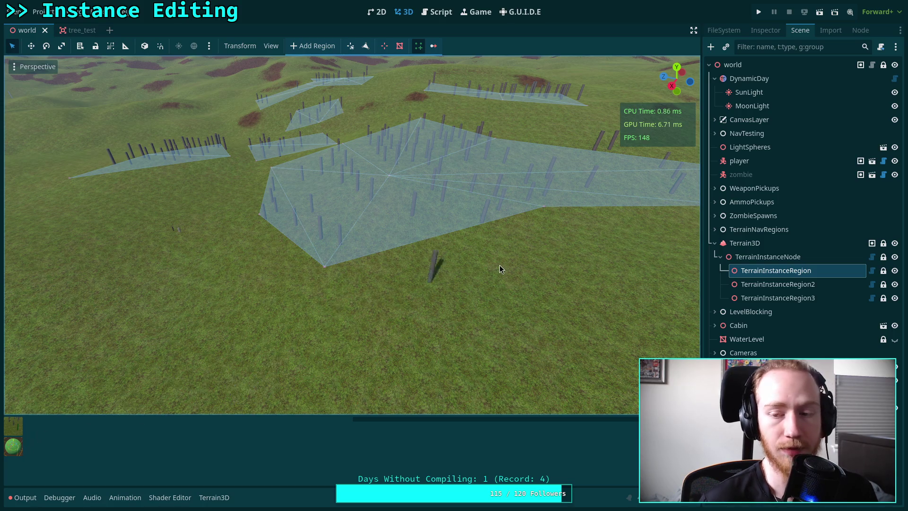
pyautogui.click(71, 31)
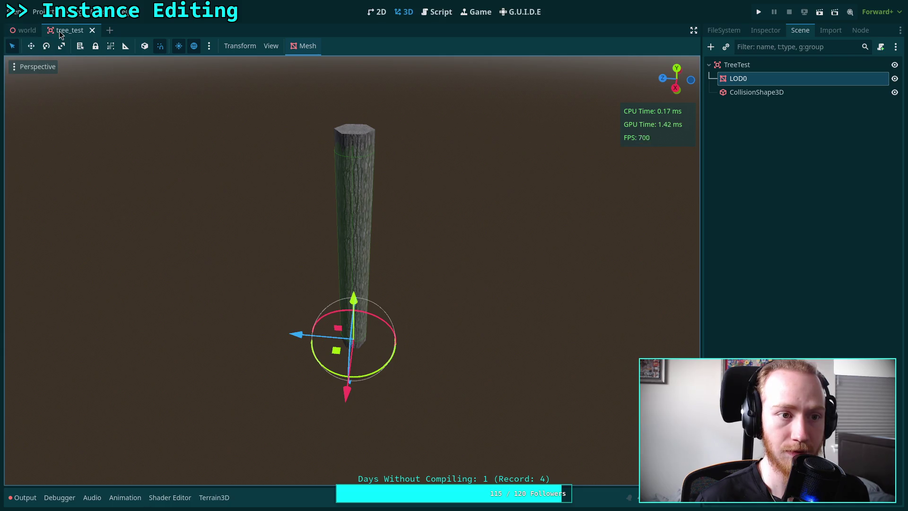
pyautogui.click(26, 30)
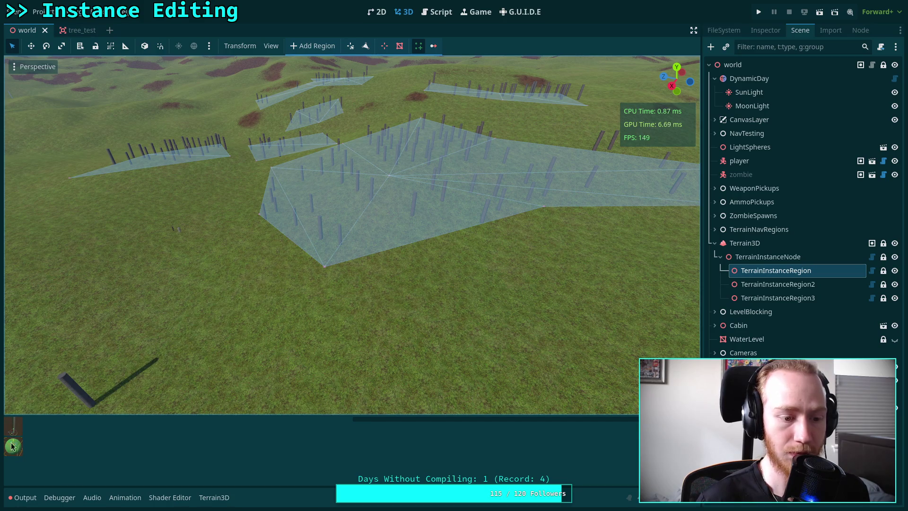
pyautogui.click(438, 13)
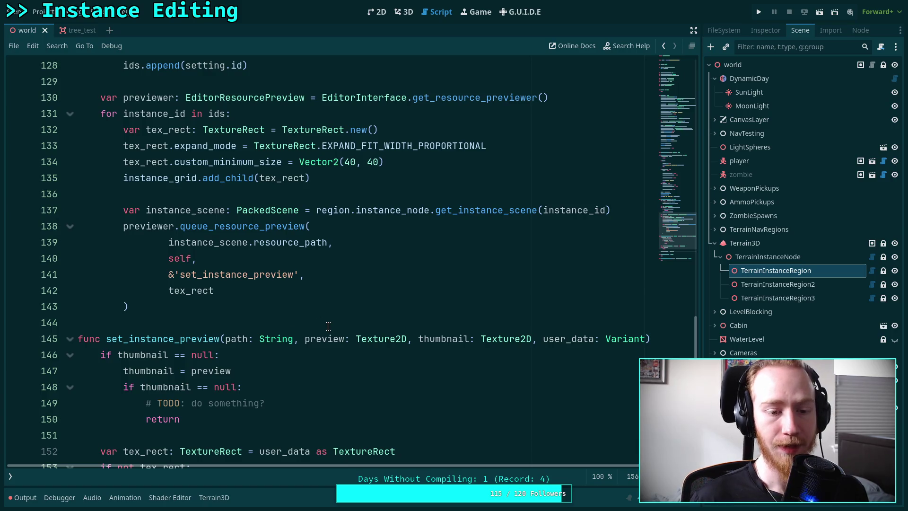
pyautogui.scroll(2, 331, 321)
# Change the thumbnail custom_minimum_size on line 134 from Vector2(40, 40) to Vector2(70, 70)
pyautogui.click(346, 260)
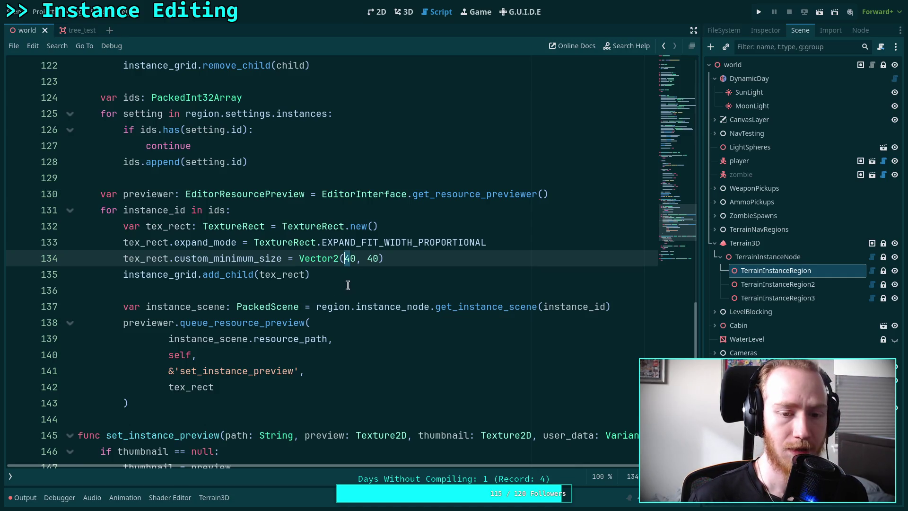
pyautogui.press('Delete')
pyautogui.write('87')
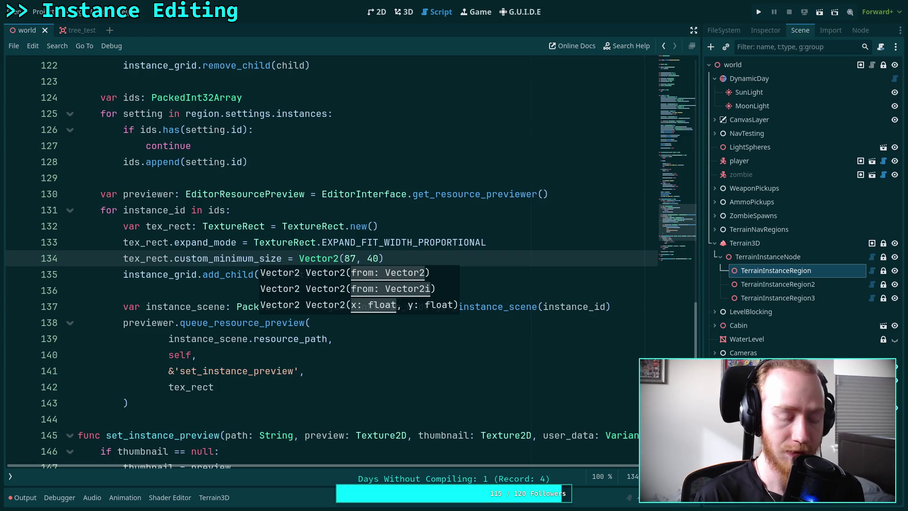
pyautogui.press('BackSpace')
pyautogui.press('BackSpace')
pyautogui.write('72')
pyautogui.write('0')
pyautogui.press('Delete')
pyautogui.press('Delete')
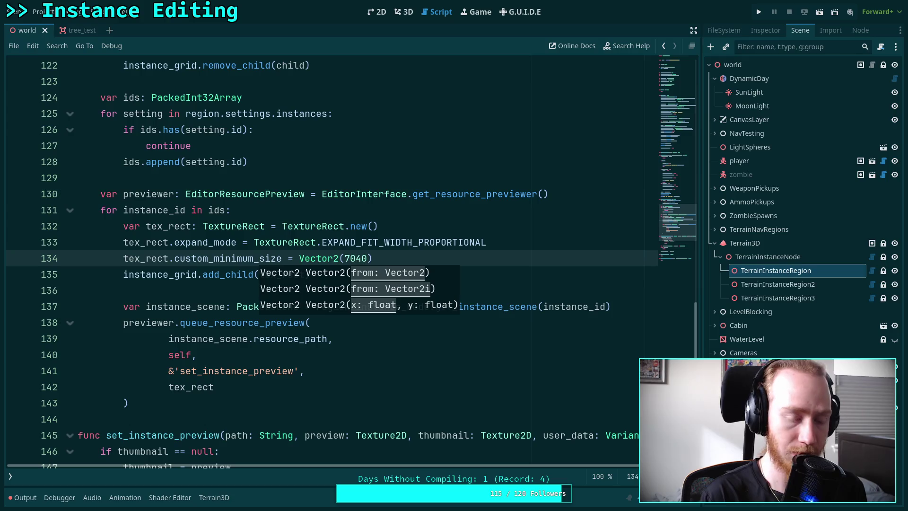
pyautogui.write(',')
pyautogui.press('End')
pyautogui.write('6')
pyautogui.press('BackSpace')
pyautogui.write('7')
pyautogui.scroll(20, 175, 340)
pyautogui.moveTo(151, 338); pyautogui.dragTo(175, 341)
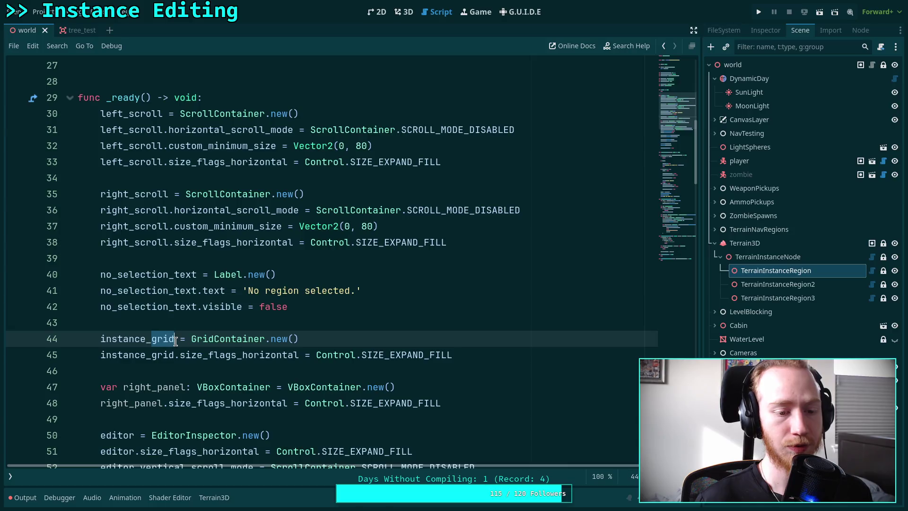
# Rename instance_grid to instance_container on line 44 and paste it over line 45's usage
pyautogui.write('container')
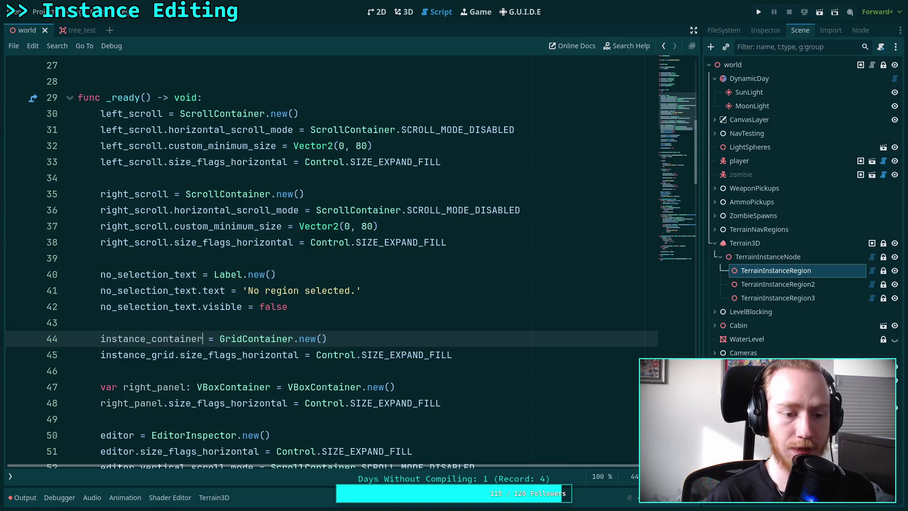
pyautogui.doubleClick(158, 338)
pyautogui.rightClick(157, 339)
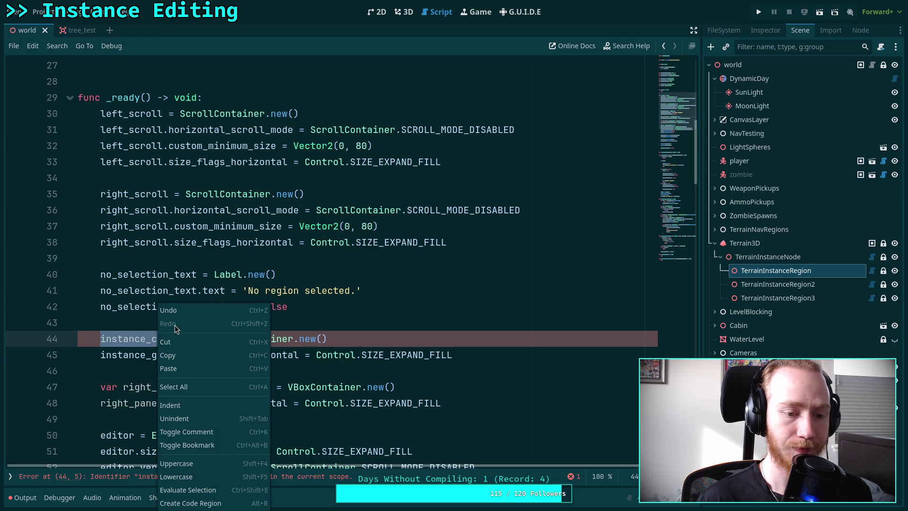
pyautogui.click(176, 355)
pyautogui.doubleClick(128, 355)
pyautogui.rightClick(142, 355)
pyautogui.click(164, 351)
# Declare instance_container as an HFlowContainer on line 18 and construct it with HFlowContainer on line 44
pyautogui.scroll(6, 142, 248)
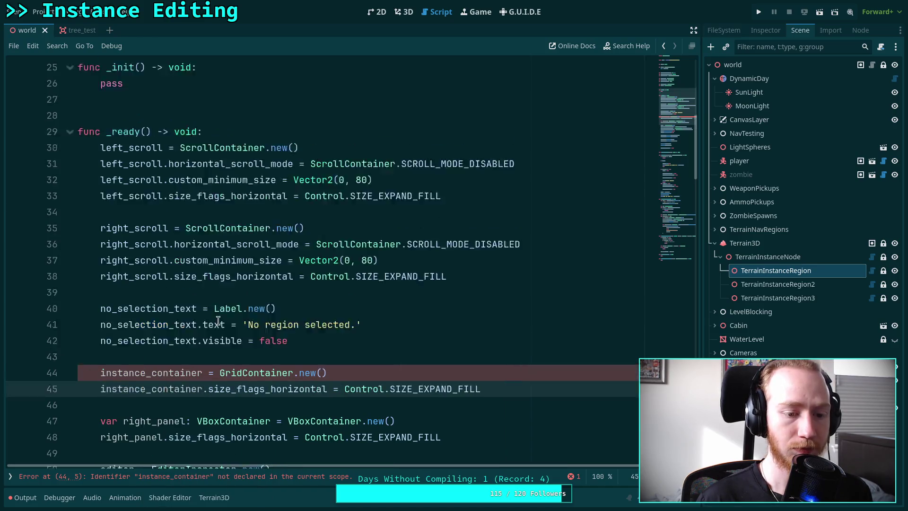
pyautogui.click(129, 226)
pyautogui.doubleClick(136, 210)
pyautogui.rightClick(136, 214)
pyautogui.click(159, 278)
pyautogui.doubleClick(222, 210)
pyautogui.write('Flow')
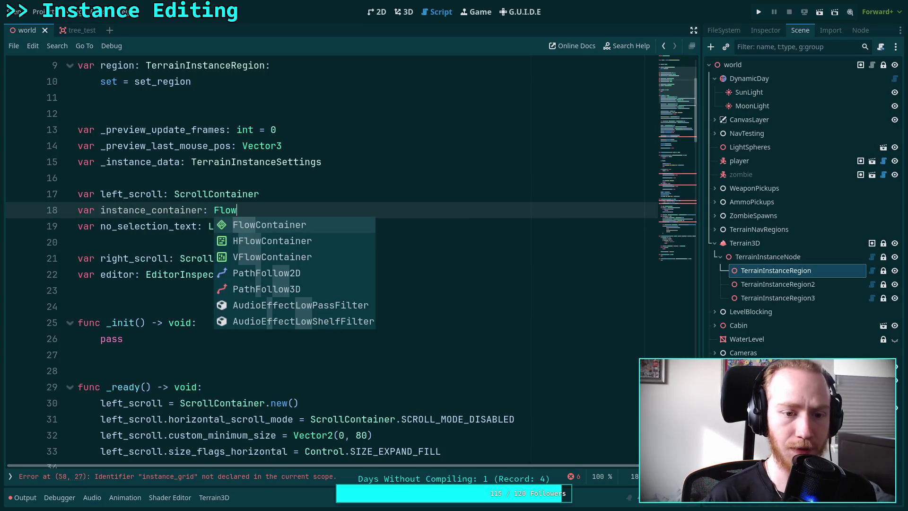
pyautogui.press('Down')
pyautogui.press('Down')
pyautogui.press('Up')
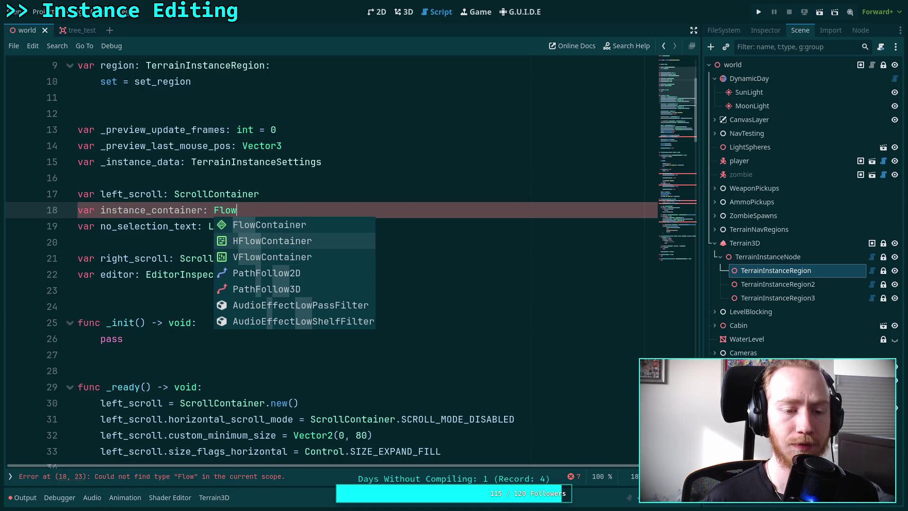
pyautogui.press('Return')
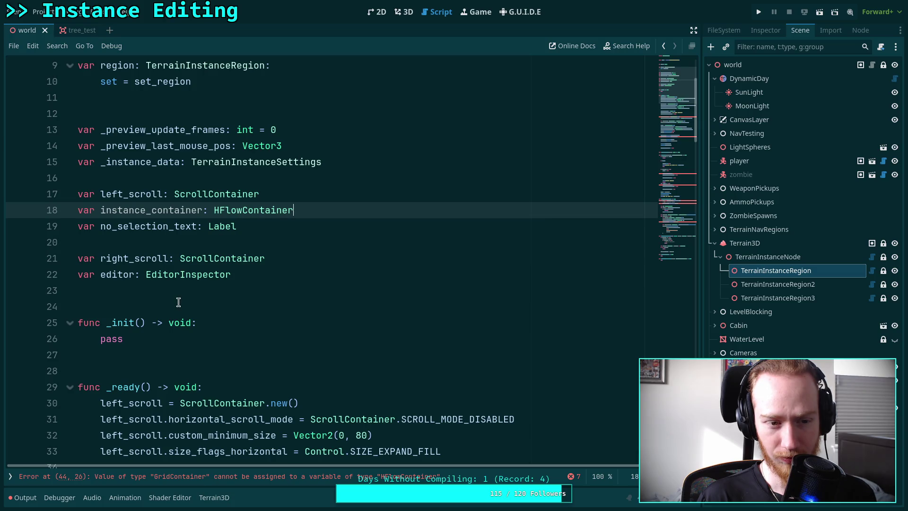
pyautogui.scroll(-9, 178, 302)
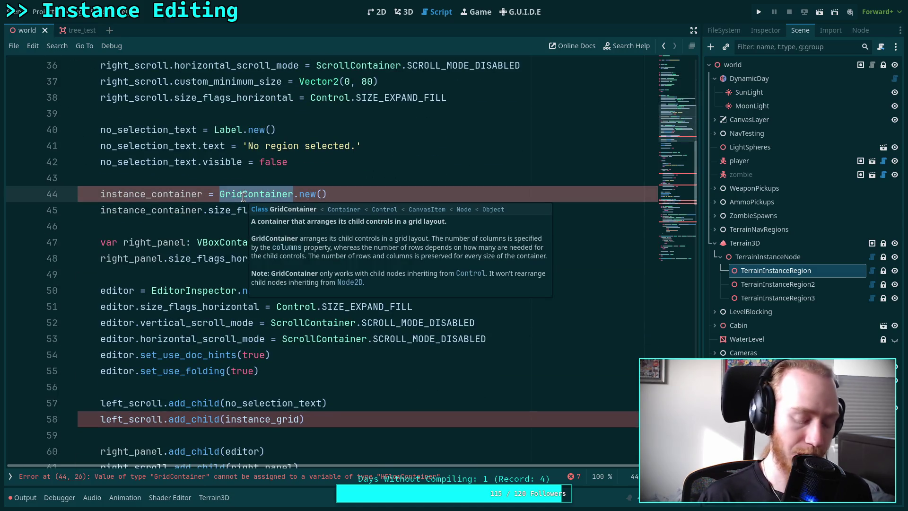
pyautogui.write('HF')
pyautogui.press('Return')
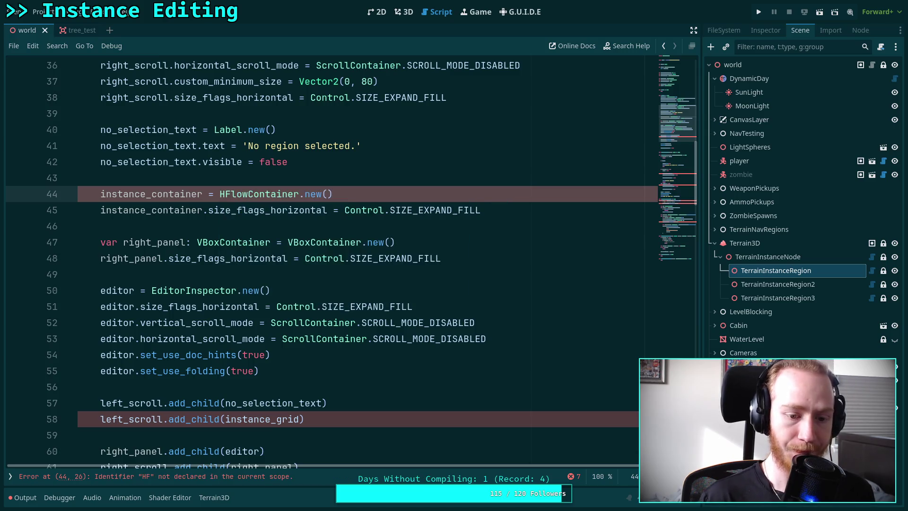
# Replace instance_grid with instance_container on lines 58, 101 and 109
pyautogui.scroll(-2, 250, 220)
pyautogui.doubleClick(267, 323)
pyautogui.rightClick(267, 323)
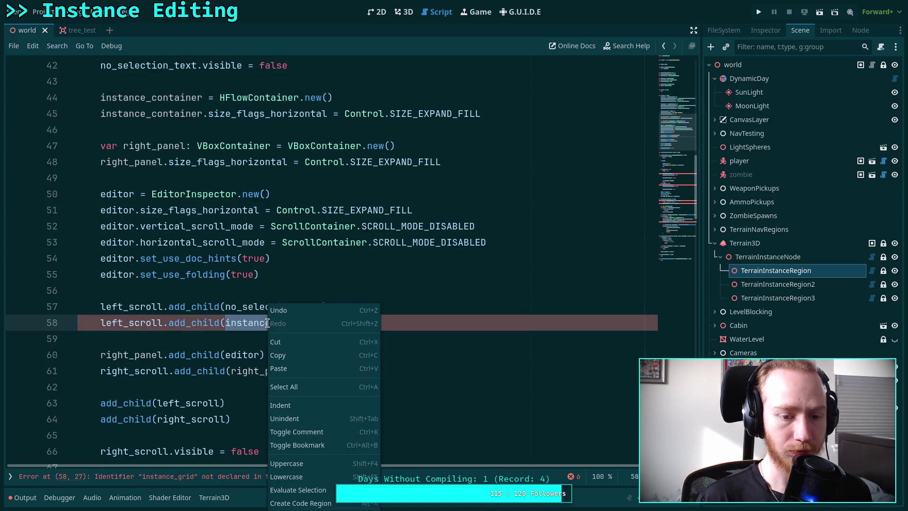
pyautogui.click(293, 368)
pyautogui.scroll(-9, 293, 338)
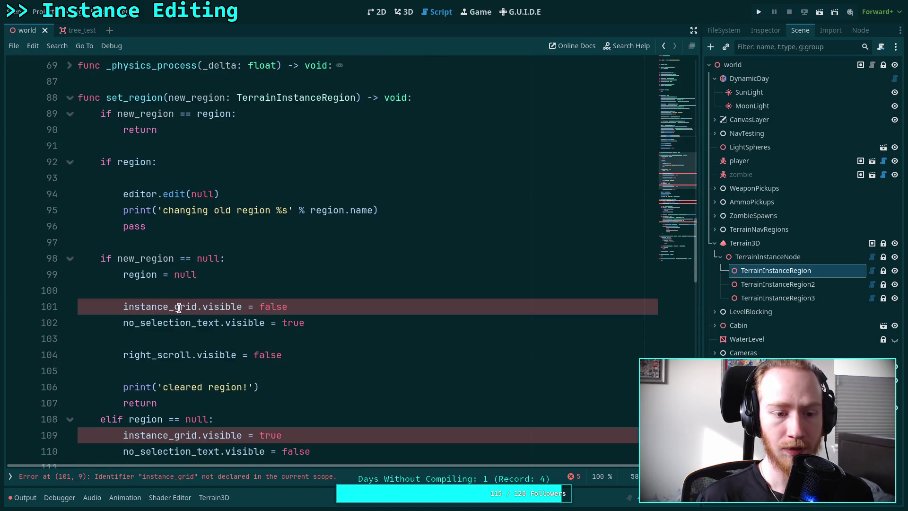
pyautogui.doubleClick(179, 307)
pyautogui.rightClick(178, 307)
pyautogui.click(189, 354)
pyautogui.scroll(-3, 173, 297)
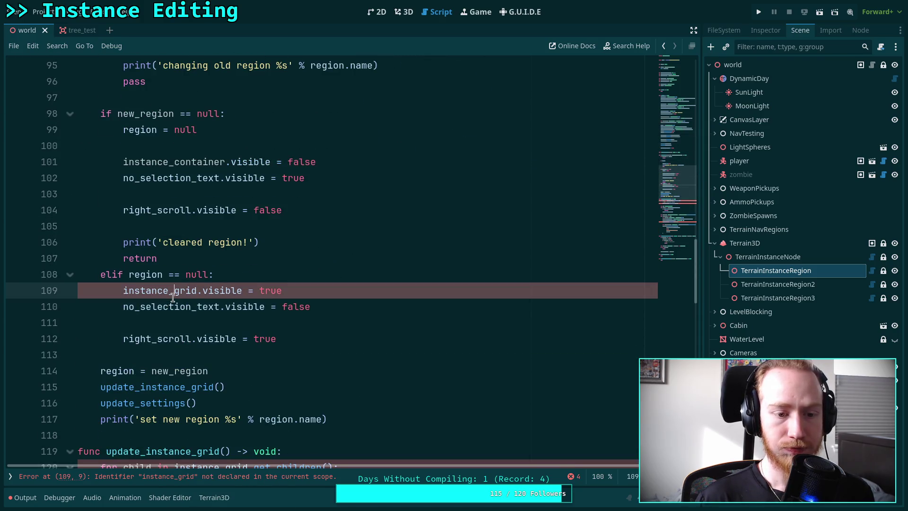
pyautogui.doubleClick(173, 296)
pyautogui.rightClick(173, 296)
pyautogui.click(222, 363)
# Replace instance_grid with instance_container on lines 120, 122 and 135
pyautogui.scroll(-4, 206, 276)
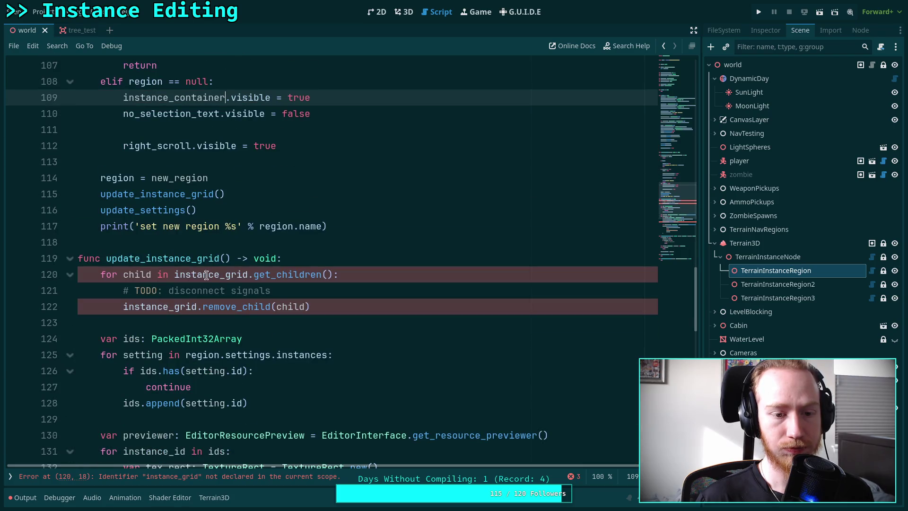
pyautogui.doubleClick(206, 275)
pyautogui.rightClick(224, 274)
pyautogui.click(236, 334)
pyautogui.doubleClick(176, 306)
pyautogui.rightClick(176, 306)
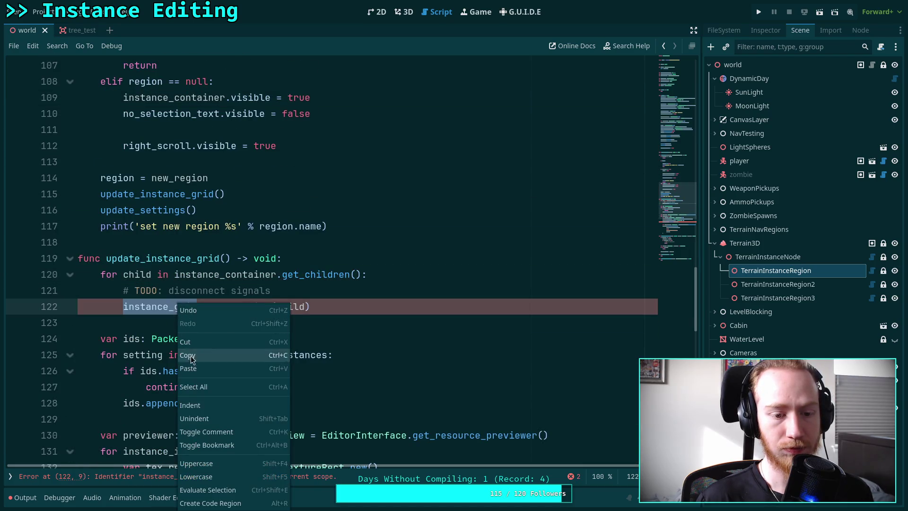
pyautogui.click(192, 367)
pyautogui.scroll(-5, 189, 293)
pyautogui.doubleClick(166, 275)
pyautogui.rightClick(166, 275)
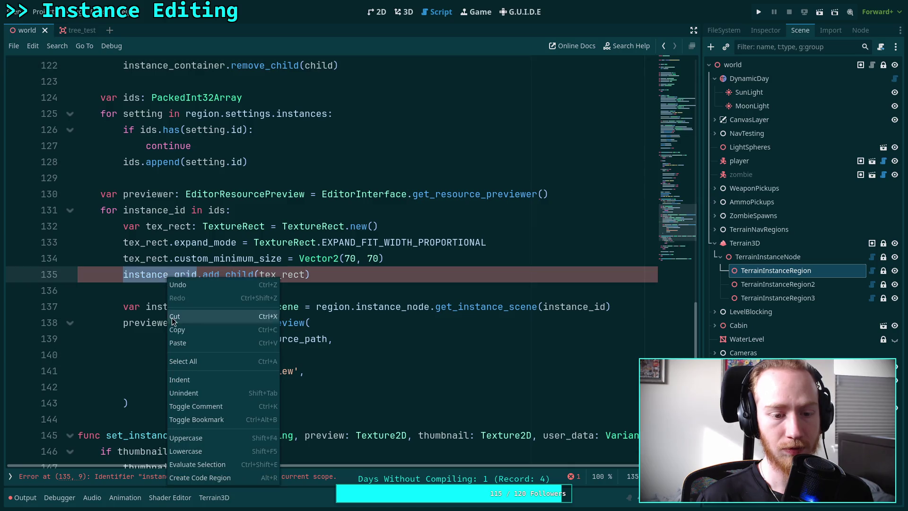
pyautogui.click(193, 342)
pyautogui.scroll(-3, 261, 318)
pyautogui.scroll(3, 262, 318)
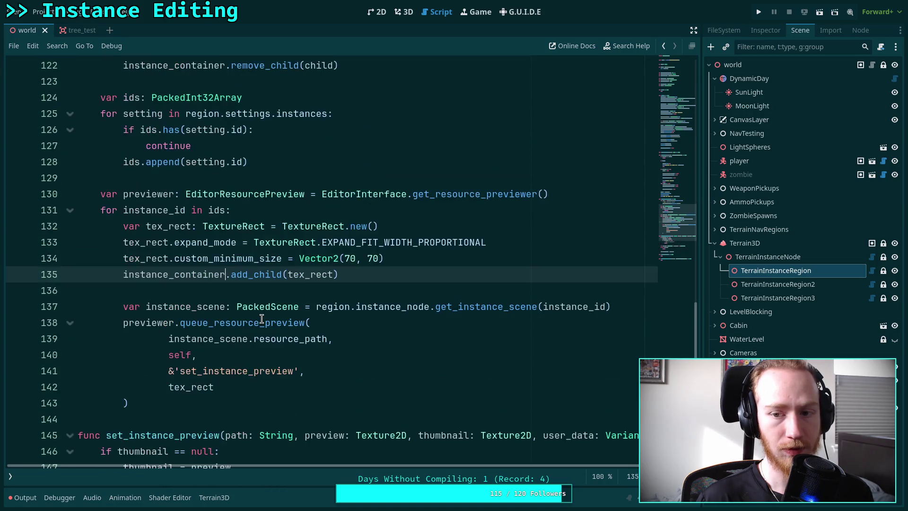
# Save the script changes
pyautogui.hotkey('ctrl', 'n')
pyautogui.press('Escape')
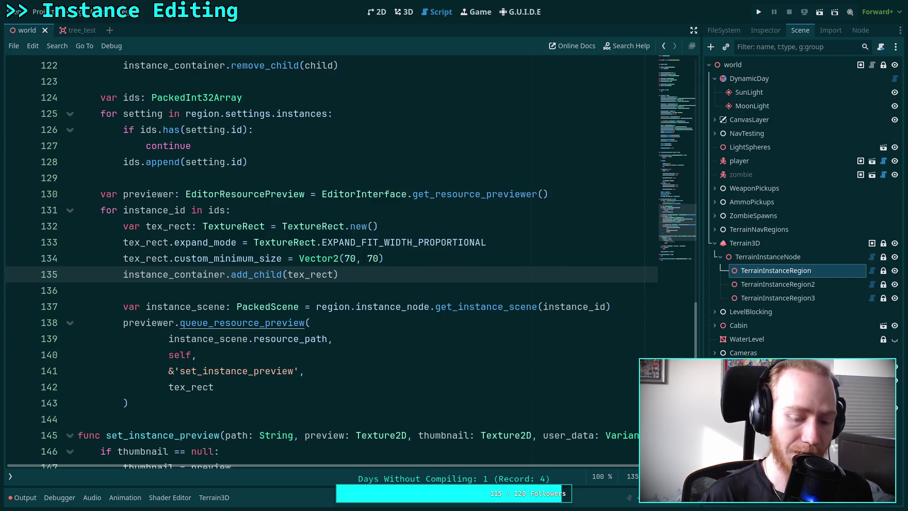
pyautogui.hotkey('ctrl', 's')
# Reload the Terrain Instancer plugin in Project Settings and check thumbnails in the 3D view with instance editing on
pyautogui.click(45, 12)
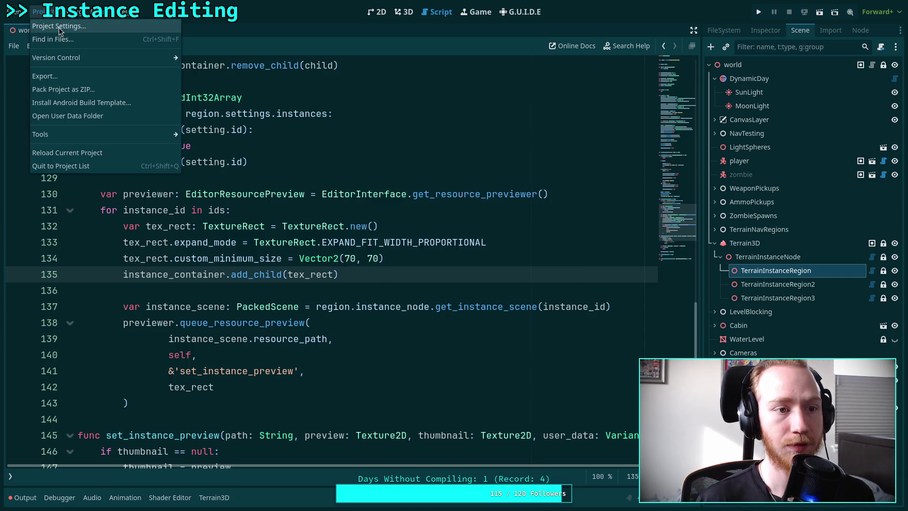
pyautogui.click(59, 27)
pyautogui.click(340, 93)
pyautogui.click(195, 180)
pyautogui.click(194, 180)
pyautogui.click(452, 399)
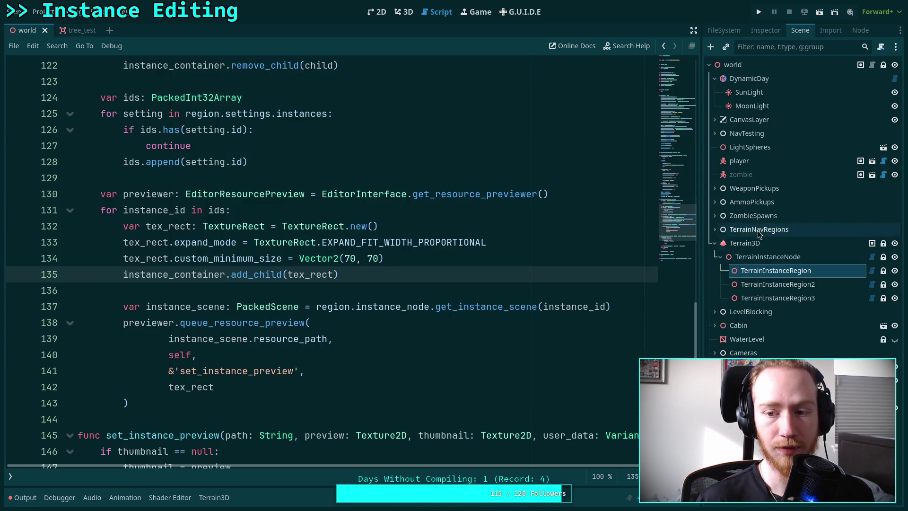
pyautogui.click(408, 14)
pyautogui.click(417, 43)
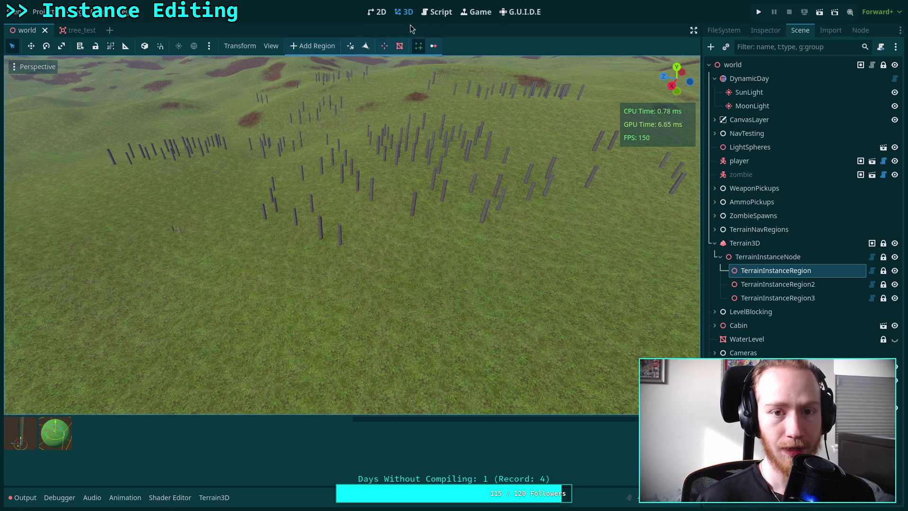
# Duplicate the ids.append line seven more times for testing, save, and return to the 3D view
pyautogui.click(436, 12)
pyautogui.scroll(-3, 360, 247)
pyautogui.scroll(5, 360, 247)
pyautogui.scroll(-2, 337, 251)
pyautogui.scroll(2, 311, 246)
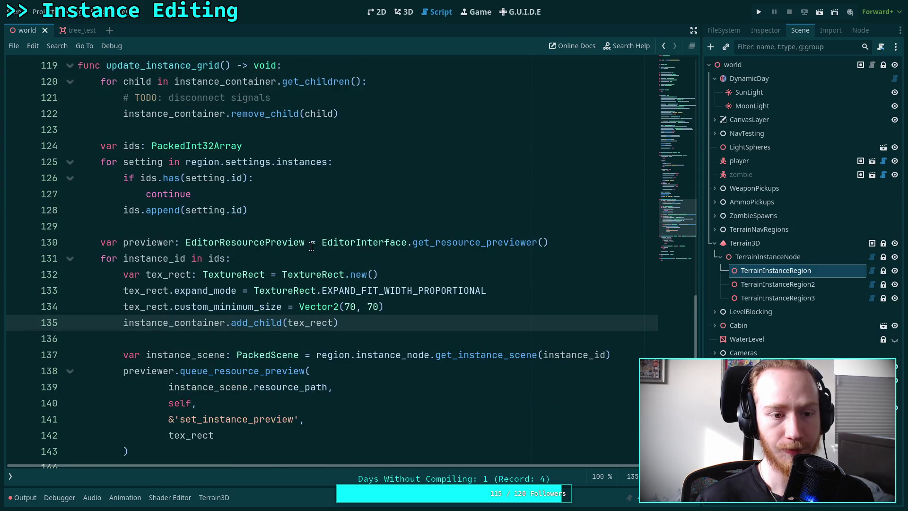
pyautogui.scroll(1, 312, 247)
pyautogui.click(282, 258)
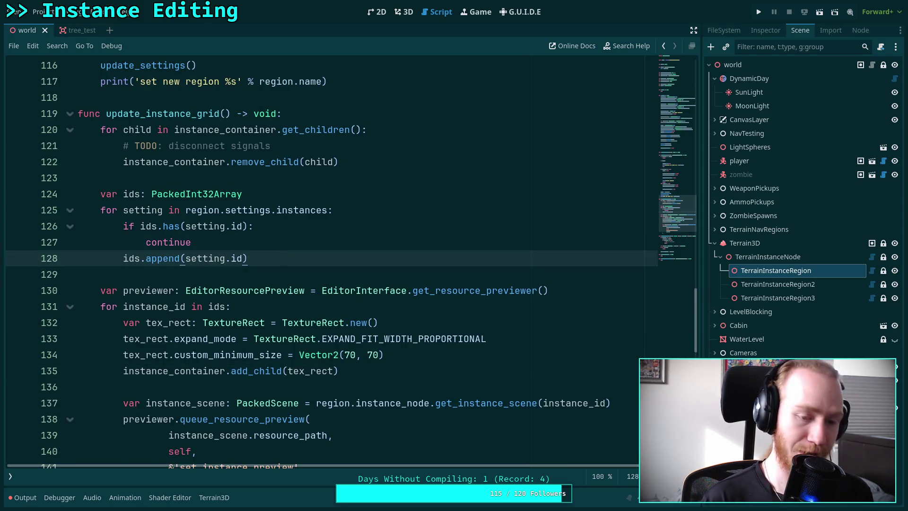
pyautogui.hotkey('ctrl', 'shift', 'd')
pyautogui.hotkey('ctrl', 'shift', 'd')
pyautogui.hotkey('ctrl', 'shift', 'd')
pyautogui.hotkey('ctrl', 's')
pyautogui.click(409, 10)
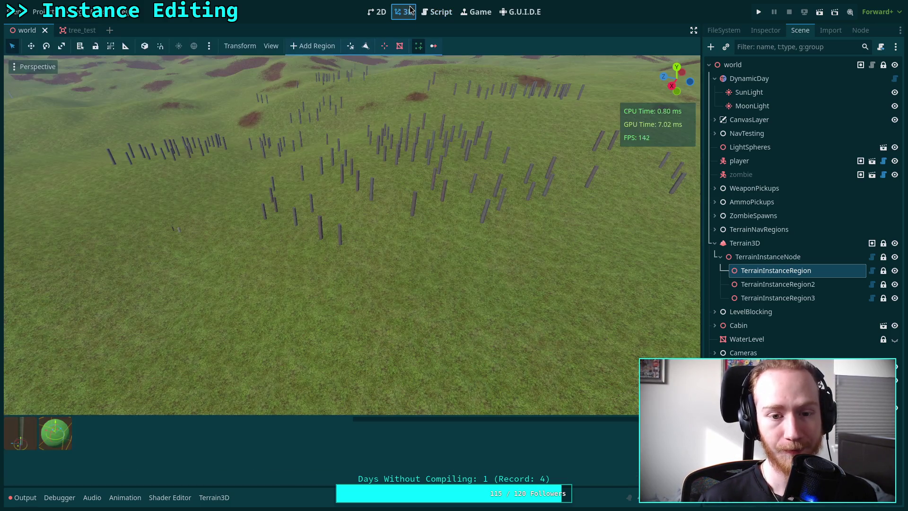
# Reselect TerrainInstanceRegion and narrow the thumbnail area slightly so the thumbnails reflow
pyautogui.click(767, 257)
pyautogui.click(762, 274)
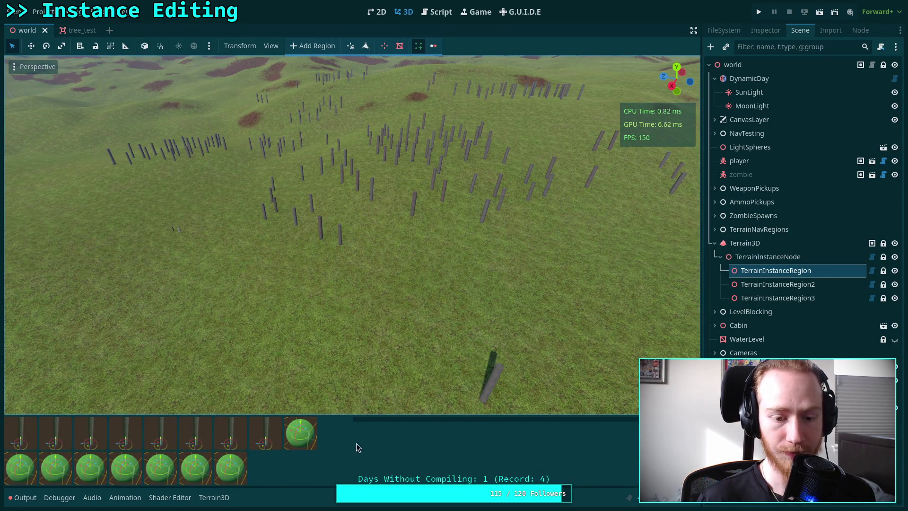
pyautogui.moveTo(345, 446)
pyautogui.mouseDown()
pyautogui.moveTo(203, 447)
pyautogui.moveTo(419, 447)
pyautogui.moveTo(348, 447)
pyautogui.mouseUp()
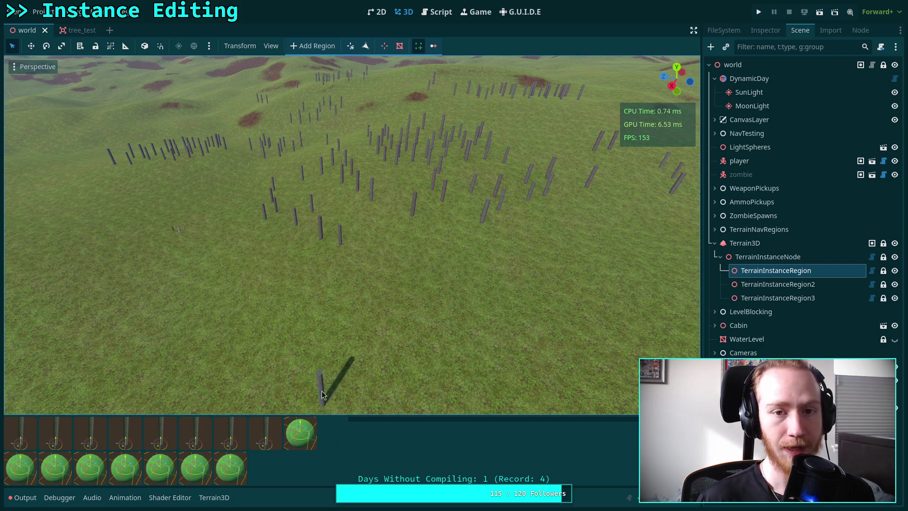
# Return to the script and scroll up to the var declarations
pyautogui.click(434, 16)
pyautogui.scroll(4, 278, 214)
pyautogui.scroll(20, 277, 214)
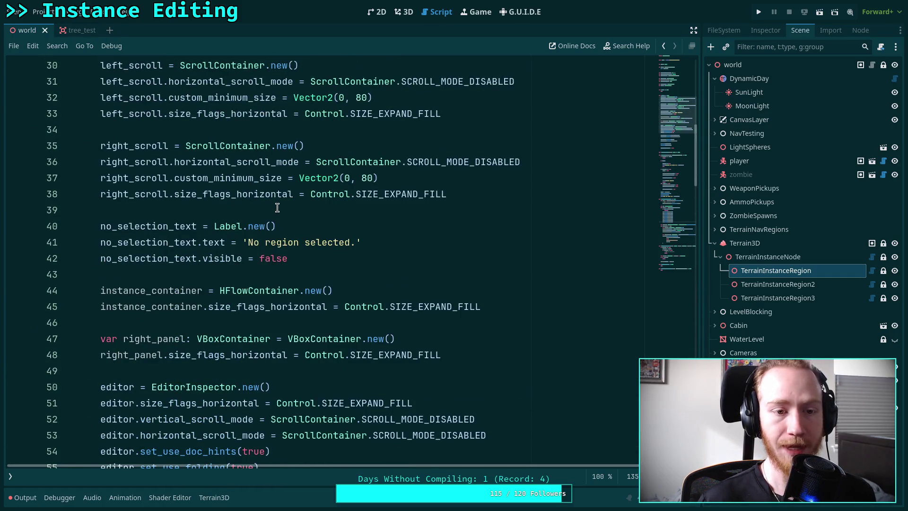
pyautogui.scroll(8, 277, 208)
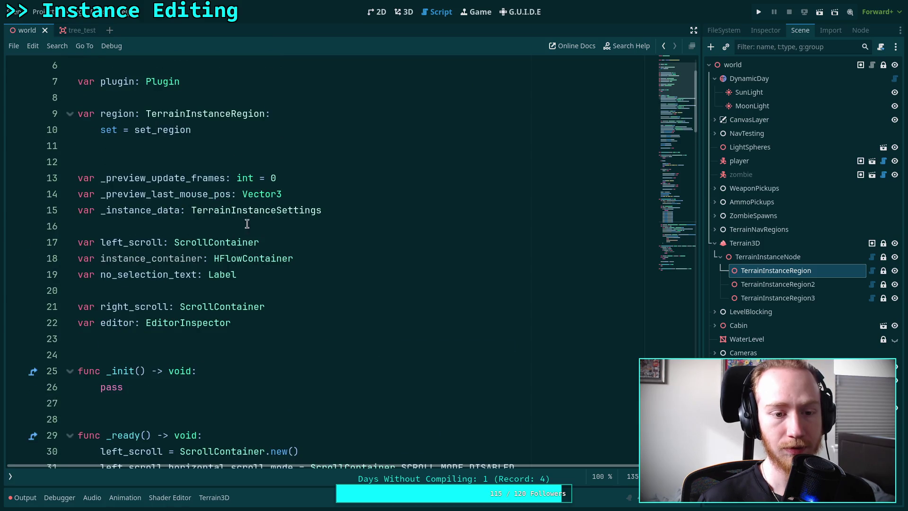
# Look up the HFlowContainer symbol on line 18 to open its class documentation
pyautogui.click(257, 259)
pyautogui.rightClick(256, 259)
pyautogui.click(279, 416)
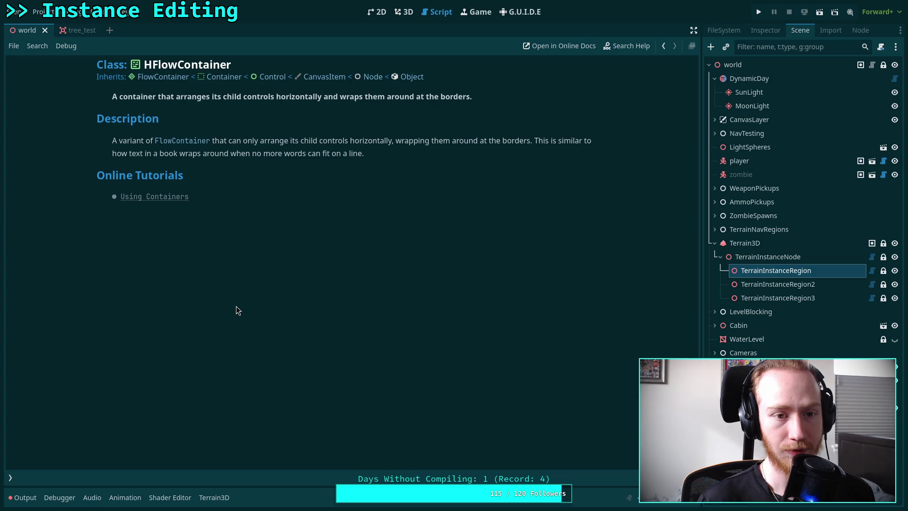
# Follow the FlowContainer parent link, read through it, then open the Container base class
pyautogui.click(182, 140)
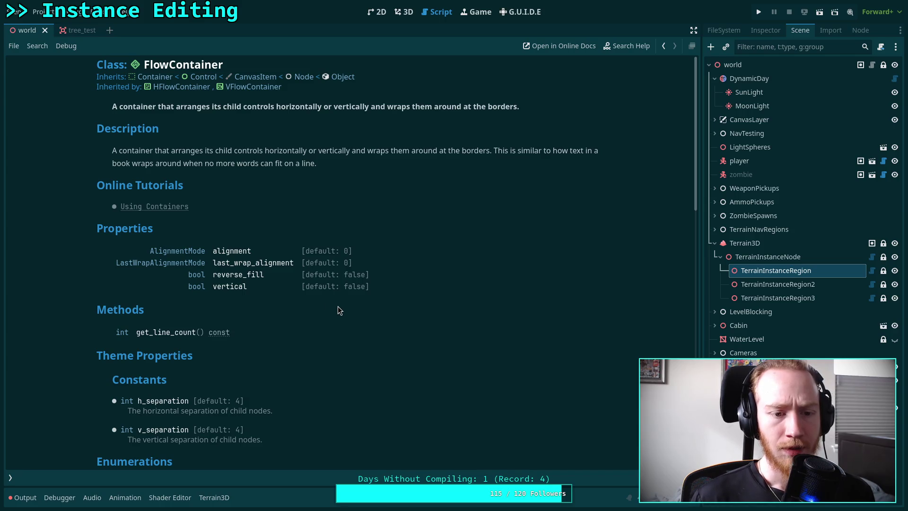
pyautogui.scroll(-5, 236, 258)
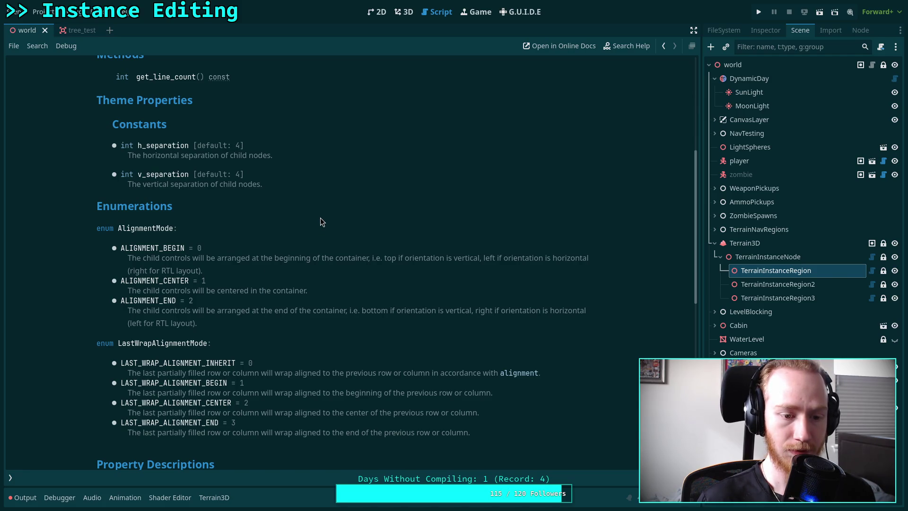
pyautogui.scroll(-4, 321, 222)
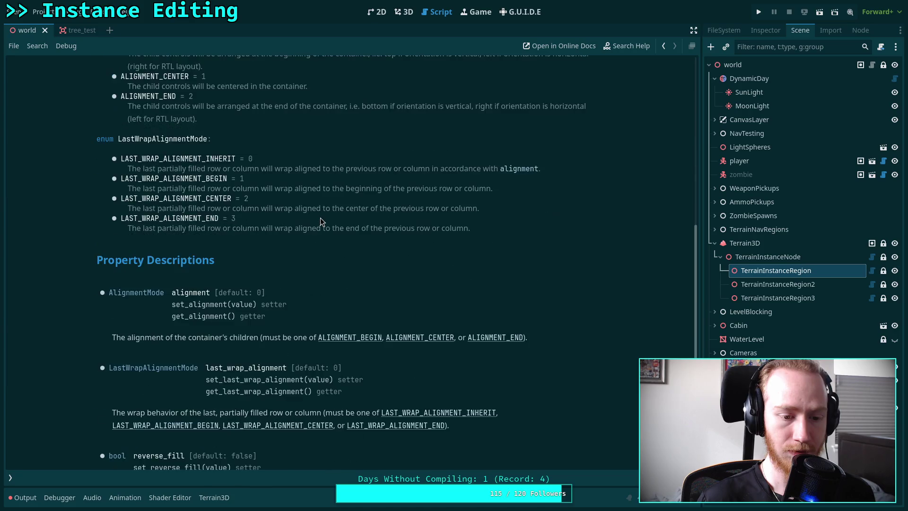
pyautogui.scroll(-2, 321, 222)
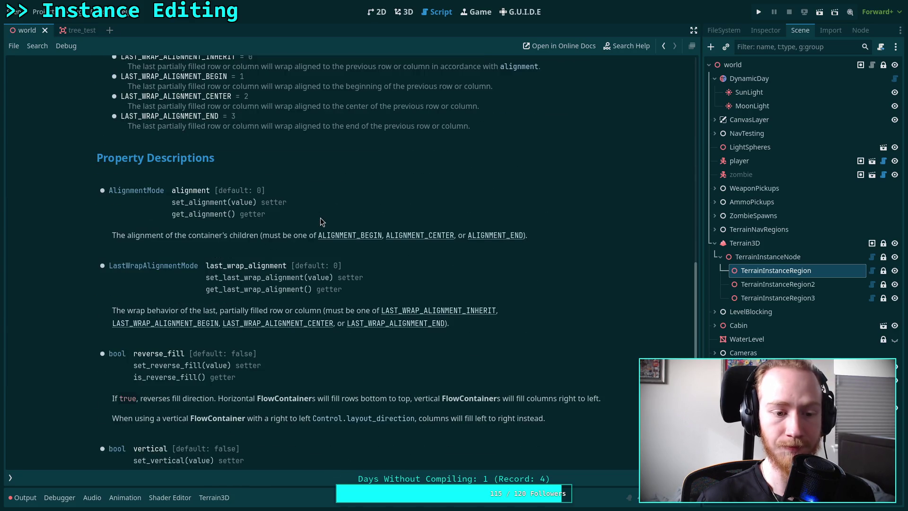
pyautogui.scroll(-3, 321, 222)
pyautogui.scroll(15, 321, 222)
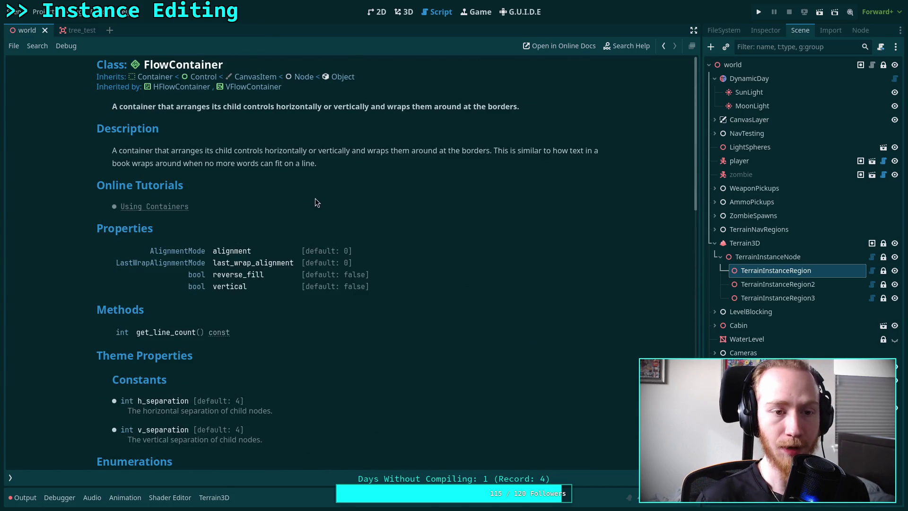
pyautogui.click(149, 78)
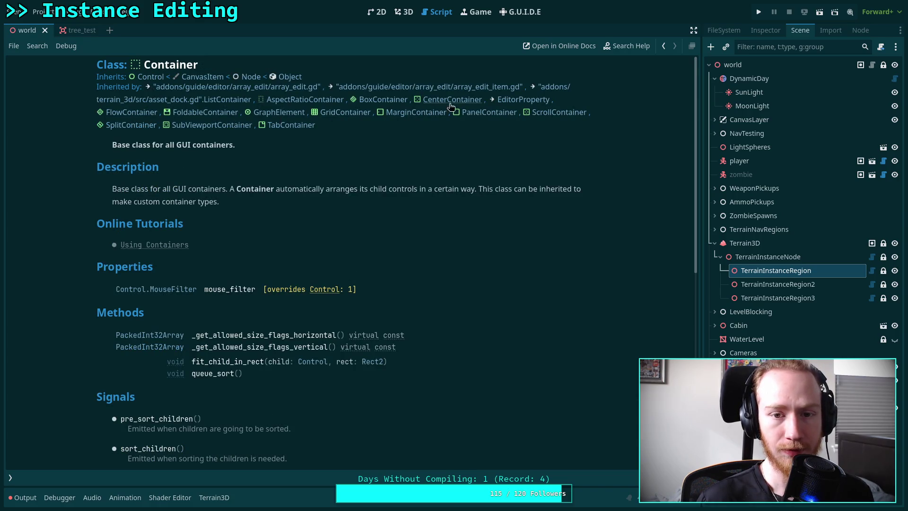
# Read the GridContainer class reference, then go back to the Container documentation
pyautogui.click(335, 115)
pyautogui.scroll(-3, 284, 217)
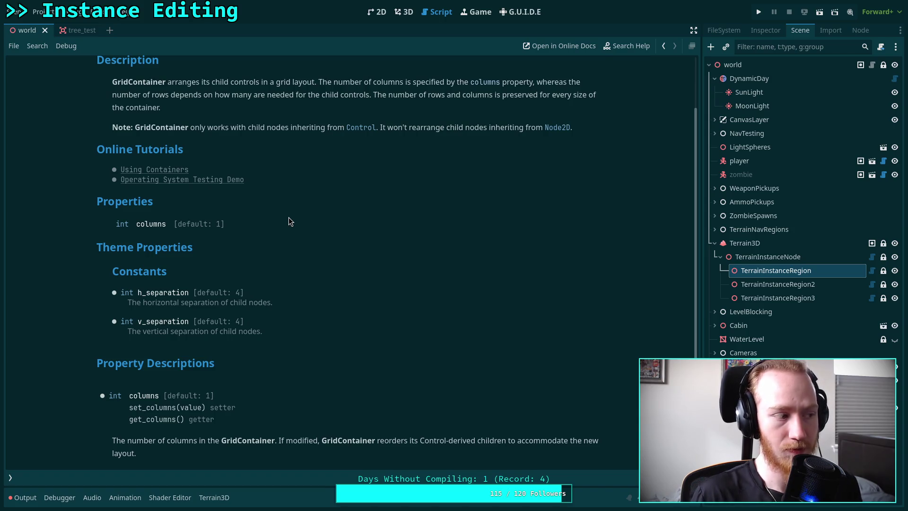
pyautogui.scroll(3, 289, 220)
pyautogui.click(156, 81)
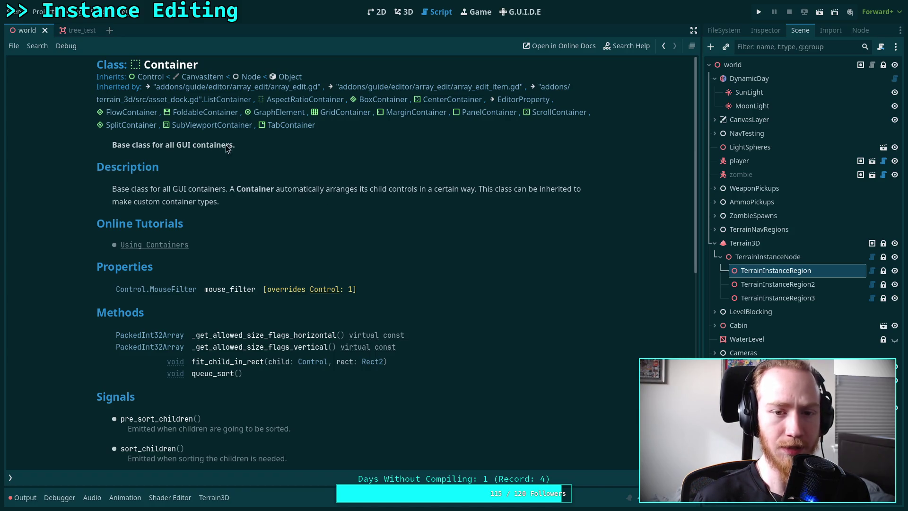
# Browse the FlowContainer reference and show the list of open scripts and help pages
pyautogui.click(132, 112)
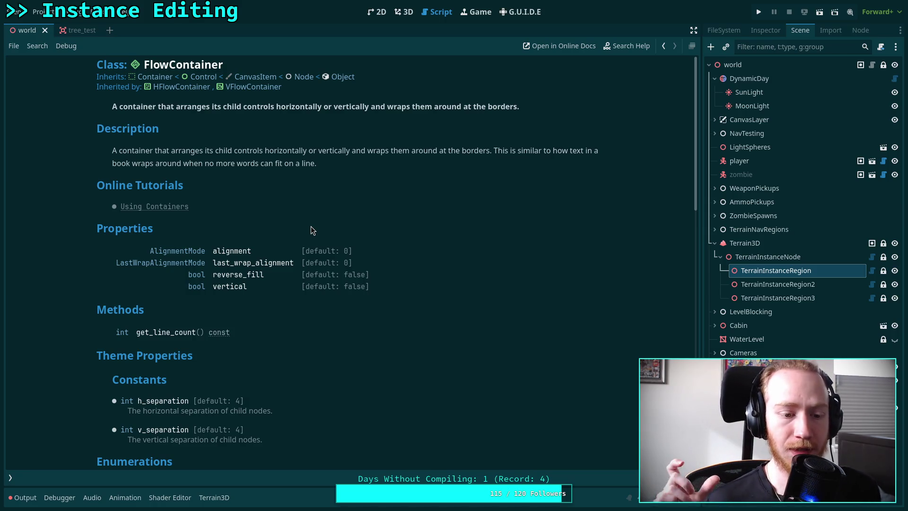
pyautogui.scroll(-5, 311, 226)
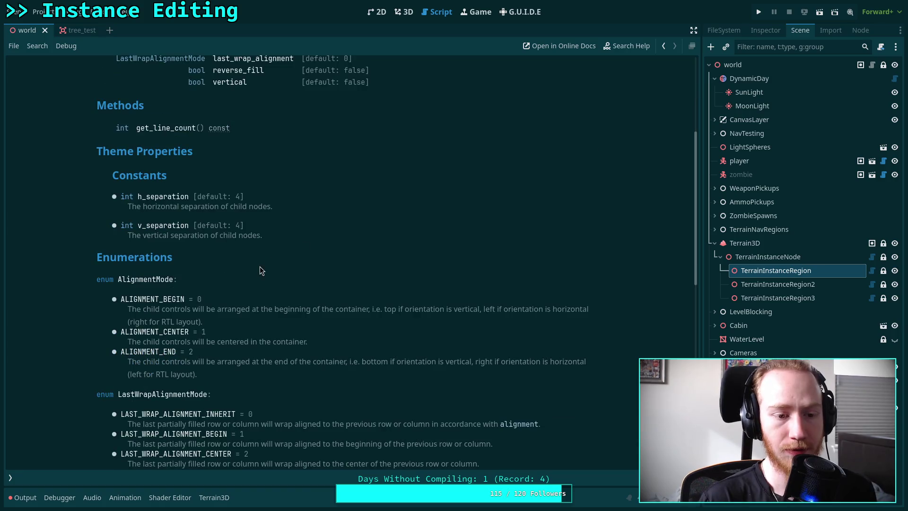
pyautogui.scroll(-1, 234, 260)
pyautogui.scroll(2, 233, 260)
pyautogui.scroll(-3, 234, 260)
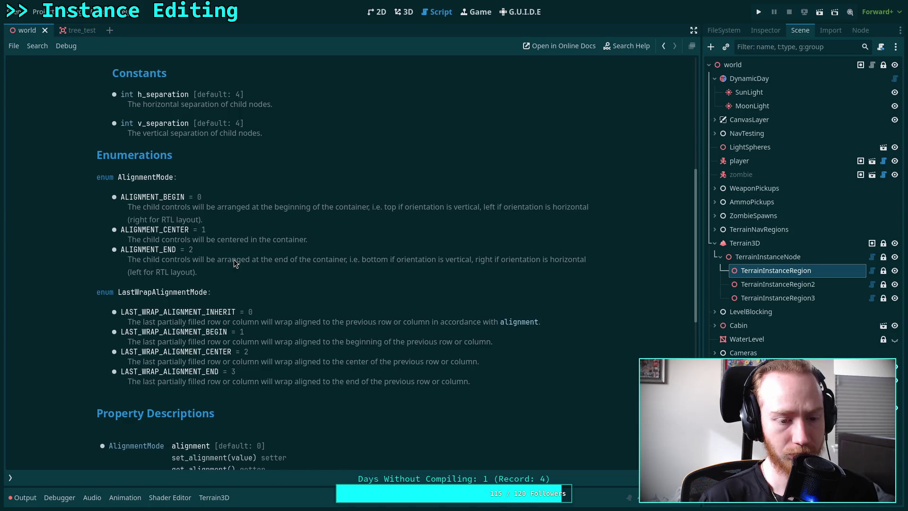
pyautogui.scroll(5, 234, 263)
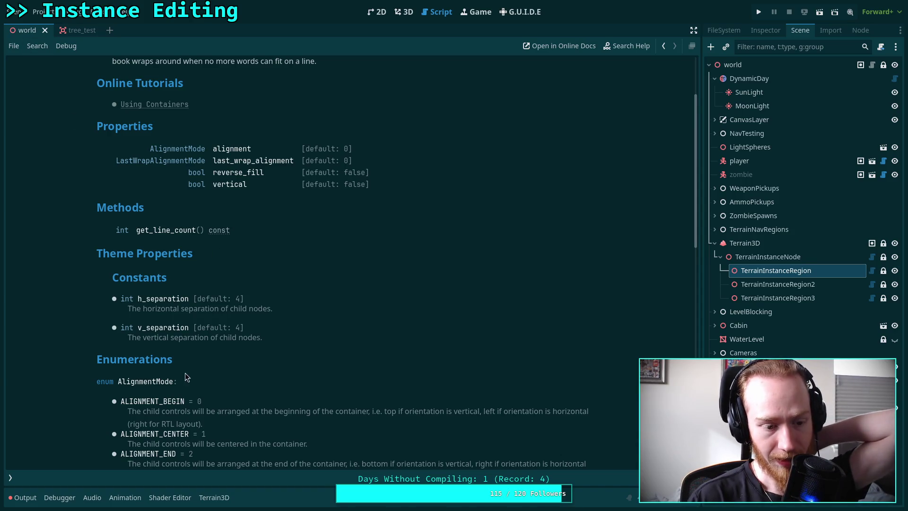
pyautogui.click(13, 476)
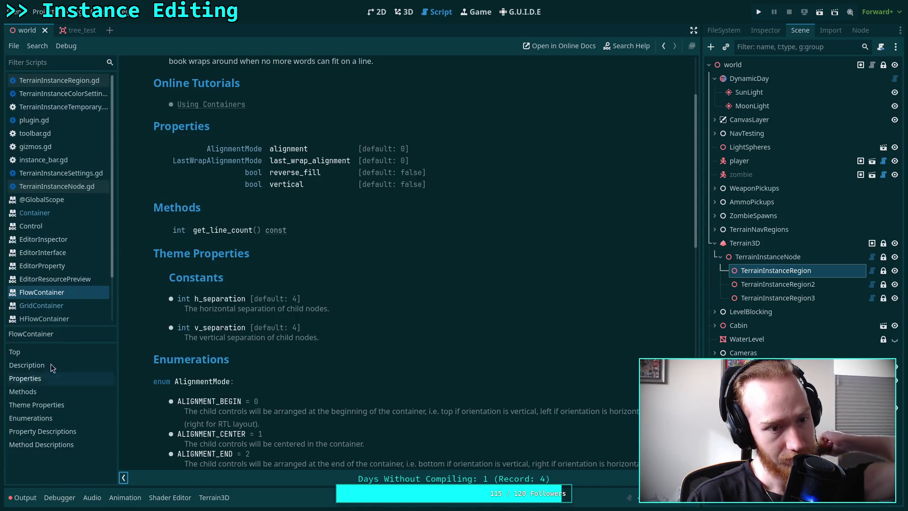
# Switch between the HFlowContainer and GridContainer help pages in the script list
pyautogui.click(68, 317)
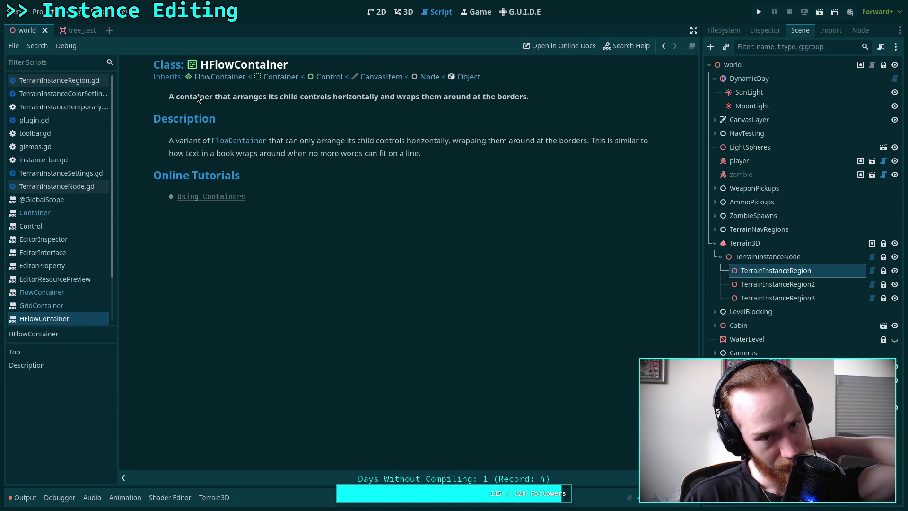
pyautogui.click(71, 307)
pyautogui.scroll(-3, 329, 310)
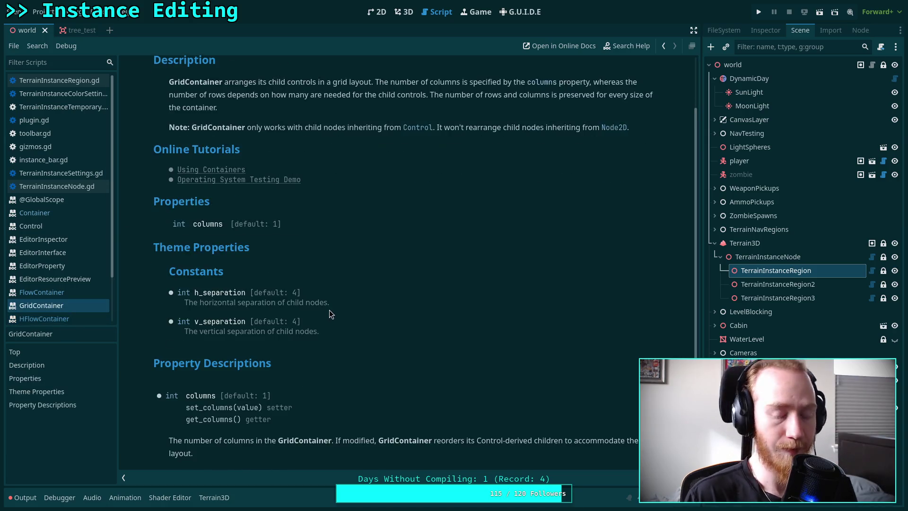
# Read FlowContainer's get_line_count() and separation constants, then show TerrainInstanceRegion in the Inspector
pyautogui.click(79, 297)
pyautogui.scroll(-8, 298, 290)
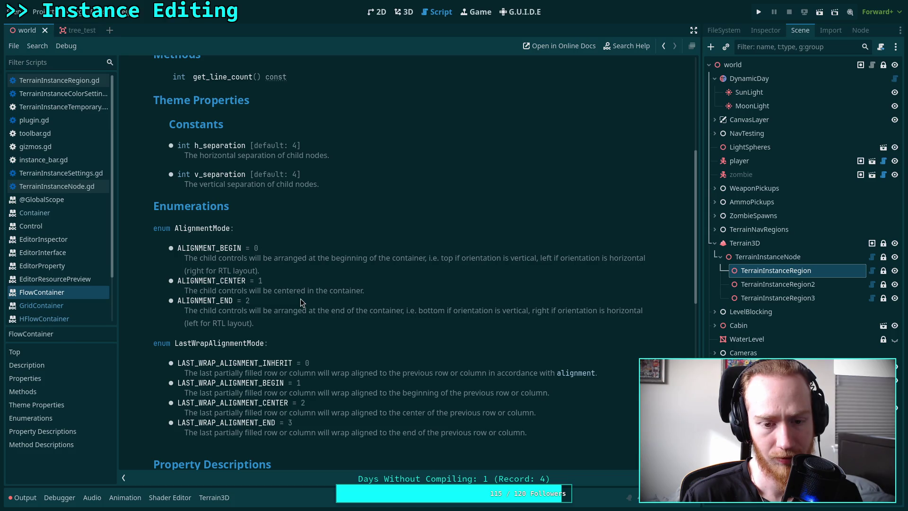
pyautogui.scroll(-5, 300, 299)
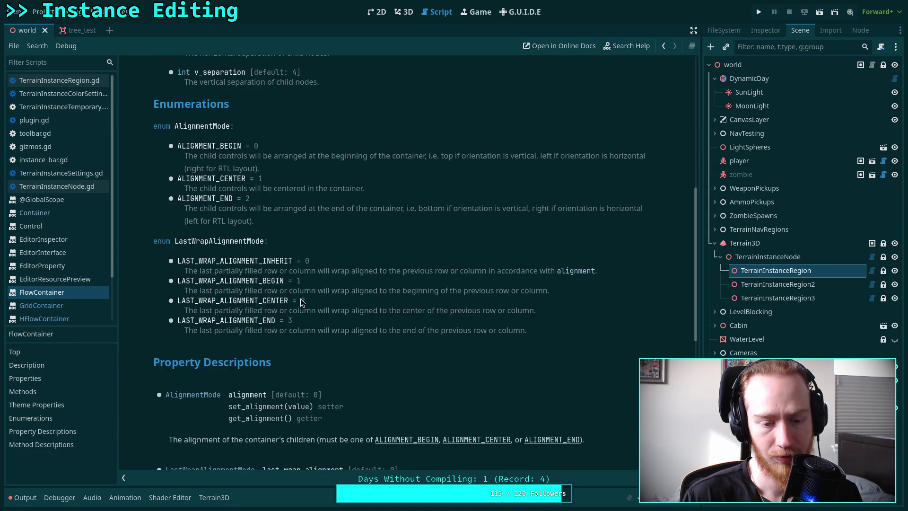
pyautogui.scroll(-5, 301, 301)
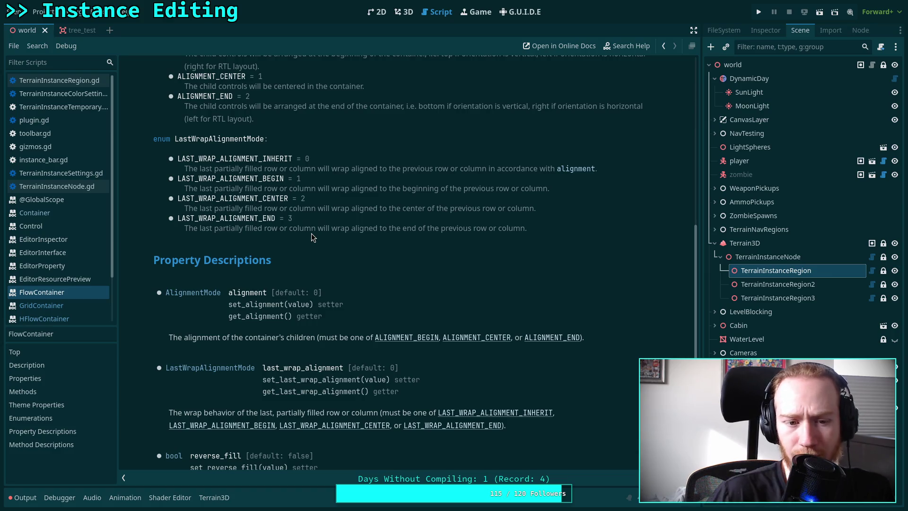
pyautogui.scroll(-3, 311, 233)
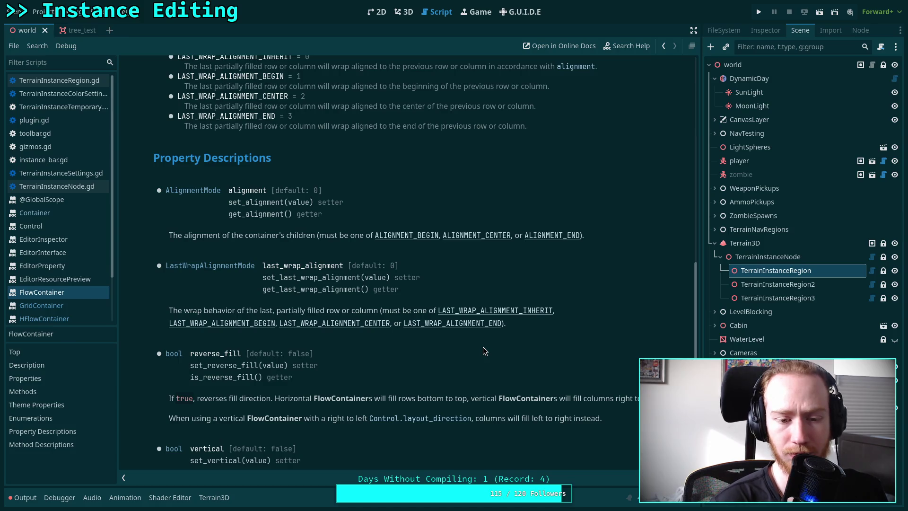
pyautogui.scroll(12, 417, 339)
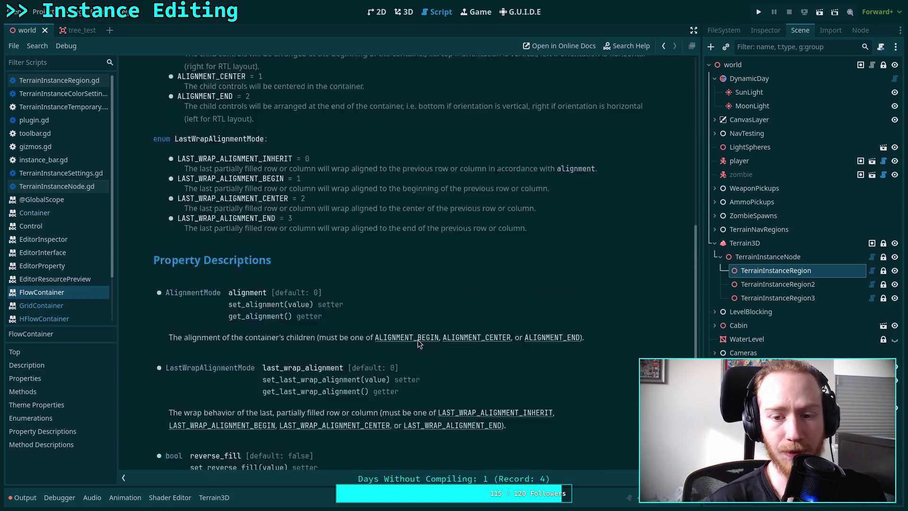
pyautogui.scroll(5, 338, 320)
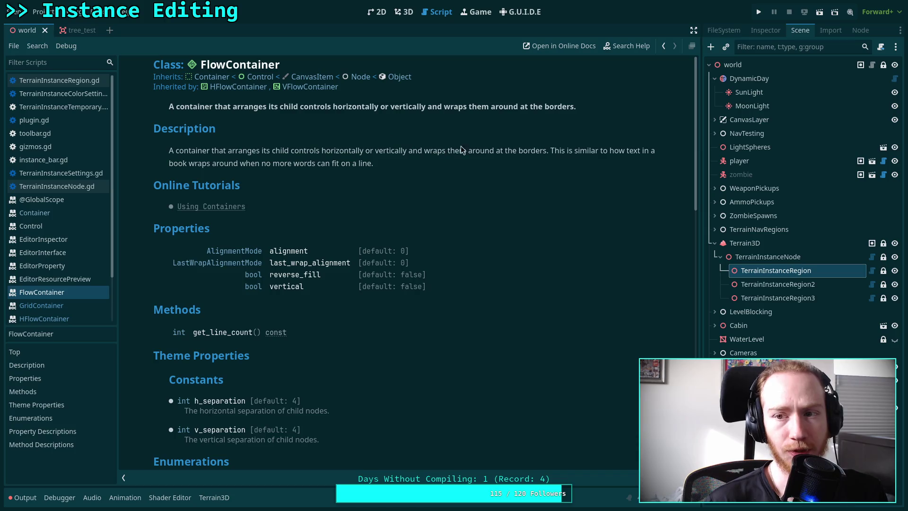
pyautogui.click(770, 31)
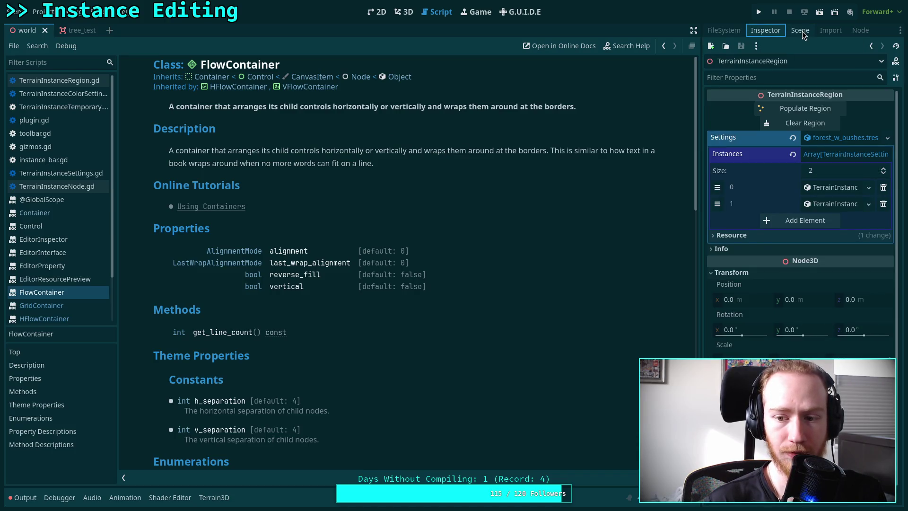
# Cycle the dock tabs back to Inspector, view GridContainer docs, then return to the 3D view
pyautogui.click(820, 32)
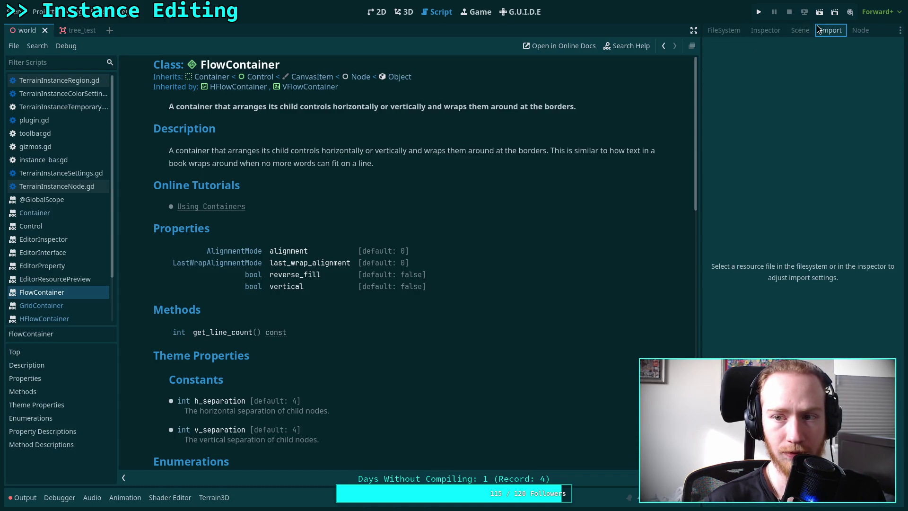
pyautogui.click(803, 32)
pyautogui.click(730, 31)
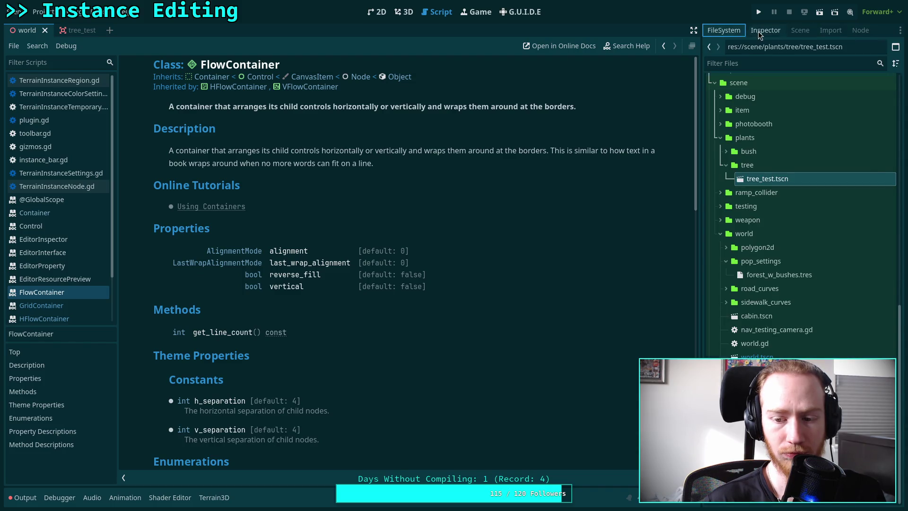
pyautogui.click(759, 33)
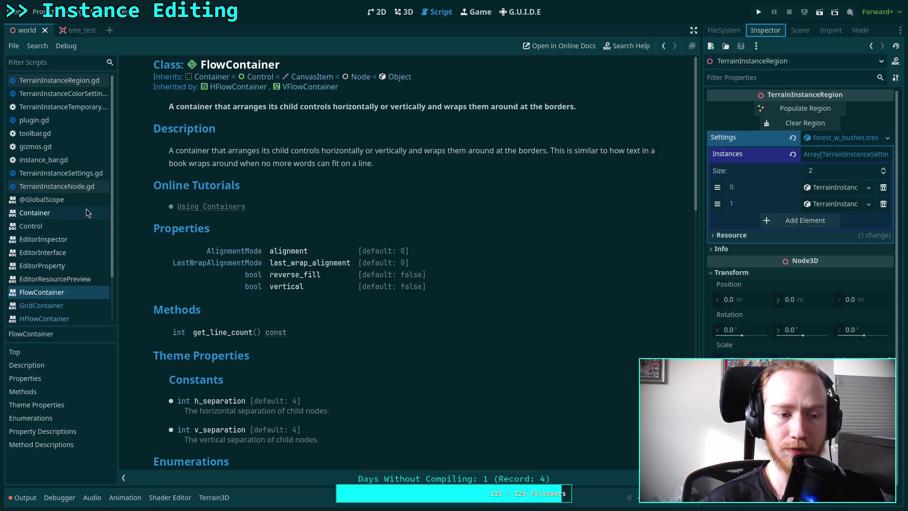
pyautogui.click(54, 307)
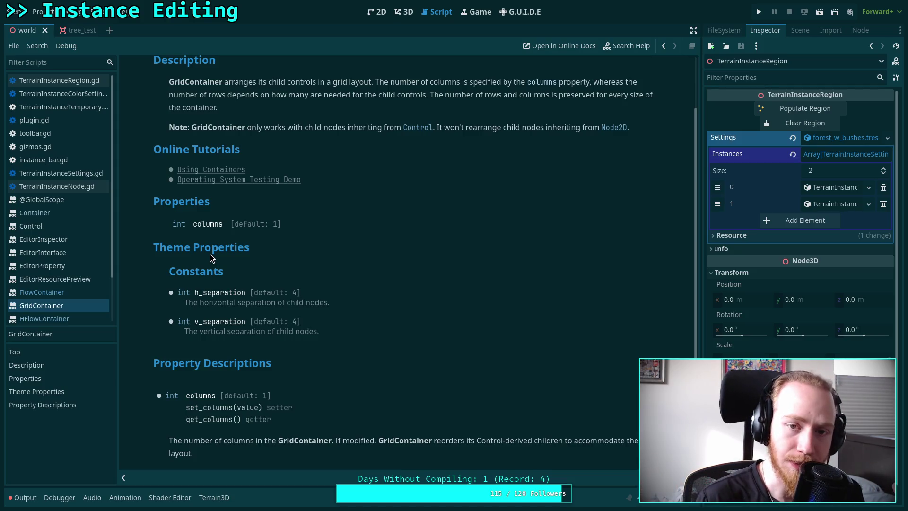
pyautogui.click(403, 11)
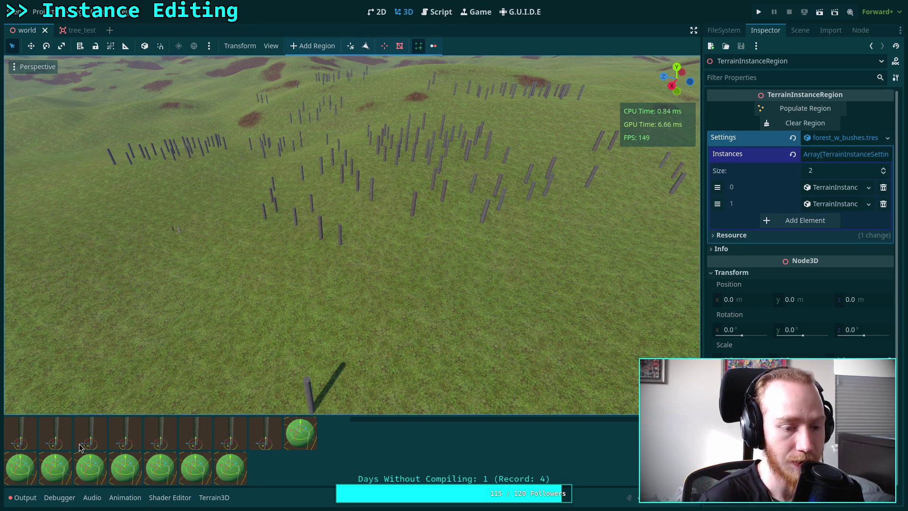
# Narrow the thumbnail area twice so thumbnails rewrap, then return to the GridContainer help
pyautogui.moveTo(349, 448); pyautogui.dragTo(316, 453)
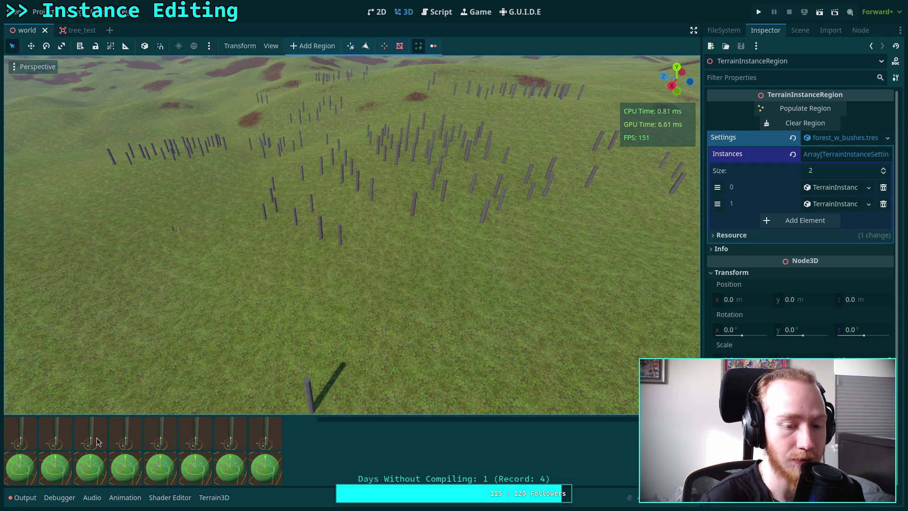
pyautogui.moveTo(315, 442)
pyautogui.mouseDown()
pyautogui.moveTo(279, 446)
pyautogui.moveTo(468, 438)
pyautogui.moveTo(310, 437)
pyautogui.mouseUp()
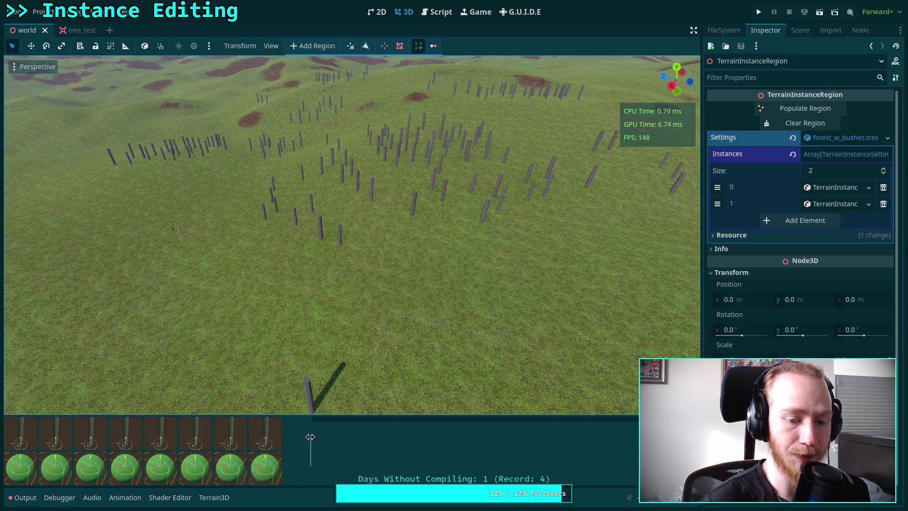
pyautogui.click(440, 12)
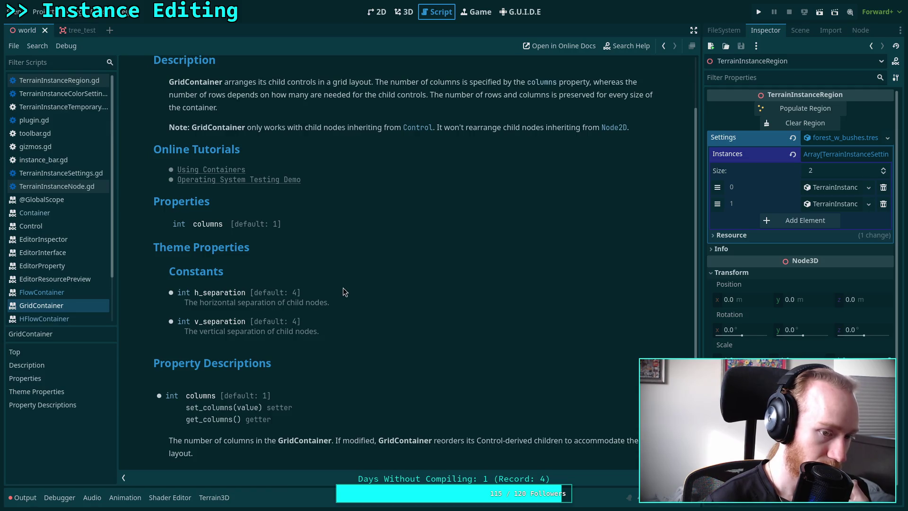
# Open the HFlowContainer help and follow it to the FlowContainer reference
pyautogui.click(44, 318)
pyautogui.click(220, 77)
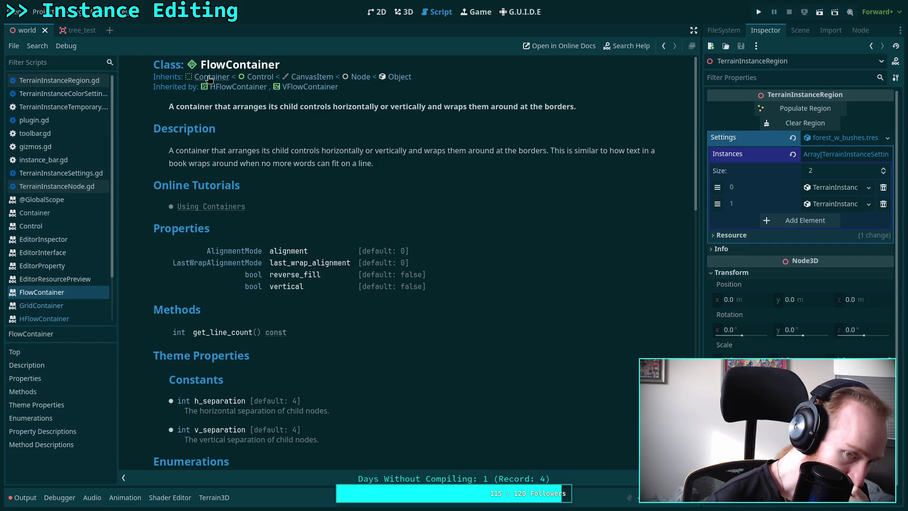
pyautogui.scroll(-10, 299, 250)
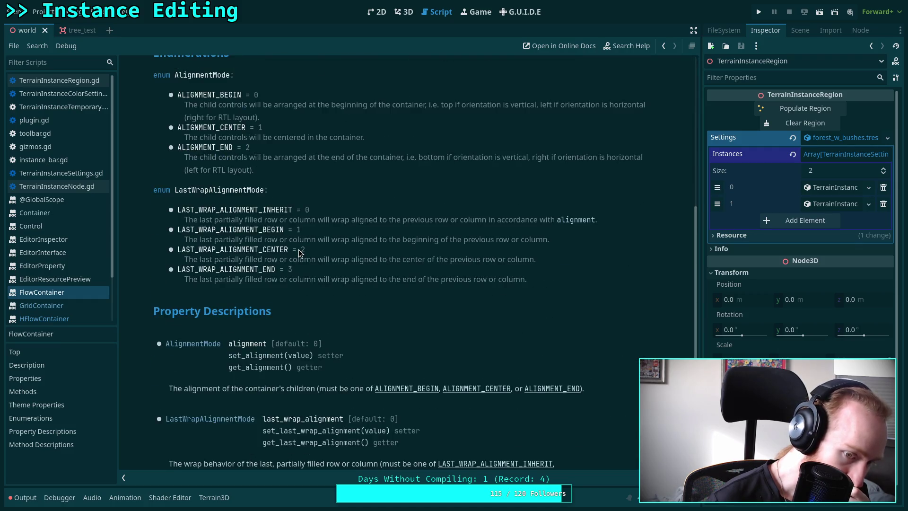
pyautogui.scroll(-8, 298, 252)
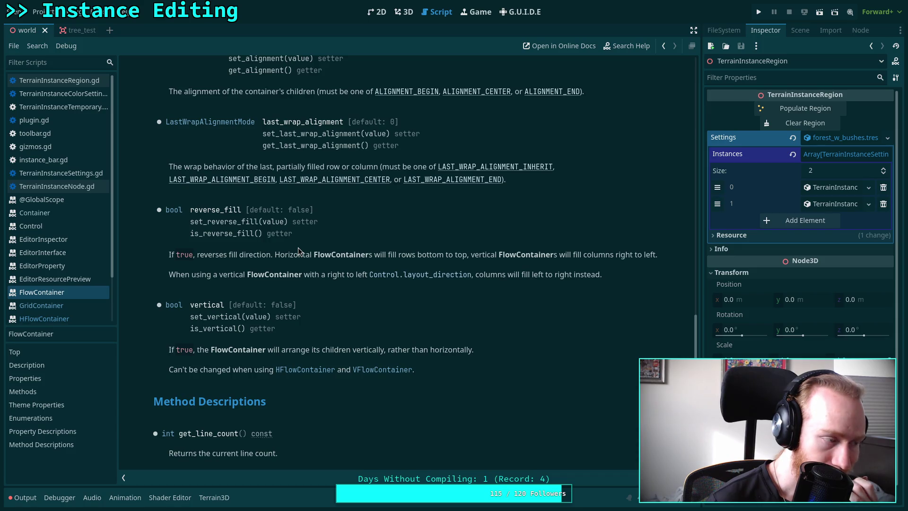
pyautogui.scroll(18, 298, 247)
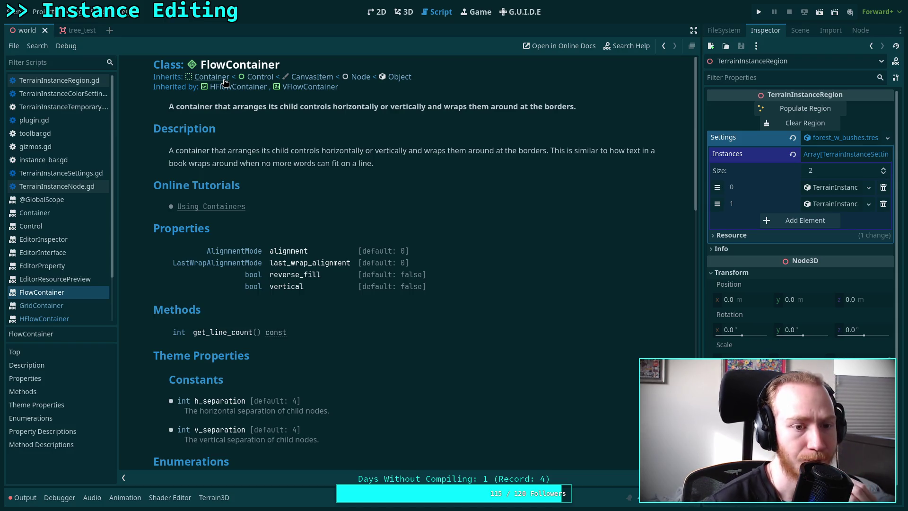
# Open and read through the base Container class documentation
pyautogui.click(211, 76)
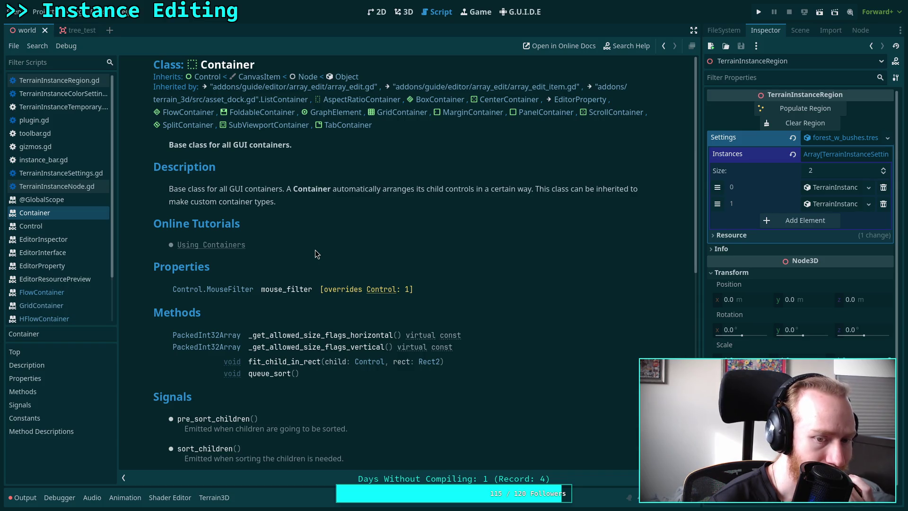
pyautogui.scroll(-5, 315, 250)
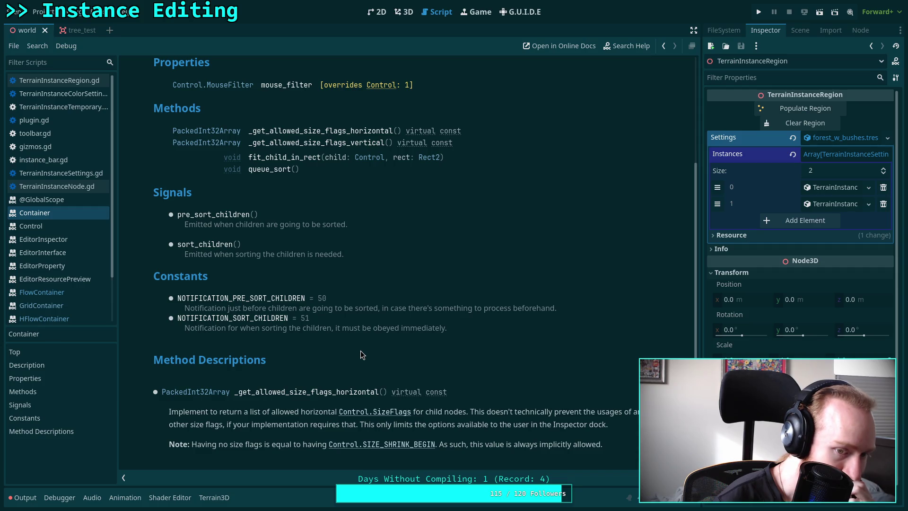
pyautogui.scroll(-3, 361, 351)
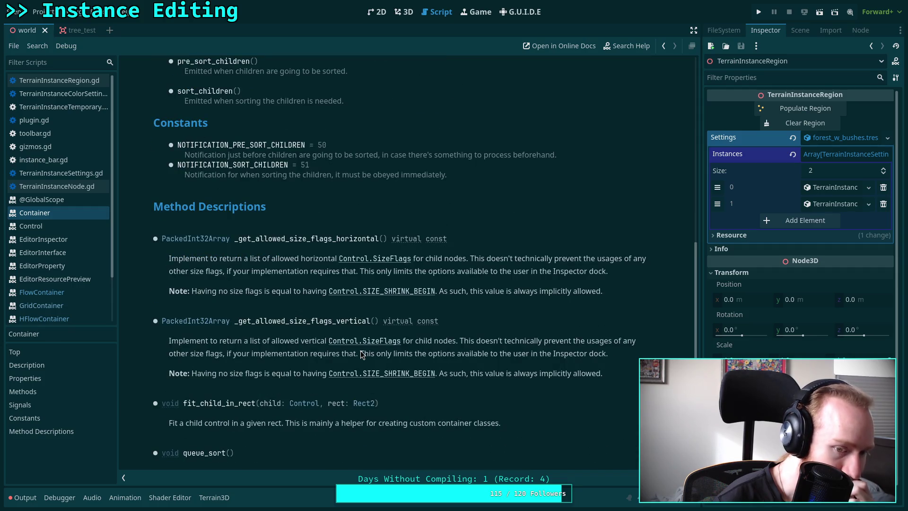
pyautogui.scroll(-1, 361, 354)
pyautogui.scroll(8, 361, 354)
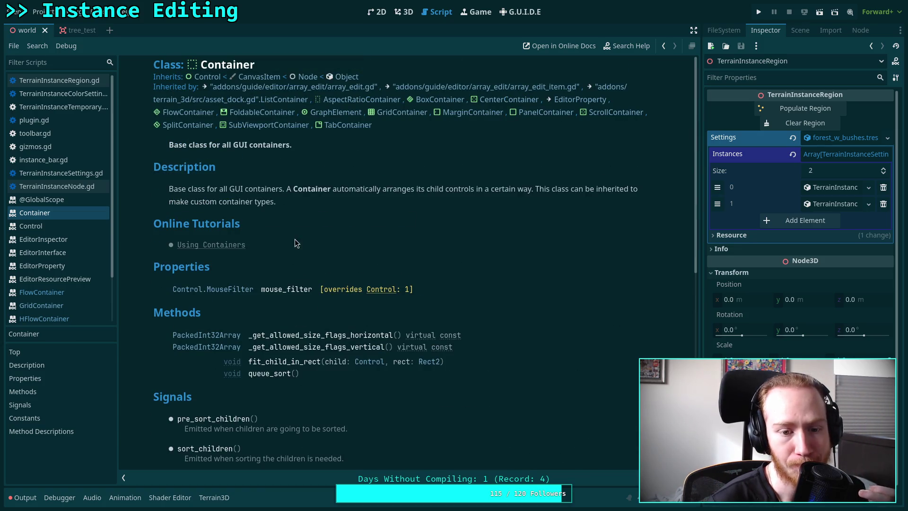
pyautogui.scroll(-2, 246, 340)
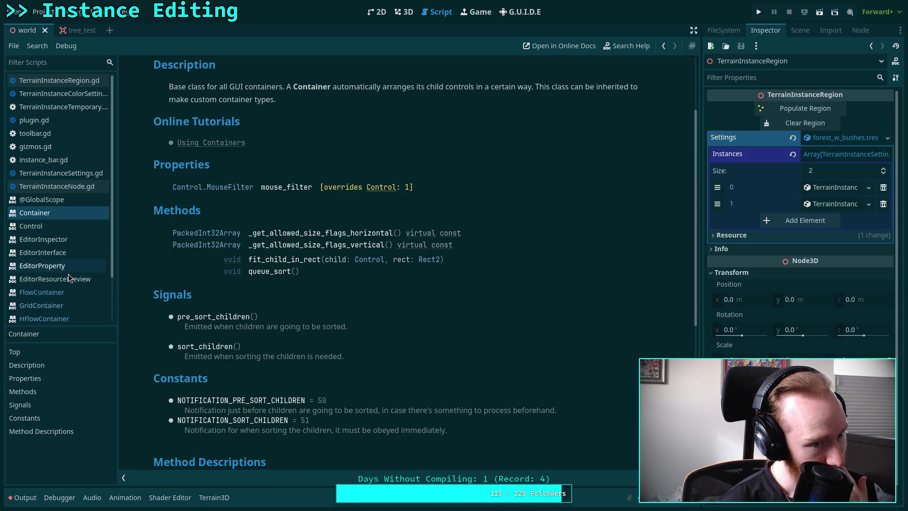
# Open instance_bar.gd and place the caret at the end of the instance_container size line 45
pyautogui.click(58, 320)
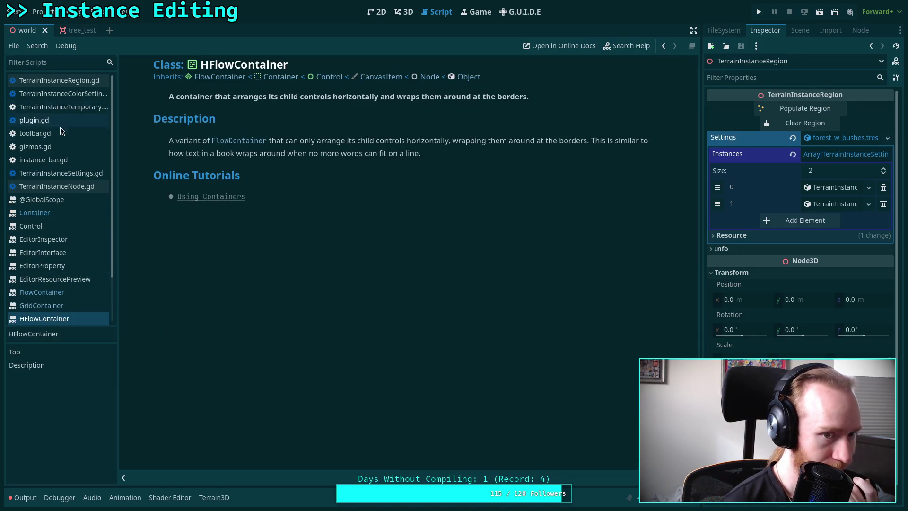
pyautogui.click(64, 187)
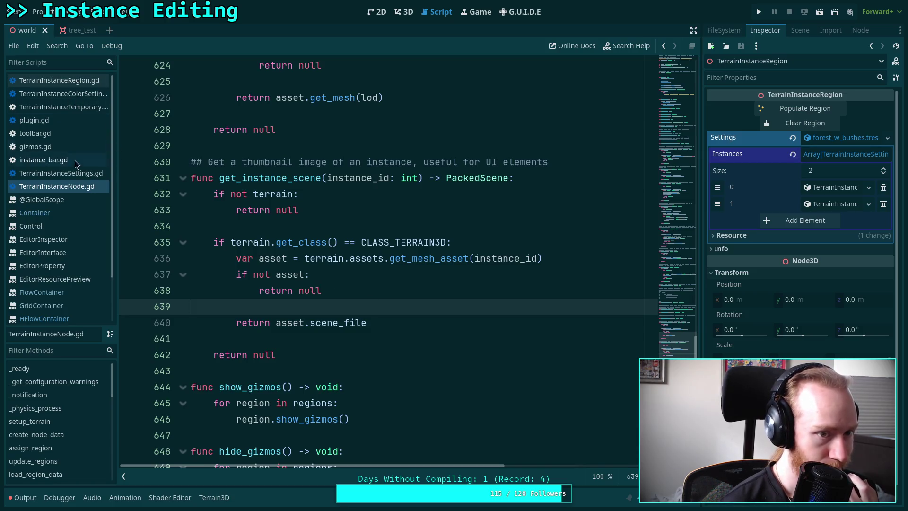
pyautogui.click(52, 161)
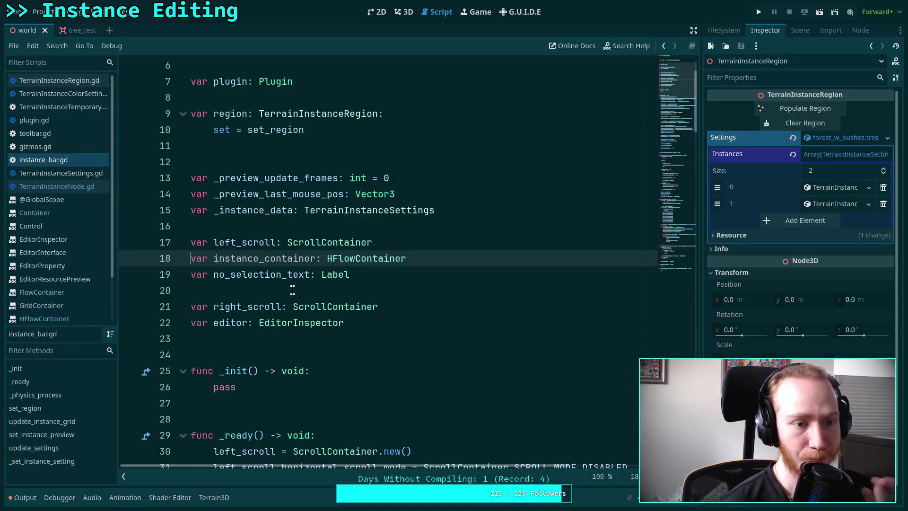
pyautogui.scroll(-5, 381, 291)
pyautogui.scroll(-10, 427, 296)
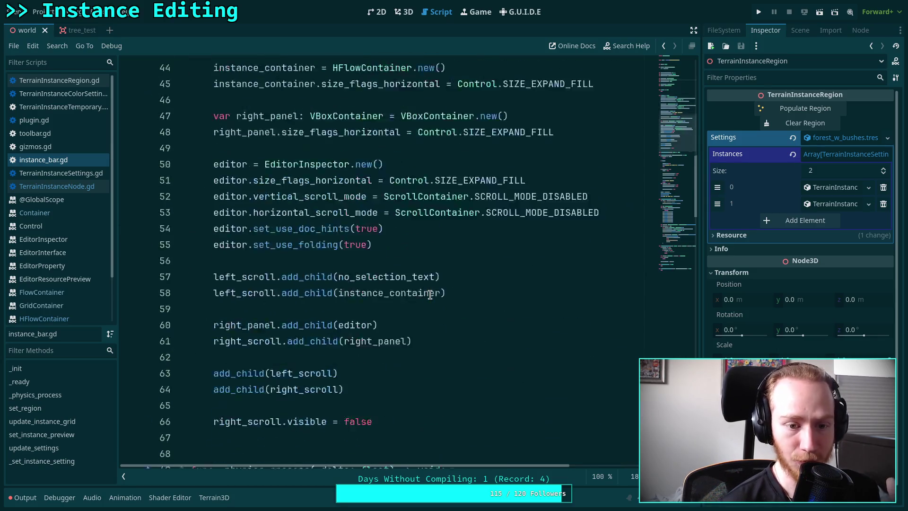
pyautogui.scroll(5, 450, 302)
pyautogui.scroll(1, 452, 300)
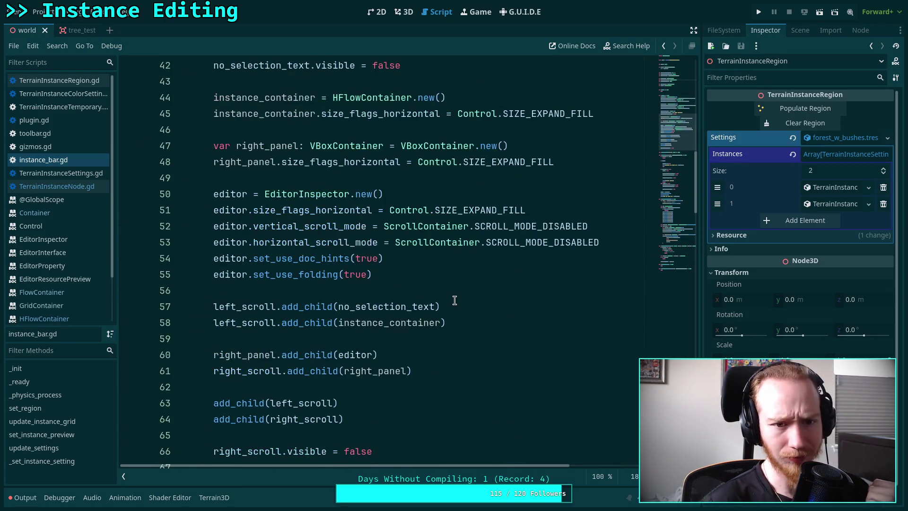
pyautogui.scroll(3, 472, 300)
pyautogui.click(606, 257)
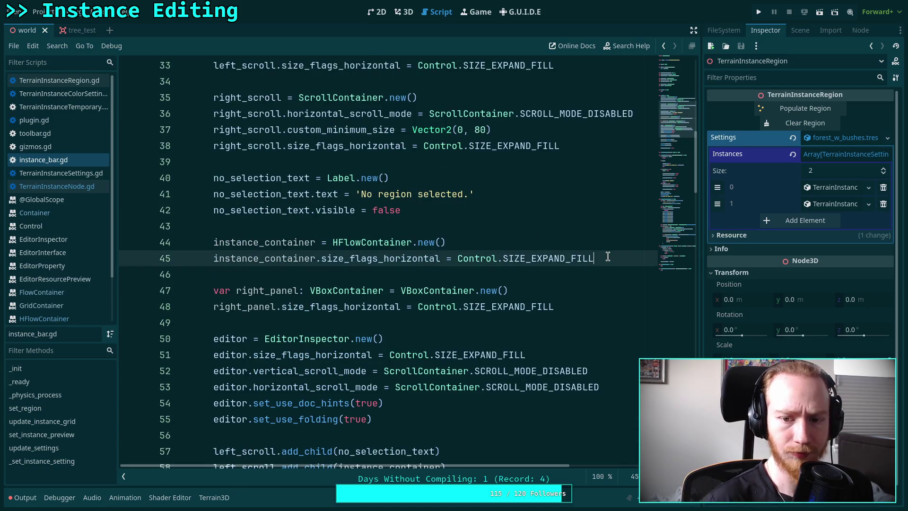
# Add a line connecting instance_container.pre_sort_children to a func() lambda printing 'Sorting with'
pyautogui.press('Return')
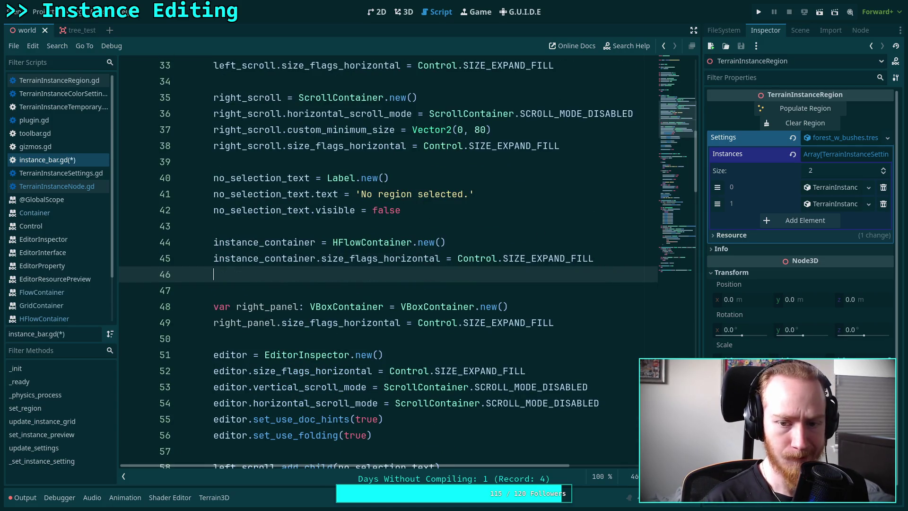
pyautogui.write('inst')
pyautogui.press('Return')
pyautogui.write('.pr')
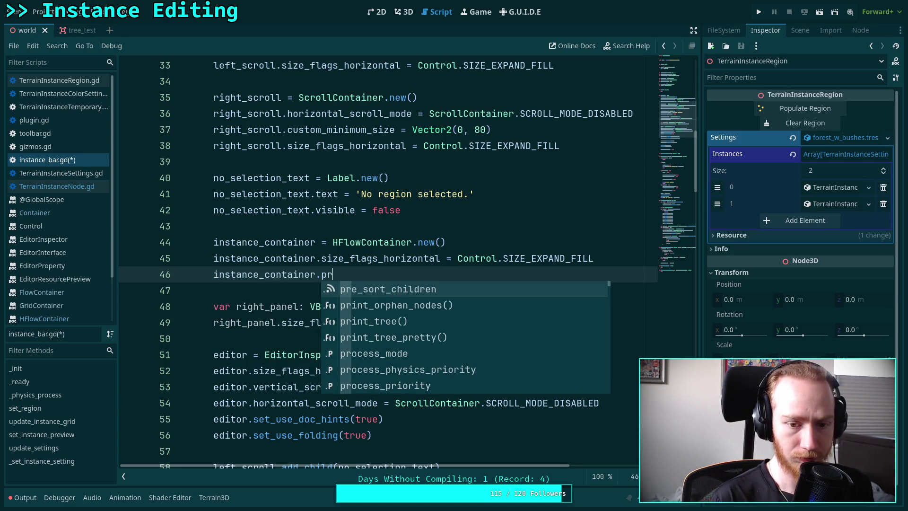
pyautogui.press('Return')
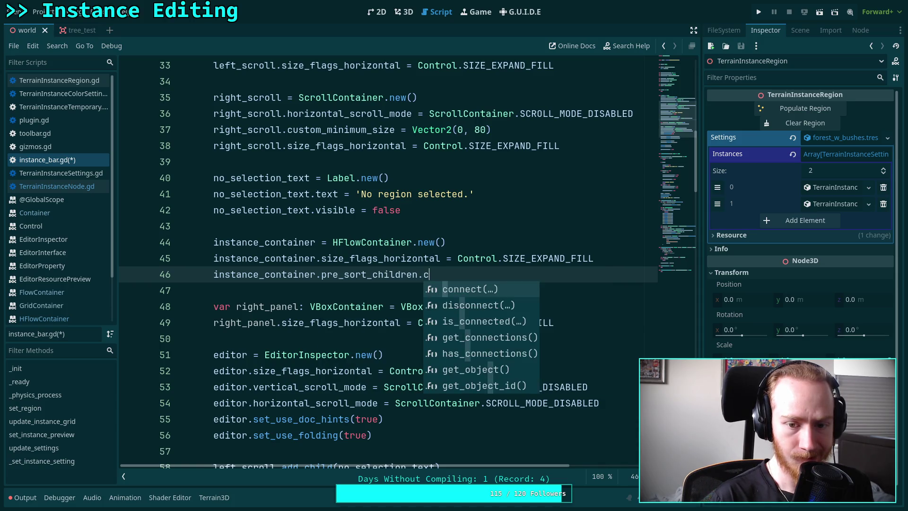
pyautogui.press('Return')
pyautogui.press('Return')
pyautogui.write('func(')
pyautogui.press('Return')
pyautogui.press('Right')
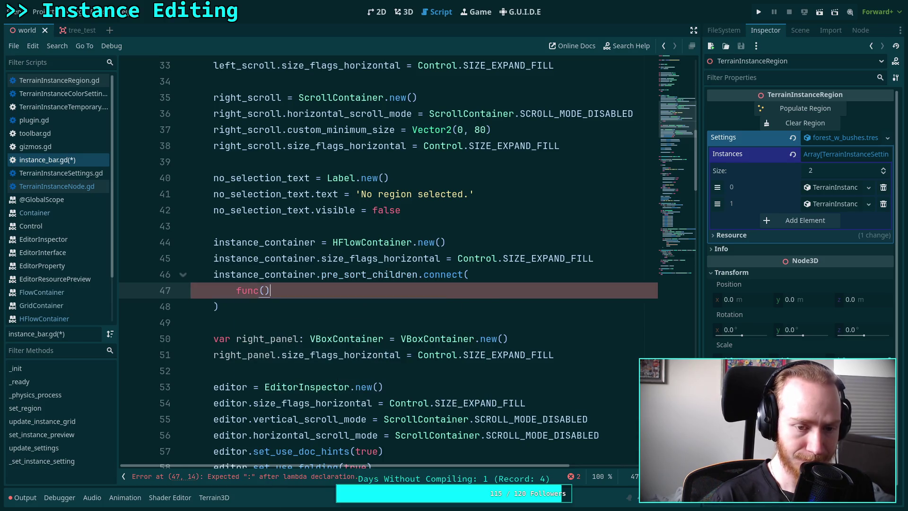
pyautogui.write(':')
pyautogui.press('Return')
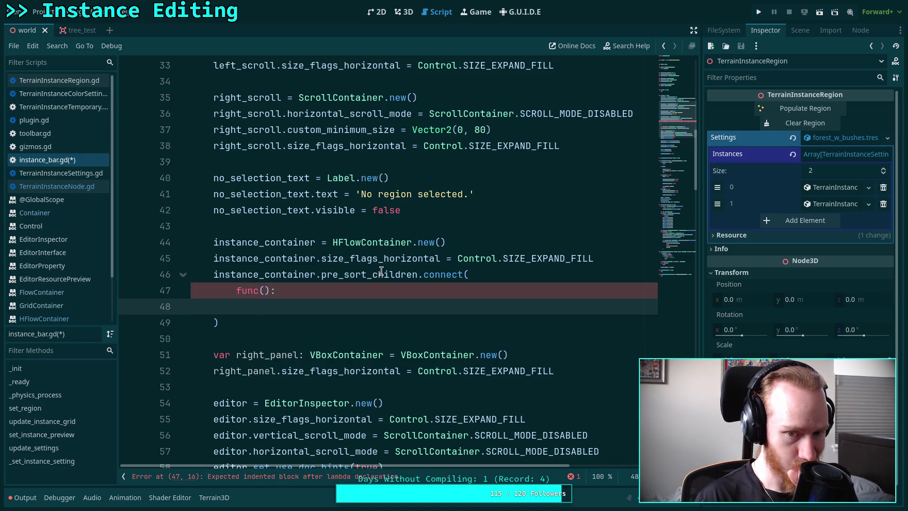
pyautogui.moveTo(381, 271)
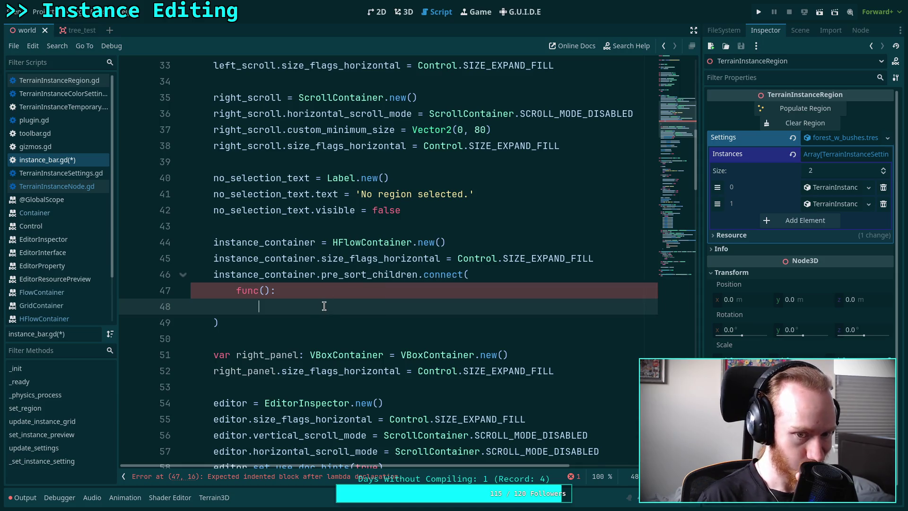
pyautogui.write('print(')
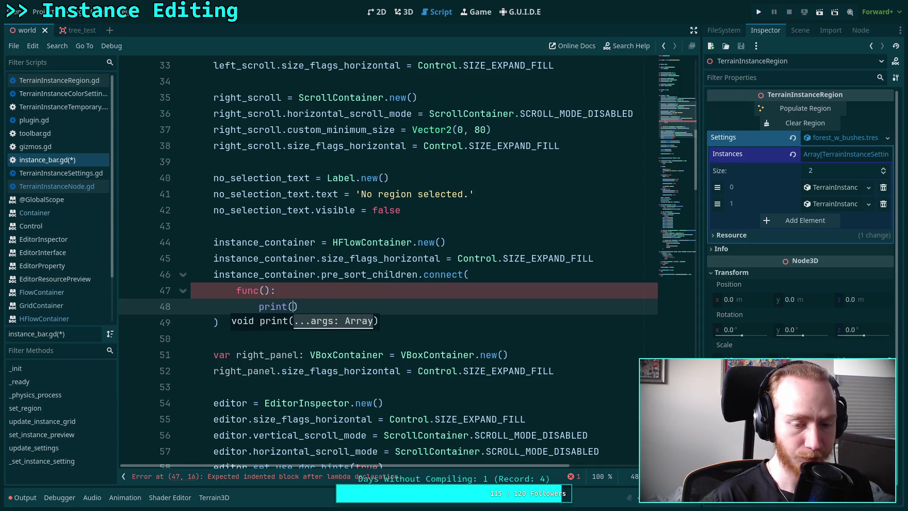
pyautogui.write("'Sorting with")
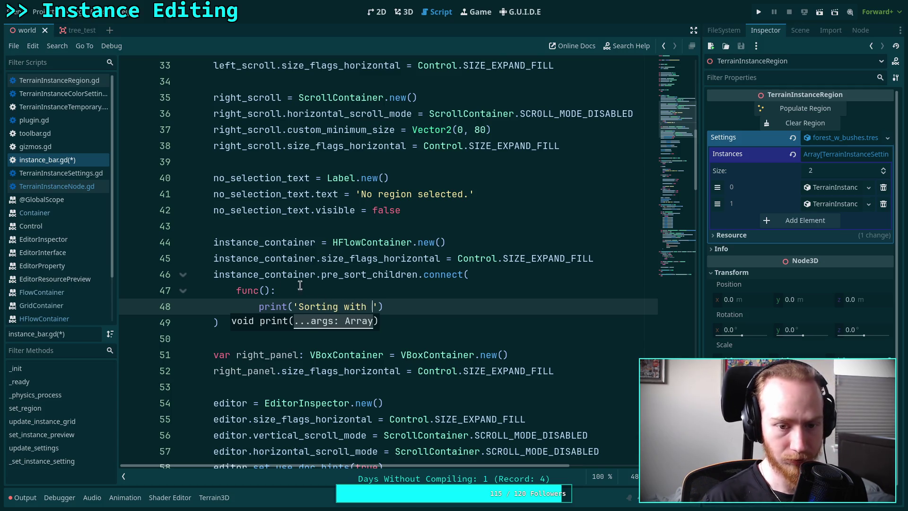
# Change the signal to sort_children and extend the message to 'Sorting with %d lines'
pyautogui.moveTo(344, 274); pyautogui.dragTo(321, 274)
pyautogui.press('BackSpace')
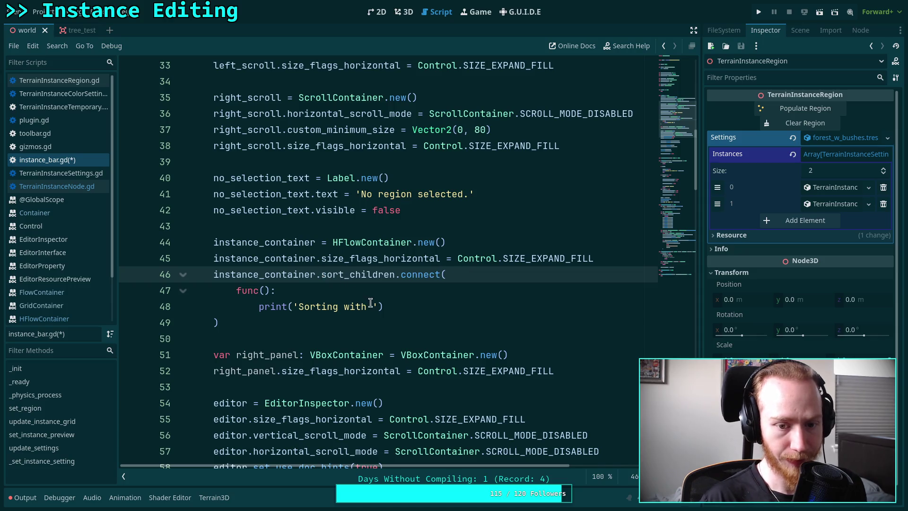
pyautogui.click(371, 305)
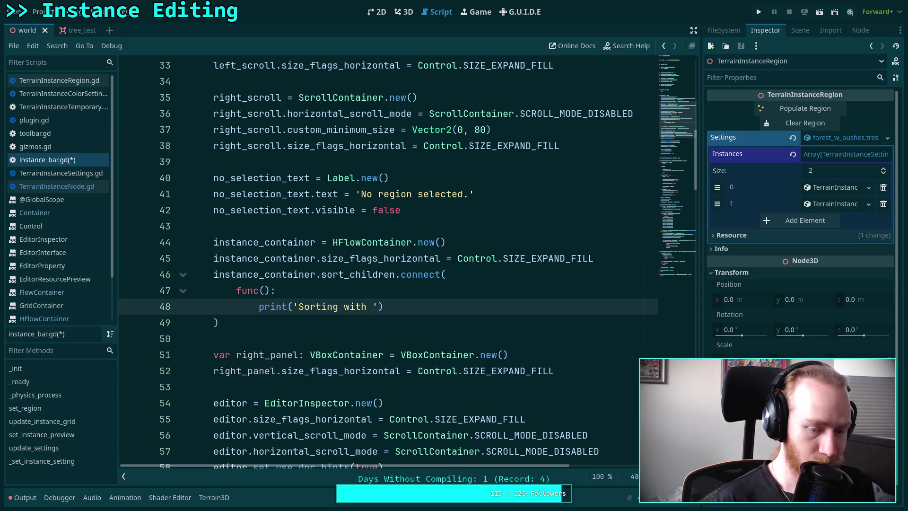
pyautogui.write('%d ')
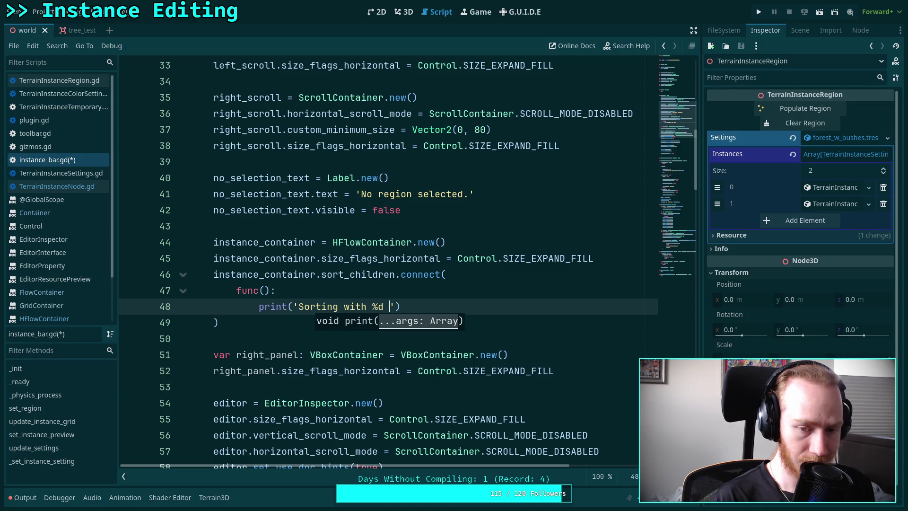
pyautogui.write('lines')
pyautogui.click(191, 338)
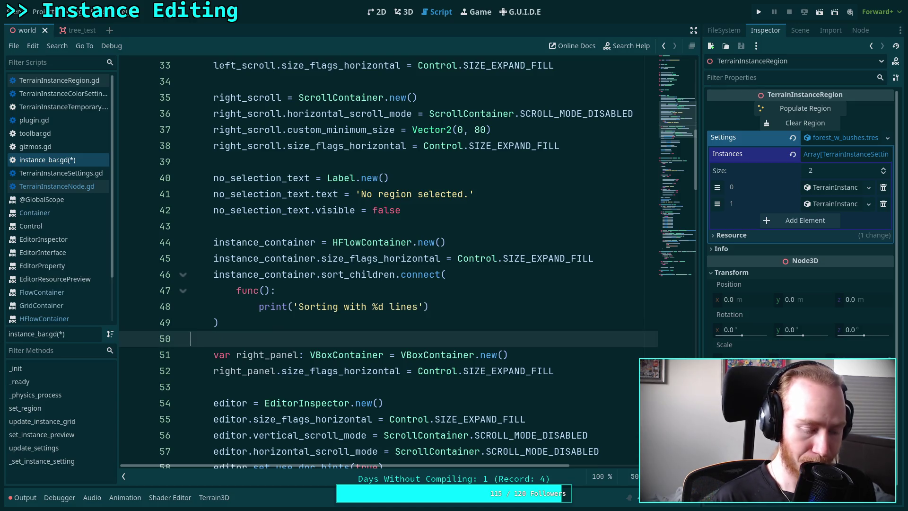
# Format the message with % instance_container.get_line_count(), then view the 3D terrain
pyautogui.click(423, 306)
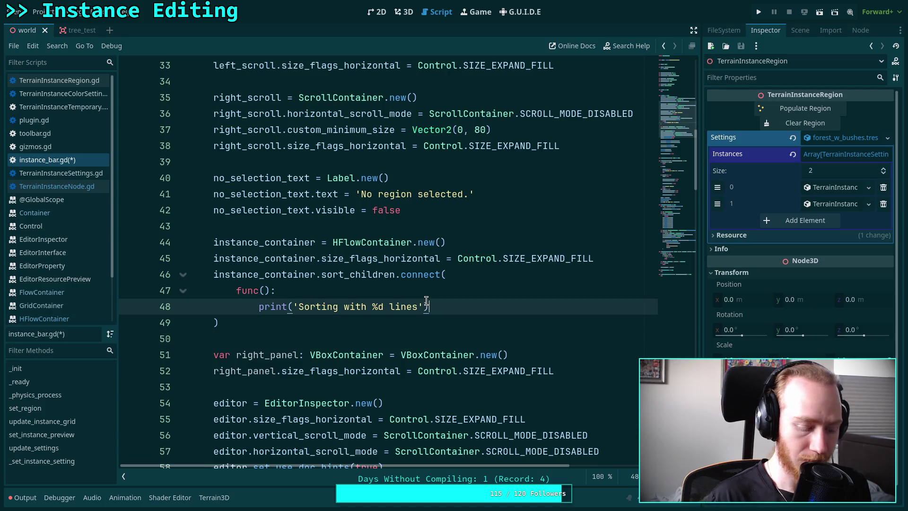
pyautogui.write('% instance')
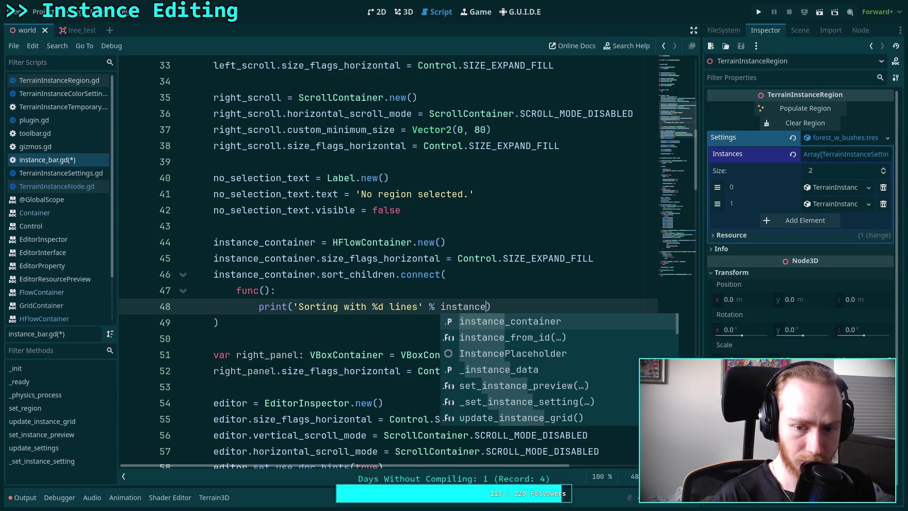
pyautogui.press('Return')
pyautogui.write('.li')
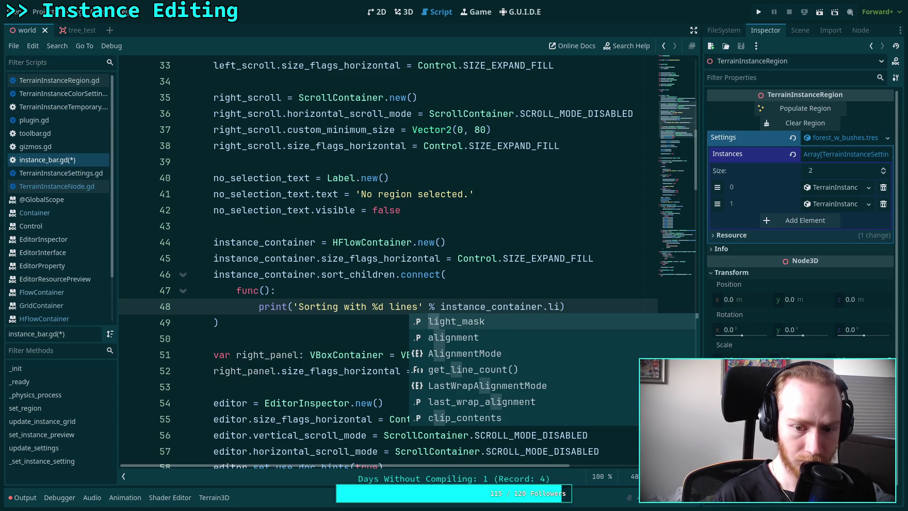
pyautogui.press('Down')
pyautogui.press('Down')
pyautogui.press('Down')
pyautogui.press('Return')
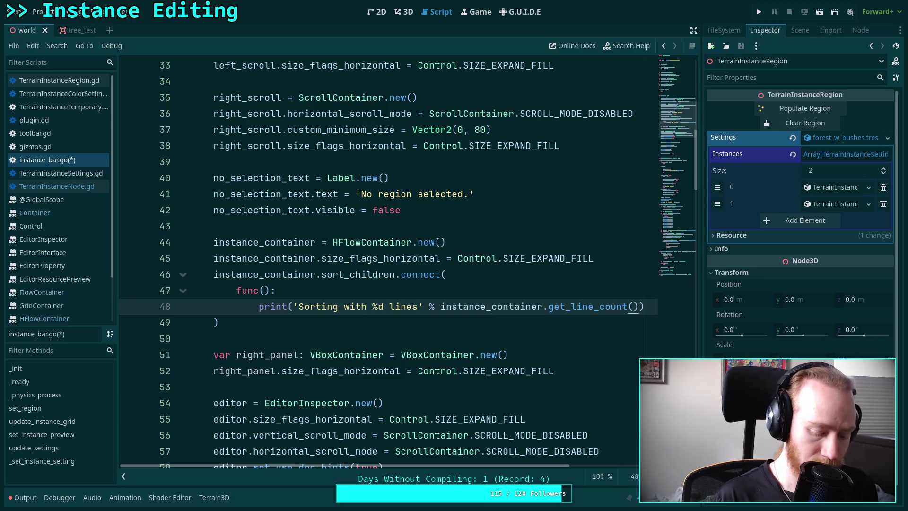
pyautogui.click(400, 12)
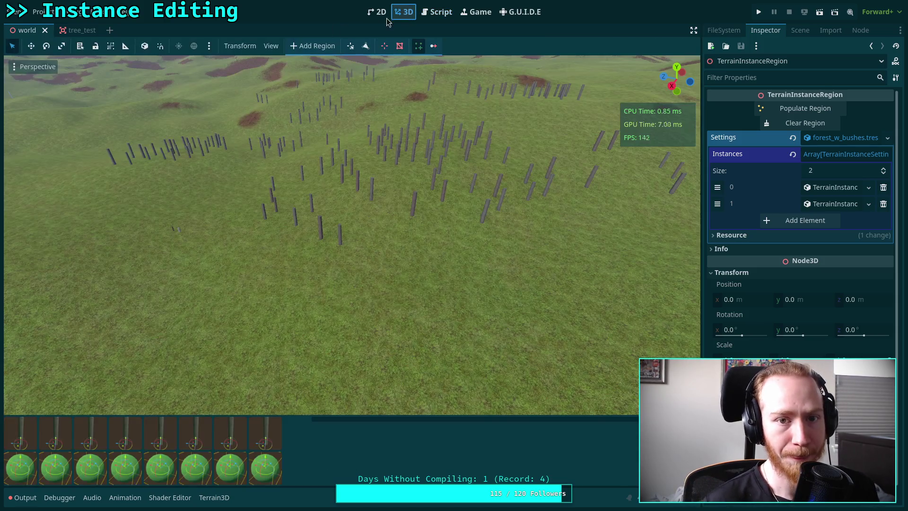
# Reload the Terrain Instancer plugin by toggling it off and on in Project Settings
pyautogui.click(42, 11)
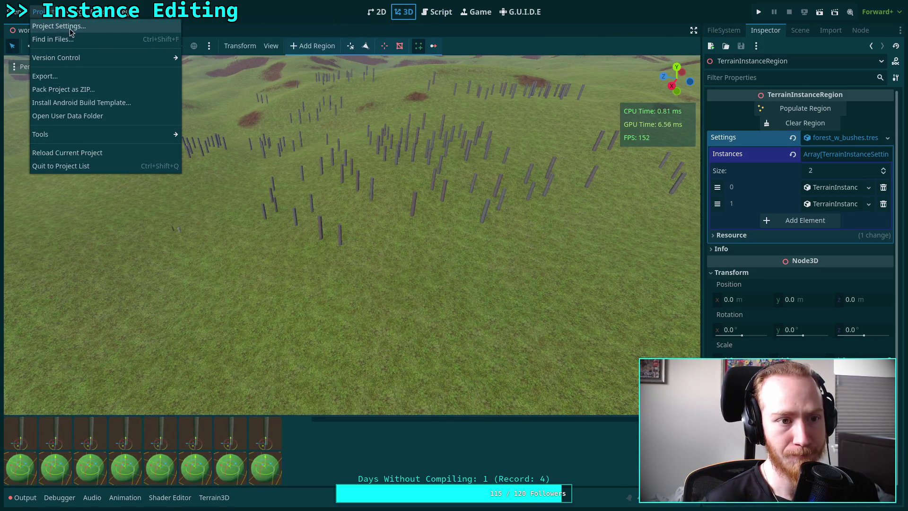
pyautogui.click(71, 26)
pyautogui.click(197, 180)
pyautogui.click(197, 180)
pyautogui.click(468, 416)
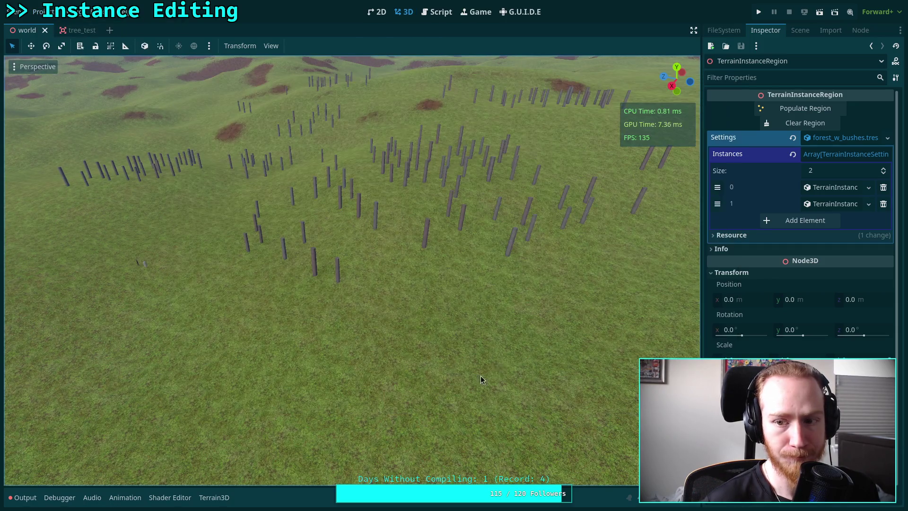
# Show the output log, select TerrainInstanceRegion, and open the instance thumbnail bar
pyautogui.click(23, 496)
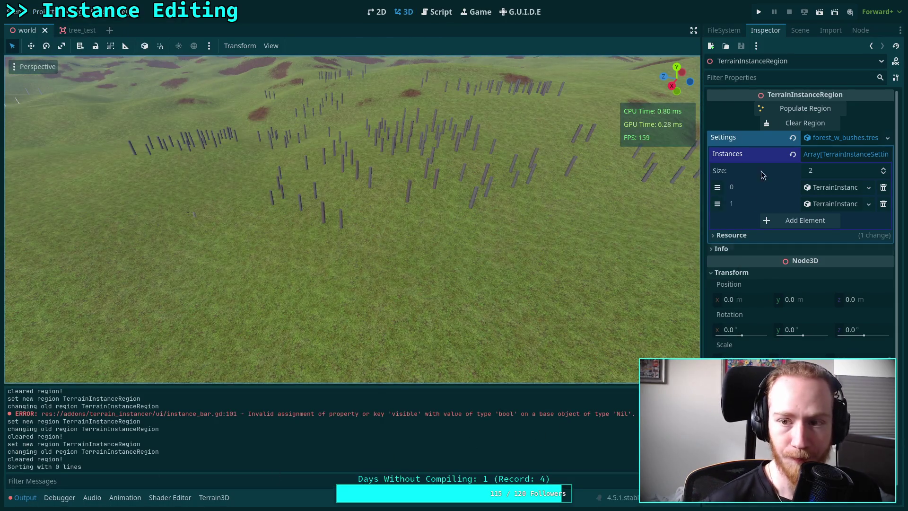
pyautogui.click(800, 30)
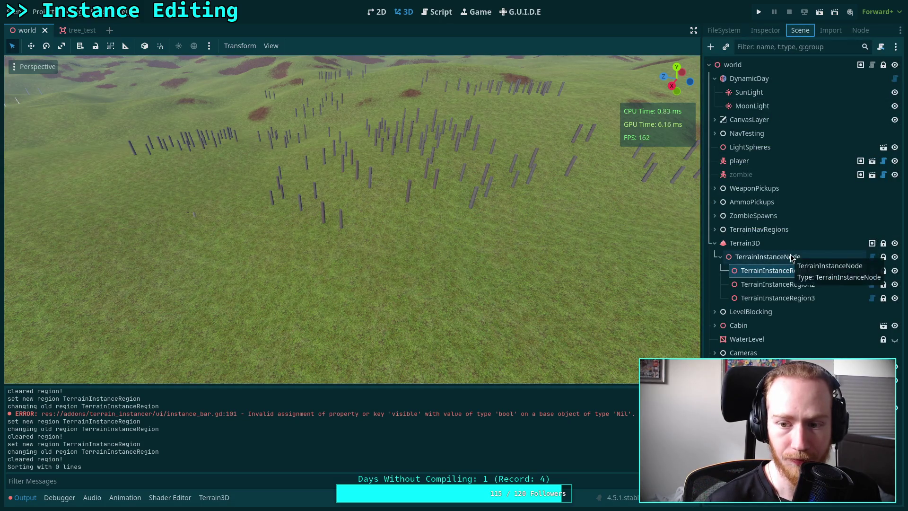
pyautogui.click(780, 229)
pyautogui.click(779, 268)
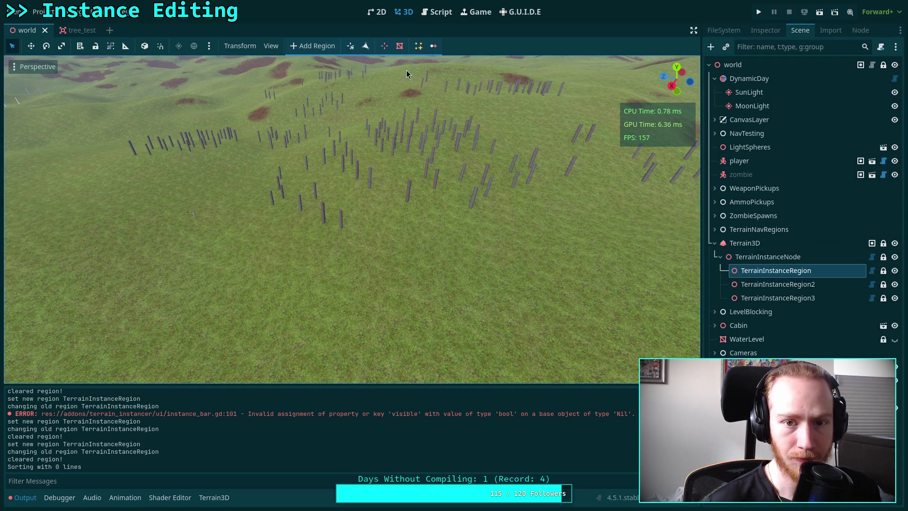
pyautogui.click(417, 47)
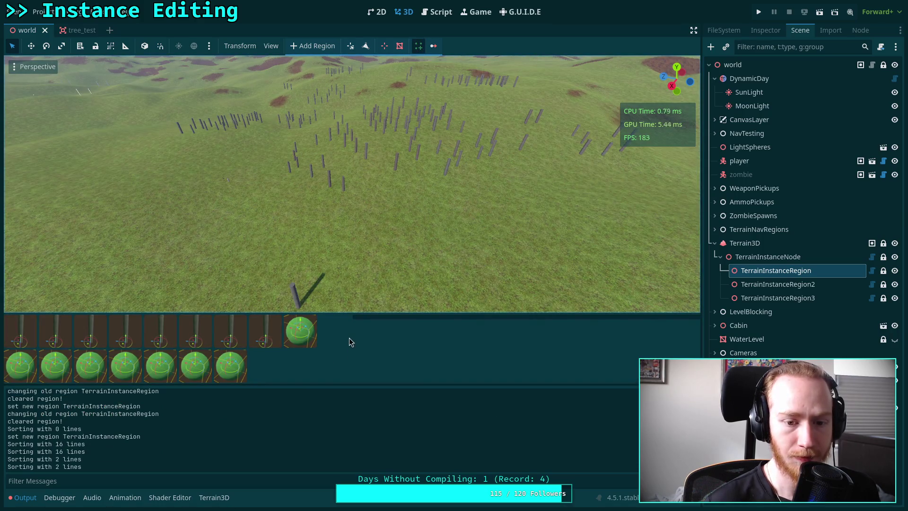
# Enlarge and narrow the thumbnail panel so thumbnails wrap, then return to instance_bar.gd
pyautogui.moveTo(353, 336); pyautogui.dragTo(314, 344)
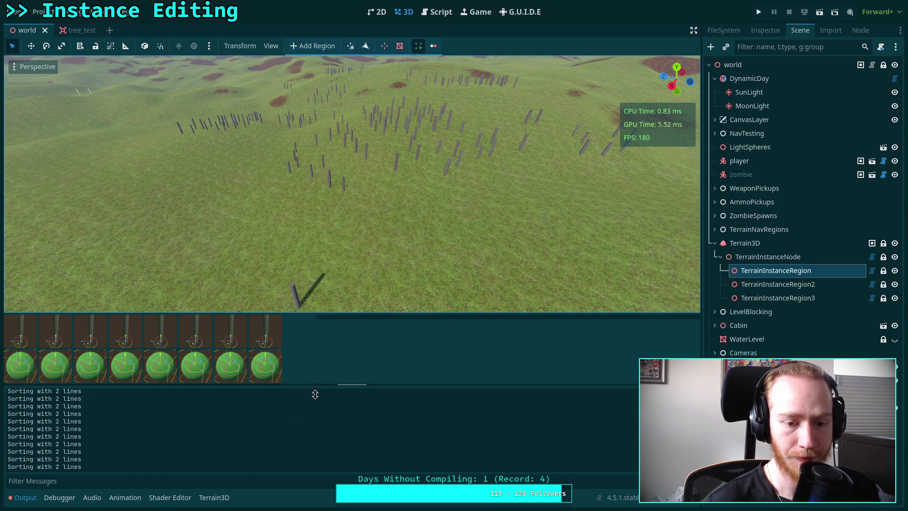
pyautogui.moveTo(345, 312); pyautogui.dragTo(345, 298)
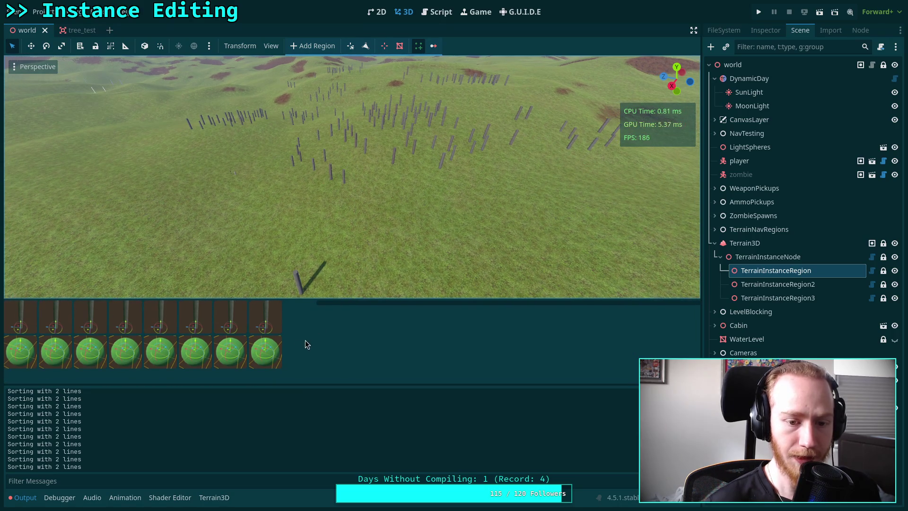
pyautogui.moveTo(314, 335); pyautogui.dragTo(277, 337)
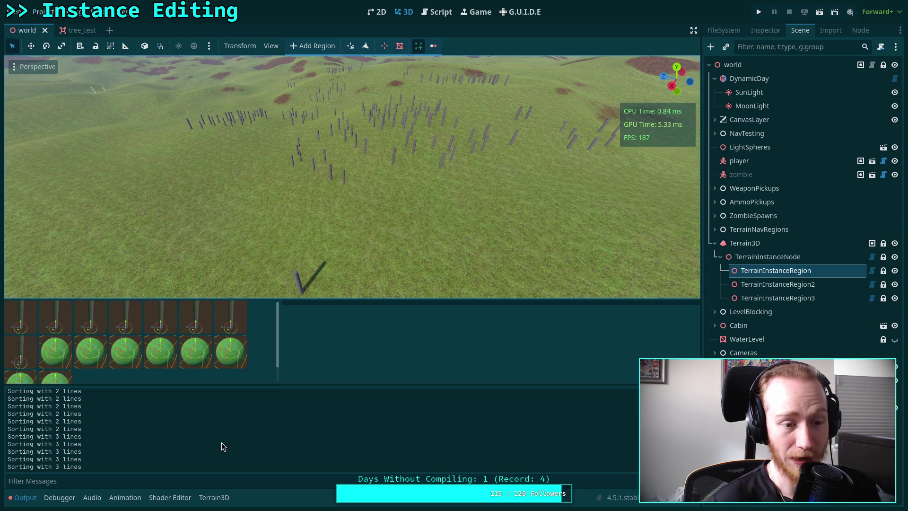
pyautogui.click(443, 15)
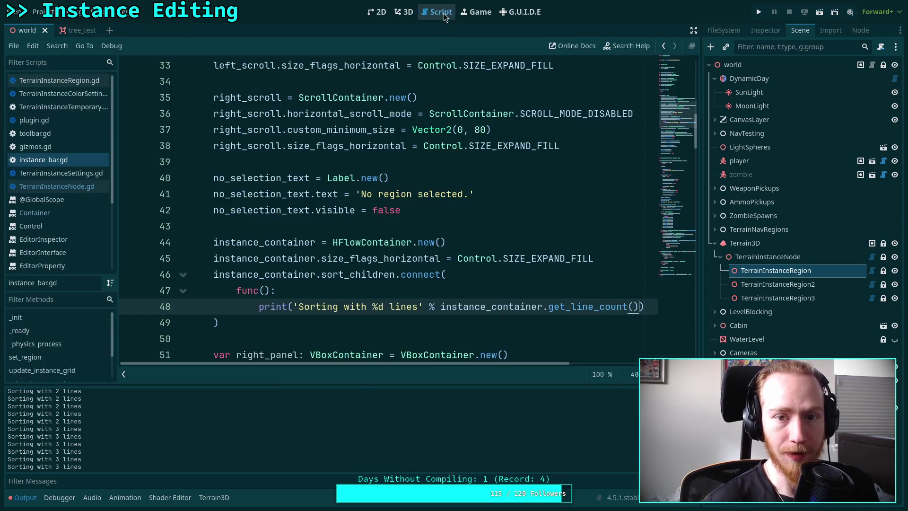
pyautogui.scroll(-1, 292, 270)
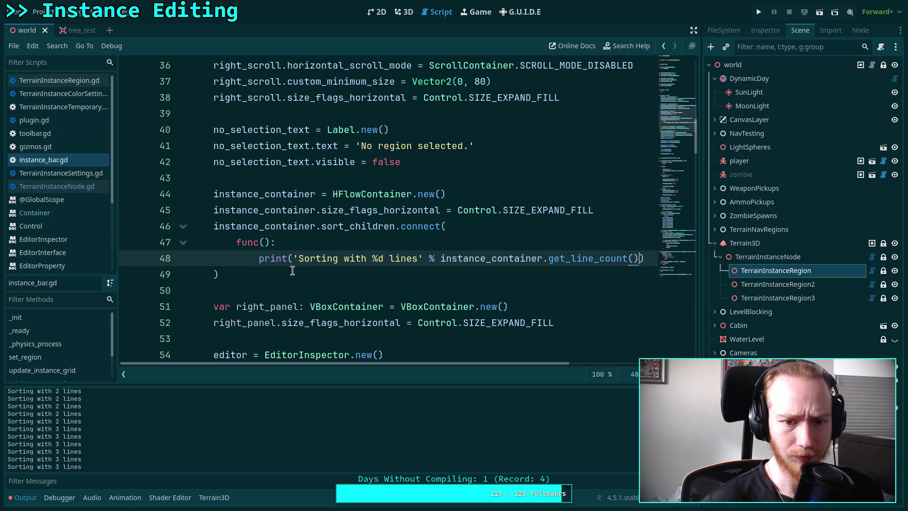
pyautogui.click(208, 274)
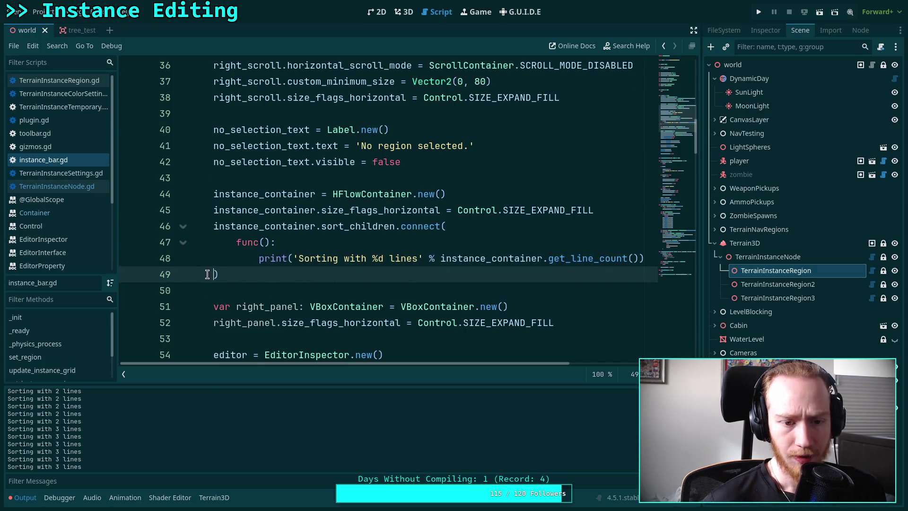
pyautogui.moveTo(334, 228)
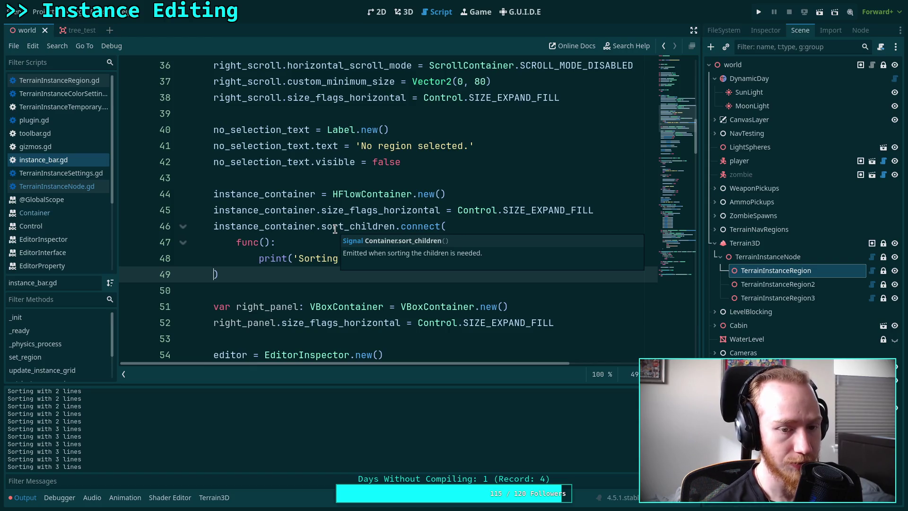
pyautogui.moveTo(216, 274); pyautogui.dragTo(235, 245)
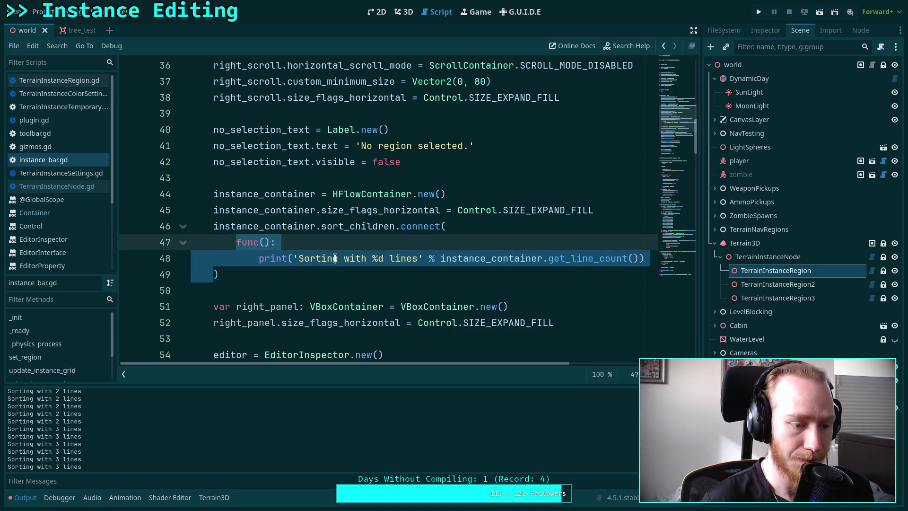
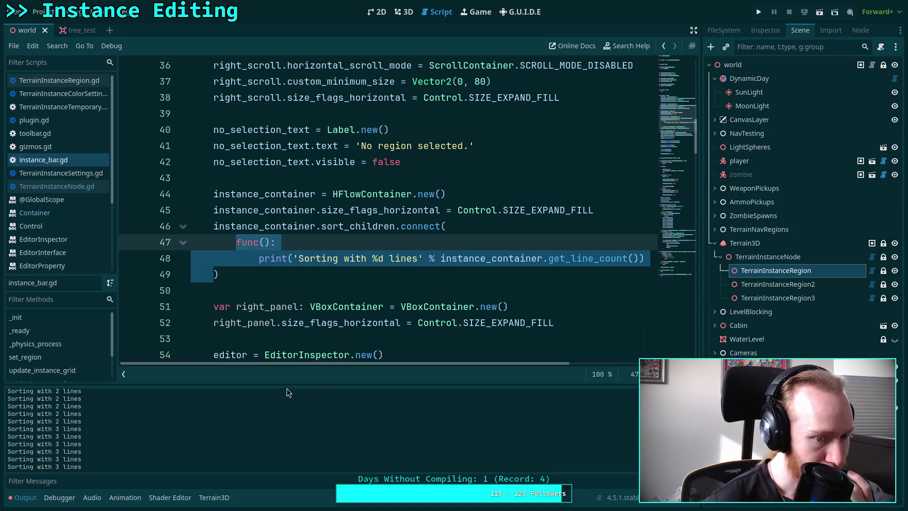
# Replace the inline print lambda in sort_children.connect() with the callback update_instance_container_spacing
pyautogui.moveTo(307, 322)
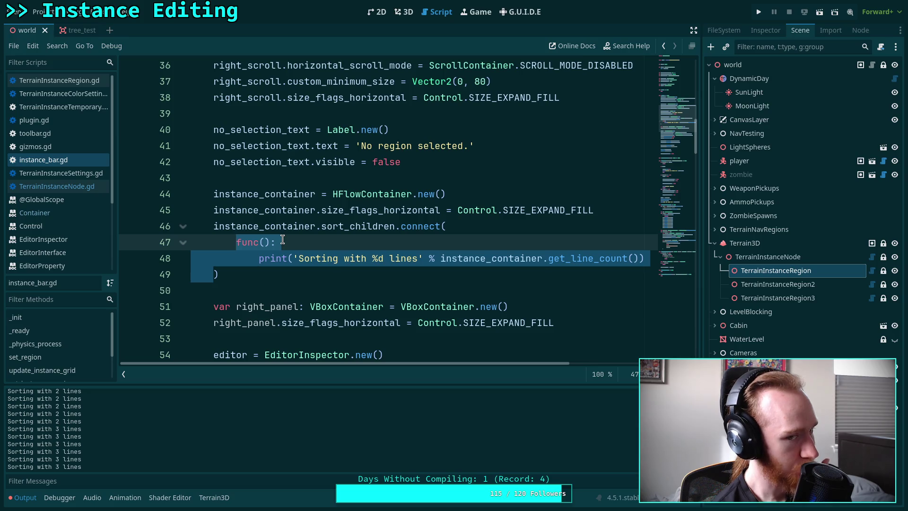
pyautogui.click(238, 258)
pyautogui.click(214, 274)
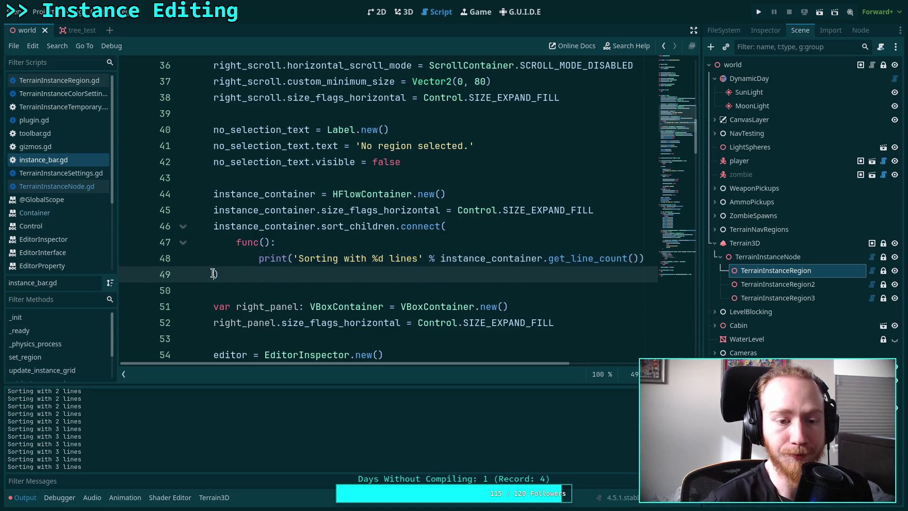
pyautogui.moveTo(213, 274); pyautogui.dragTo(492, 219)
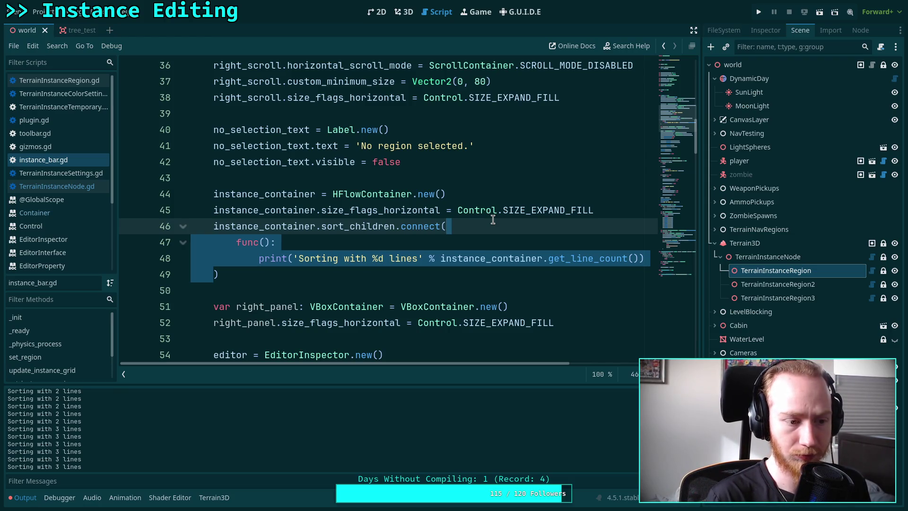
pyautogui.press('BackSpace')
pyautogui.write('update_')
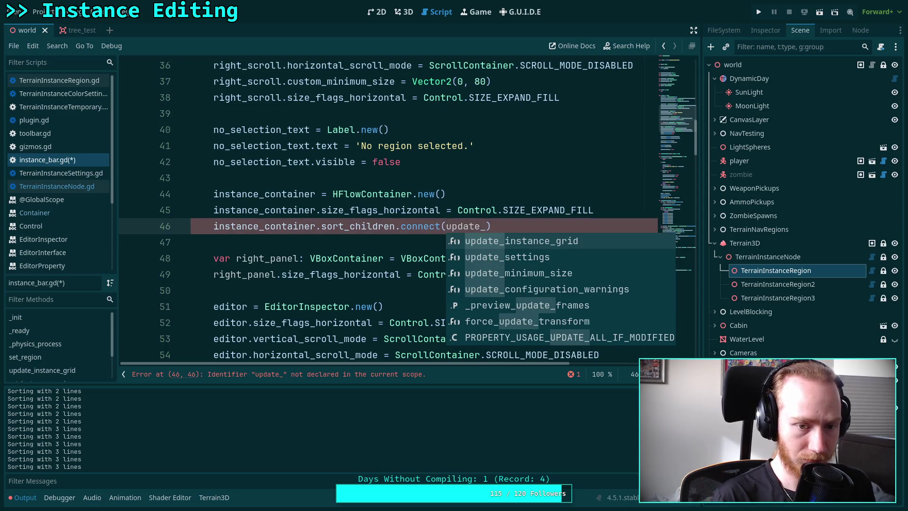
pyautogui.write('instance')
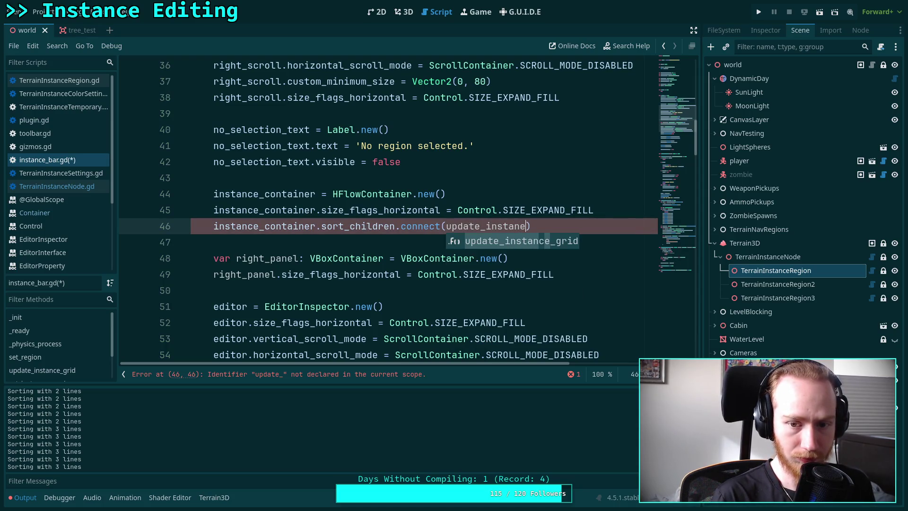
pyautogui.write('_spac')
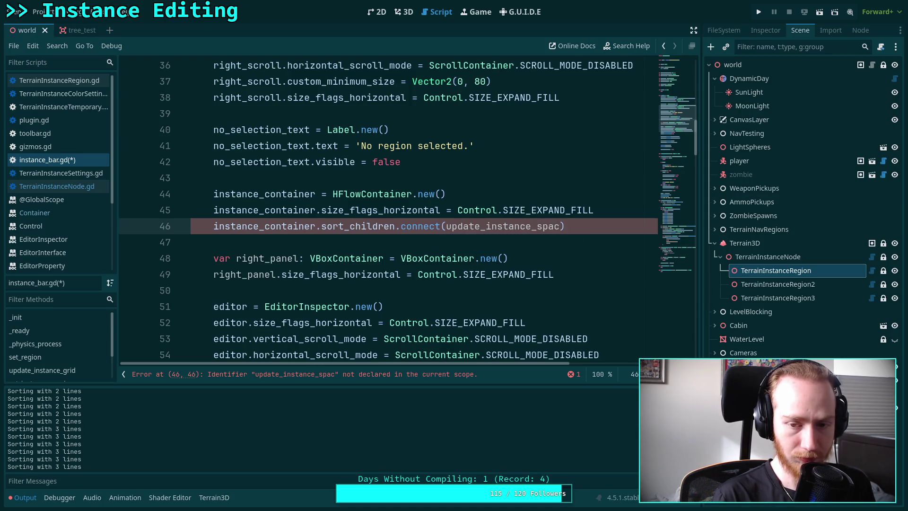
pyautogui.write('ing')
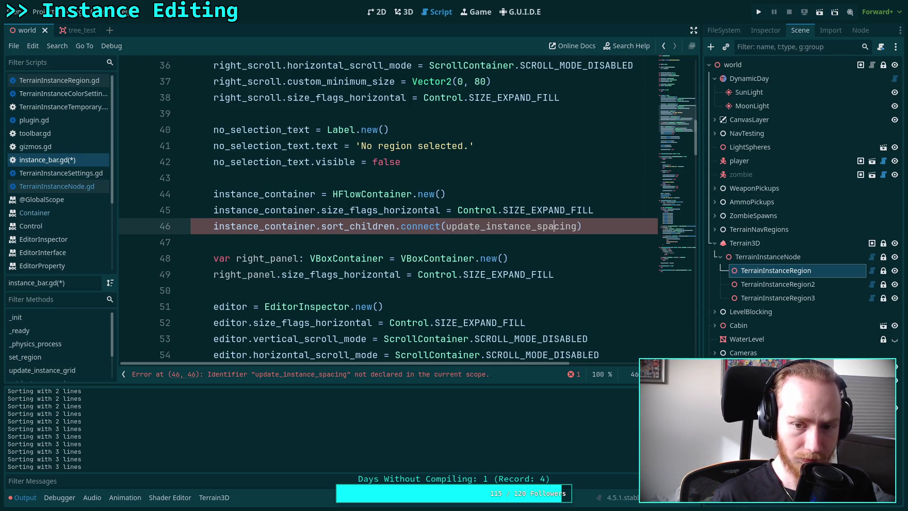
pyautogui.click(538, 226)
pyautogui.write('conta')
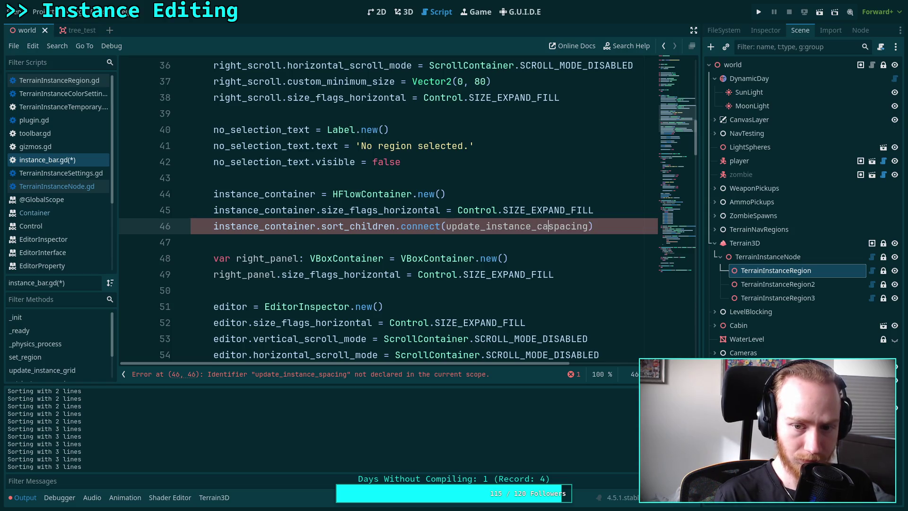
pyautogui.write('iner_')
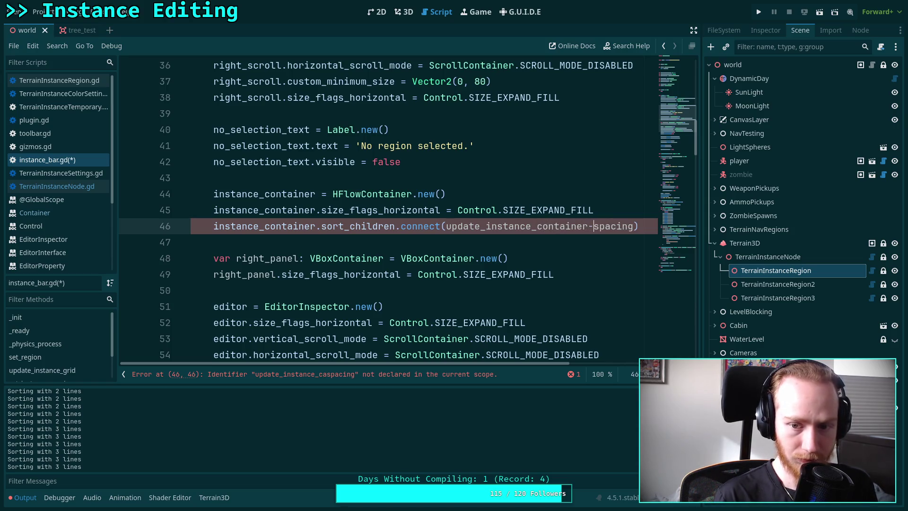
pyautogui.scroll(-10, 466, 255)
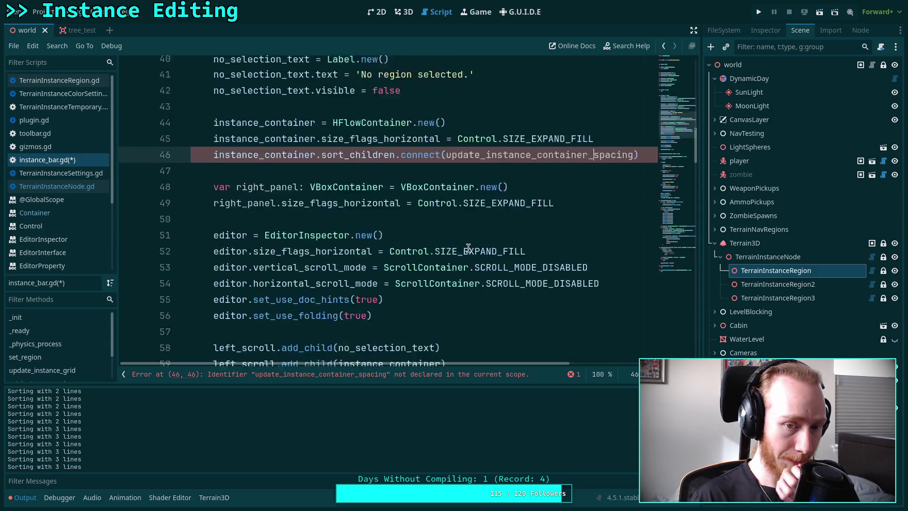
pyautogui.scroll(-20, 437, 268)
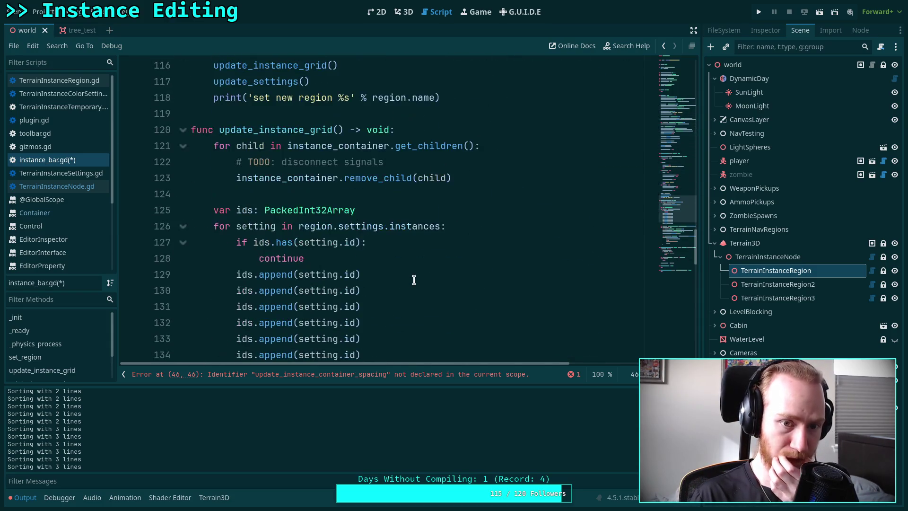
# Try inserting space for a new function near set_instance_preview, then remove the extra lines
pyautogui.click(329, 211)
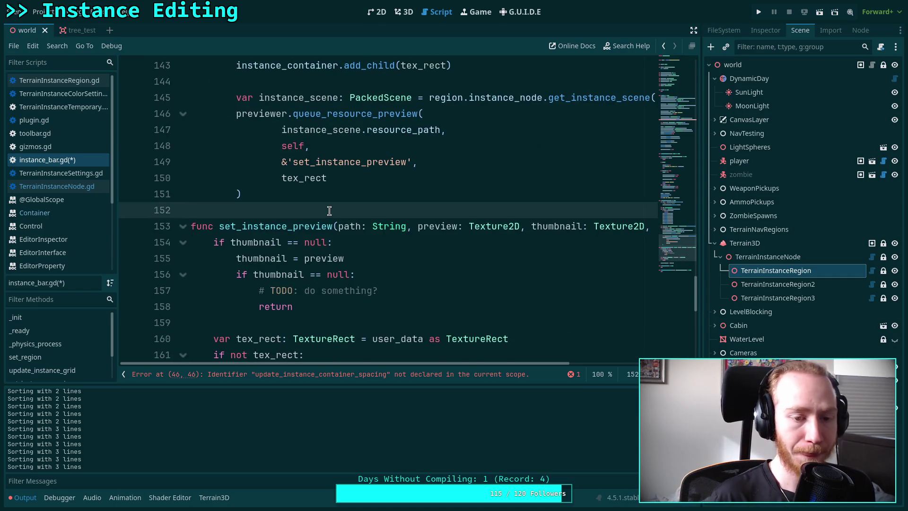
pyautogui.press('Return')
pyautogui.press('Return')
pyautogui.press('Up')
pyautogui.write('func')
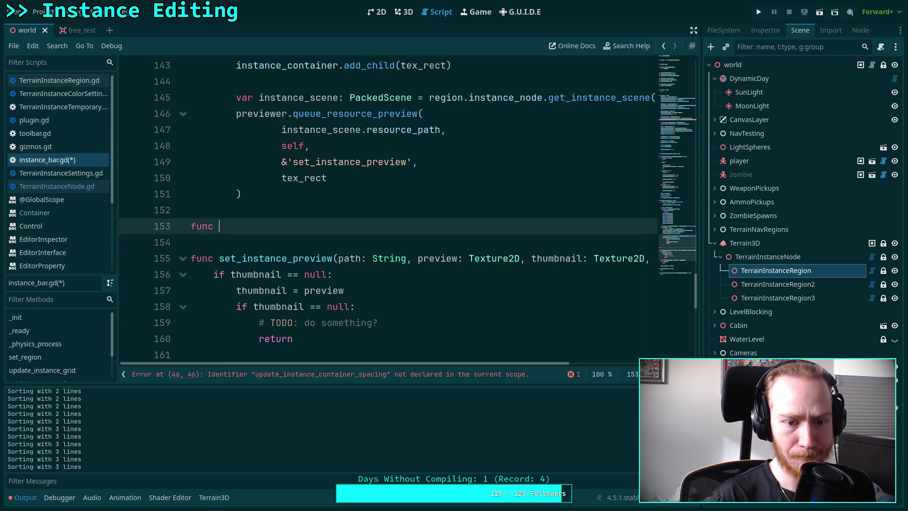
pyautogui.press('BackSpace')
pyautogui.press('BackSpace')
pyautogui.press('BackSpace')
pyautogui.scroll(-5, 316, 211)
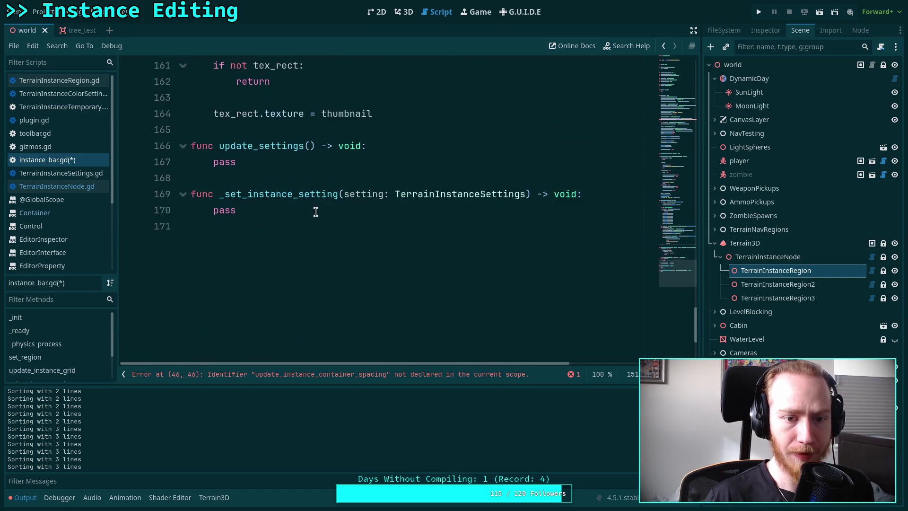
pyautogui.click(321, 129)
pyautogui.press('Return')
pyautogui.press('Return')
pyautogui.press('Up')
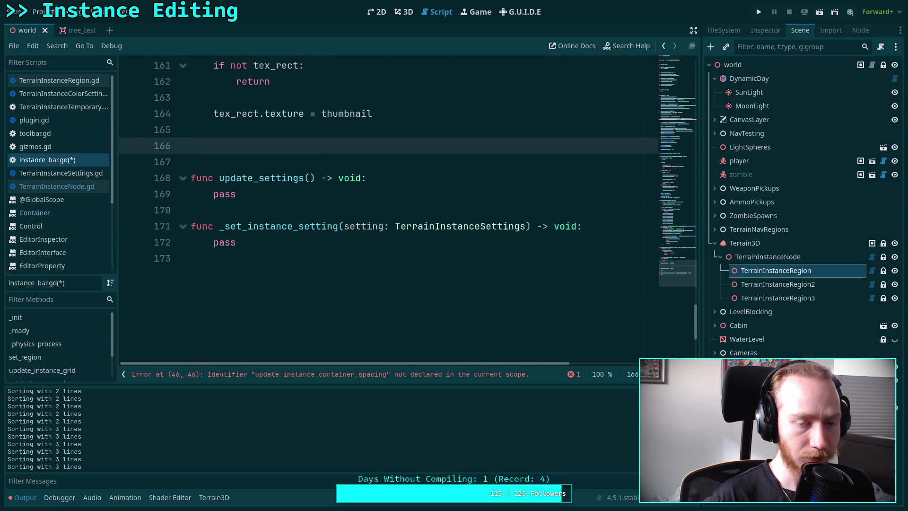
pyautogui.press('BackSpace')
pyautogui.press('BackSpace')
# Open blank lines at line 169, above _set_instance_setting, for the new function
pyautogui.click(286, 180)
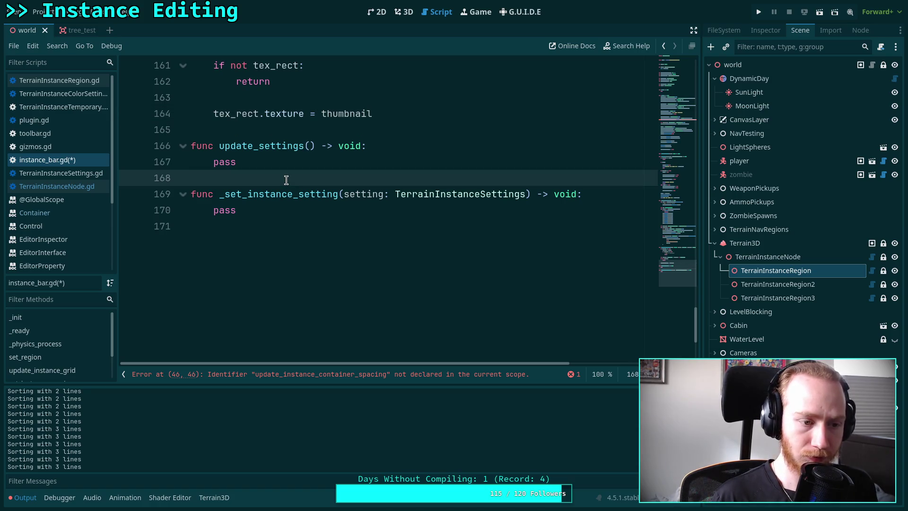
pyautogui.press('Down')
pyautogui.press('Down')
pyautogui.press('Down')
pyautogui.press('Return')
pyautogui.write('g')
pyautogui.press('BackSpace')
pyautogui.press('BackSpace')
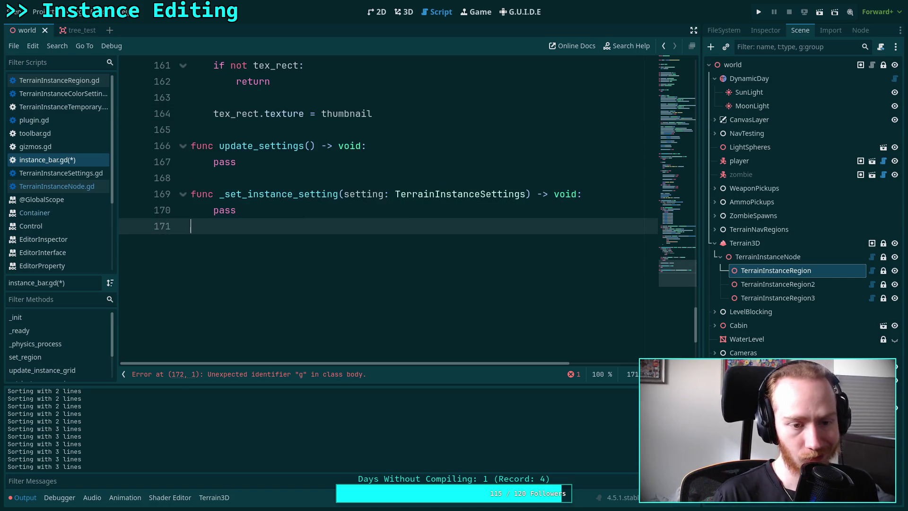
pyautogui.press('Up')
pyautogui.press('Up')
pyautogui.press('Up')
pyautogui.press('Return')
pyautogui.press('Return')
pyautogui.press('Up')
pyautogui.write('g')
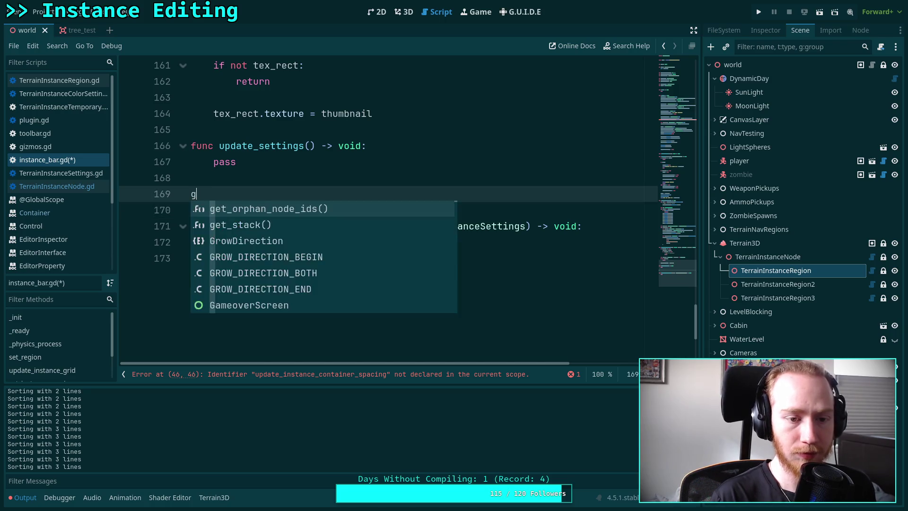
pyautogui.press('BackSpace')
# Type the declaration 'func update_instance_container_spacing()' on line 169
pyautogui.write('cu')
pyautogui.press('BackSpace')
pyautogui.press('BackSpace')
pyautogui.write('func update-')
pyautogui.press('BackSpace')
pyautogui.write('_instane')
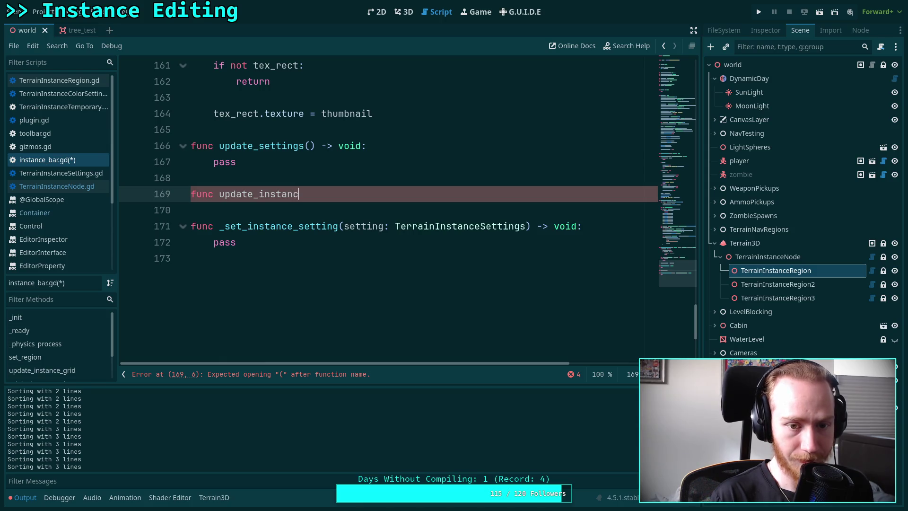
pyautogui.write('e_container_spacing')
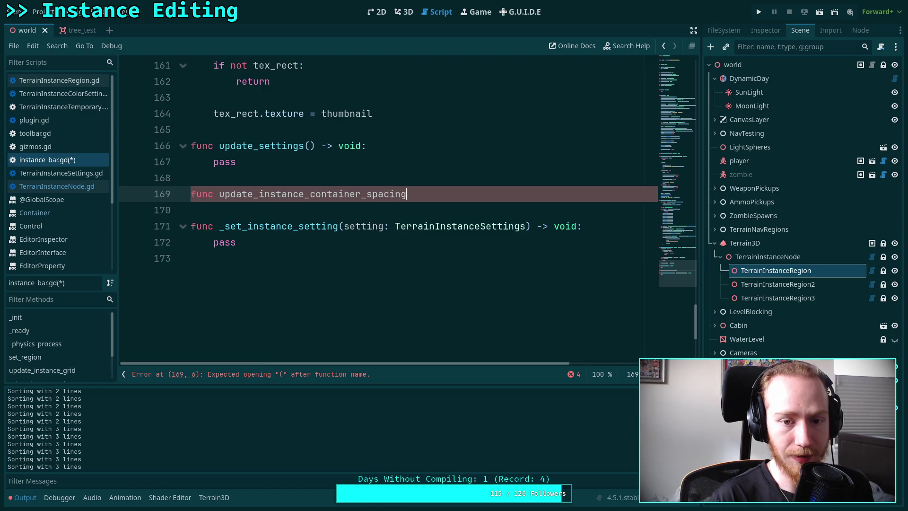
pyautogui.write('(')
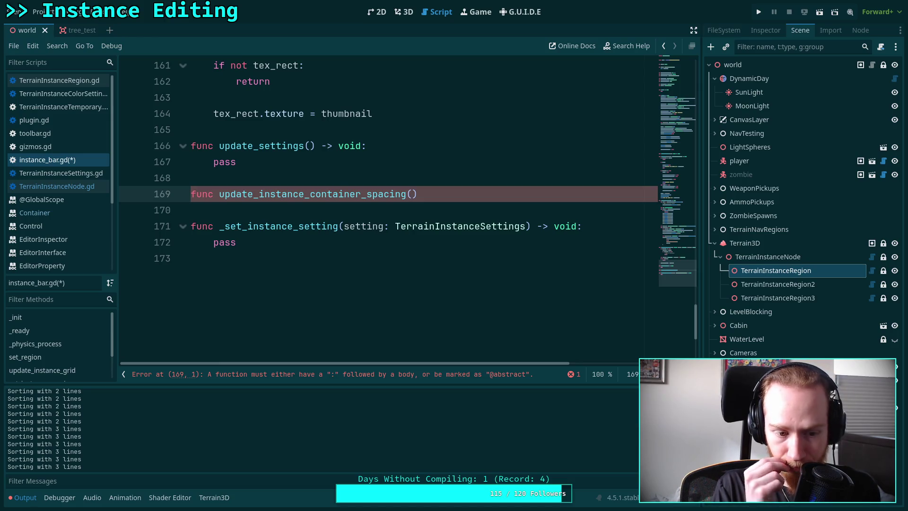
# Add the '-> void:' return type and start the function body on the next line
pyautogui.moveTo(86, 467); pyautogui.dragTo(22, 429)
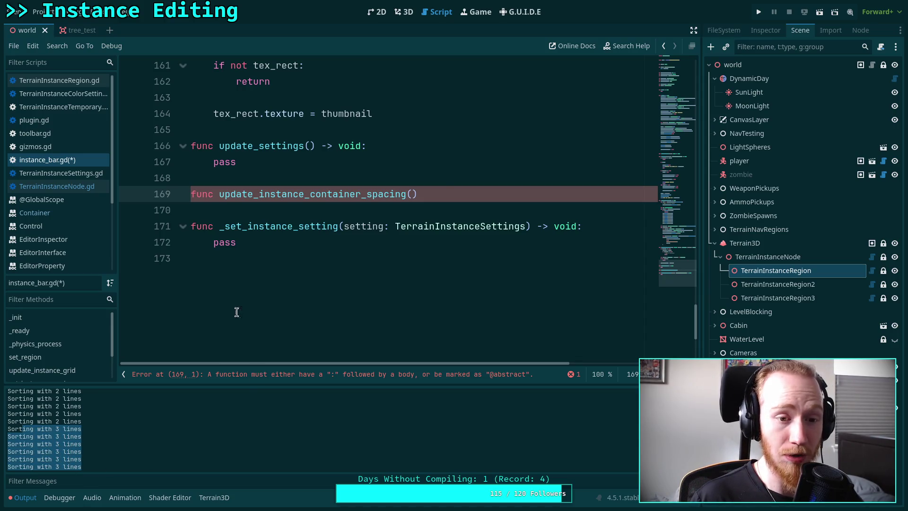
pyautogui.click(416, 194)
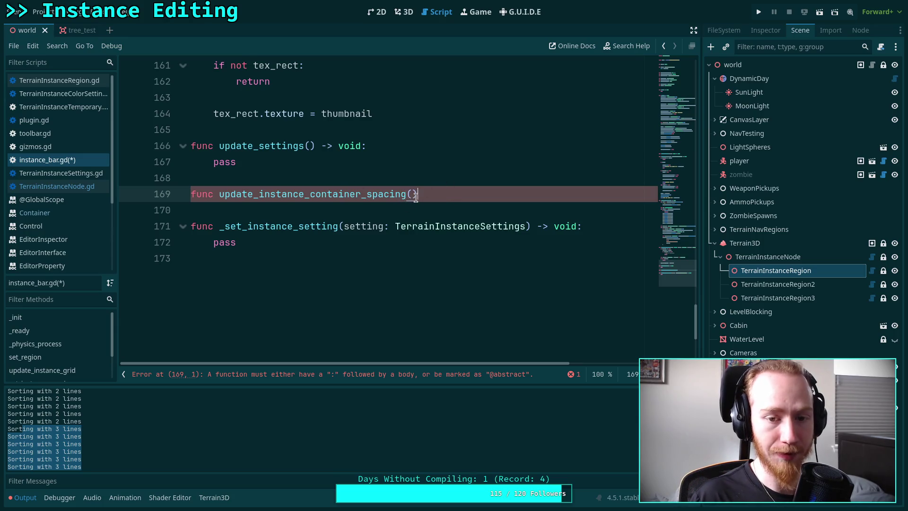
pyautogui.write(' -')
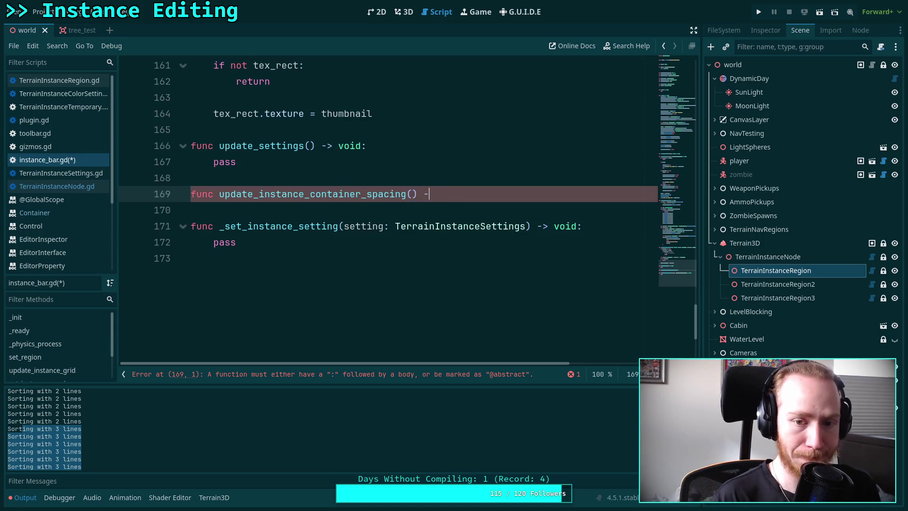
pyautogui.write('> void:')
pyautogui.press('Return')
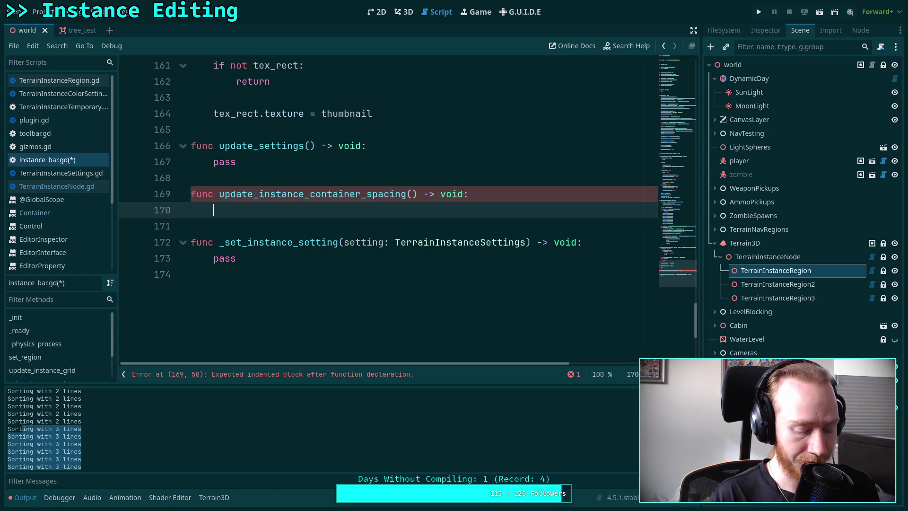
# Declare 'var _last_instance_width: int' directly below instance_container
pyautogui.moveTo(667, 274); pyautogui.dragTo(667, 112)
pyautogui.scroll(5, 338, 198)
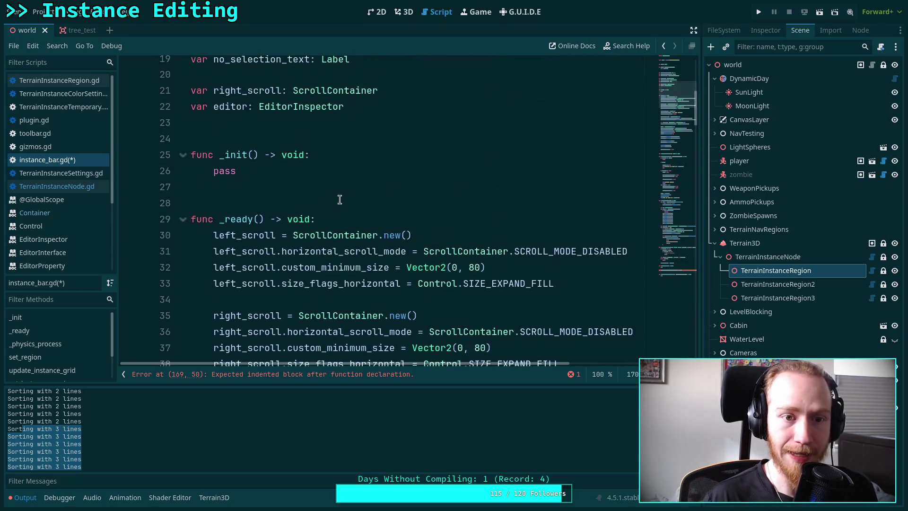
pyautogui.click(469, 186)
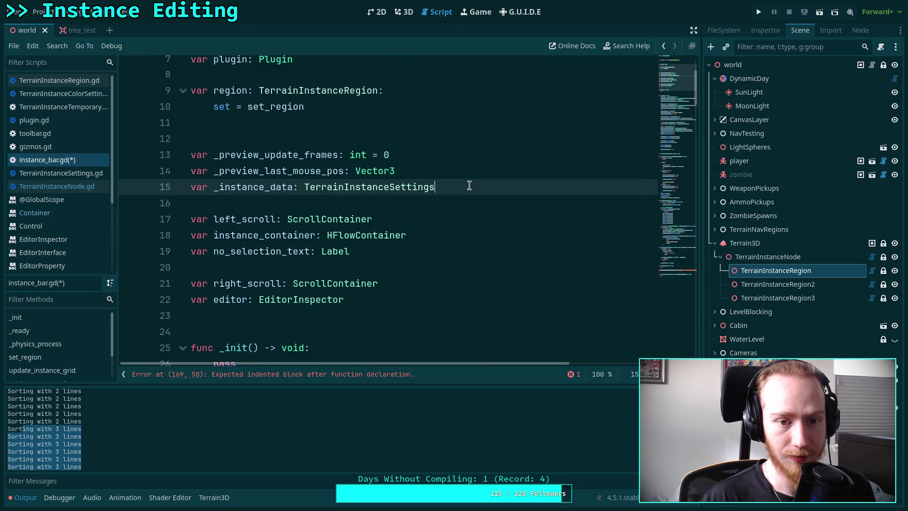
pyautogui.press('Return')
pyautogui.write('var _')
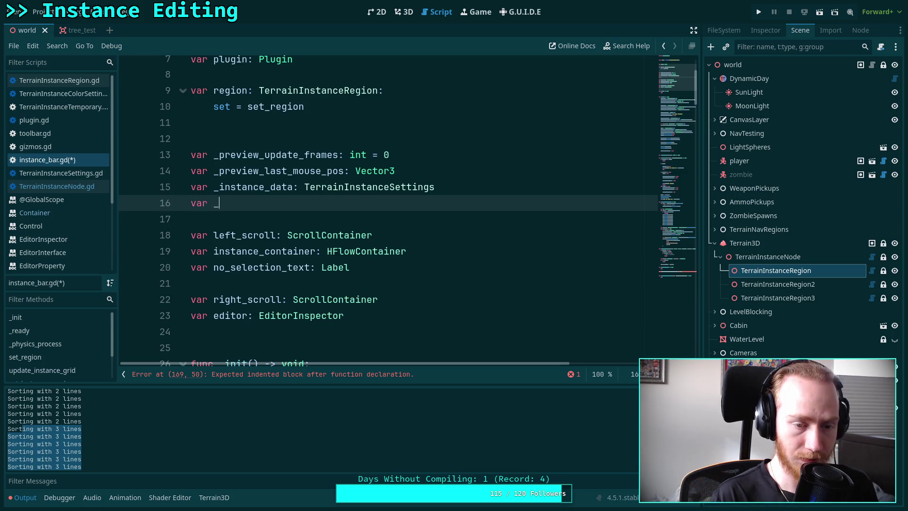
pyautogui.write('last_')
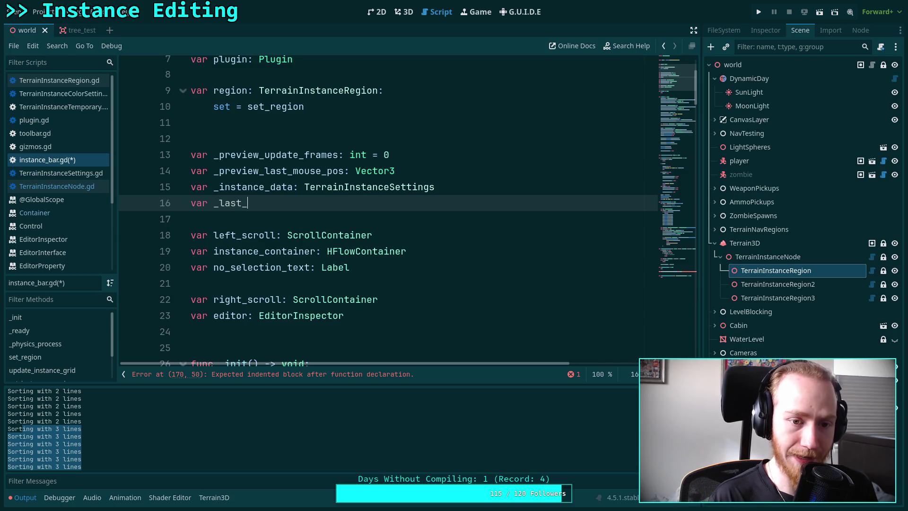
pyautogui.hotkey('alt', 'Down')
pyautogui.hotkey('alt', 'Down')
pyautogui.hotkey('alt', 'Down')
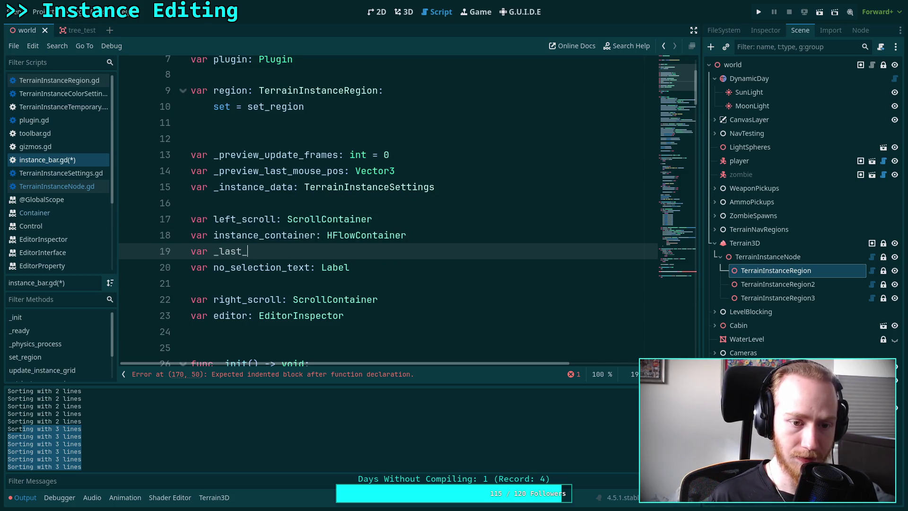
pyautogui.write('insta')
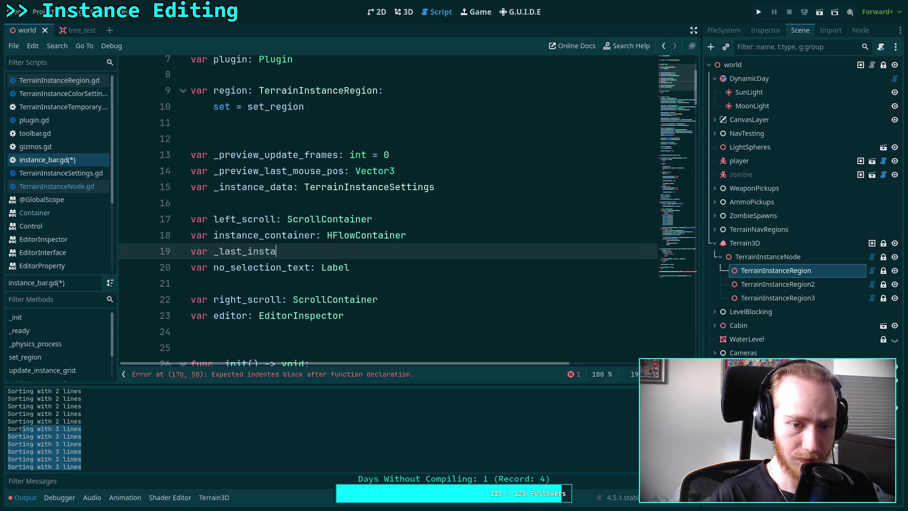
pyautogui.write('nce_width: ')
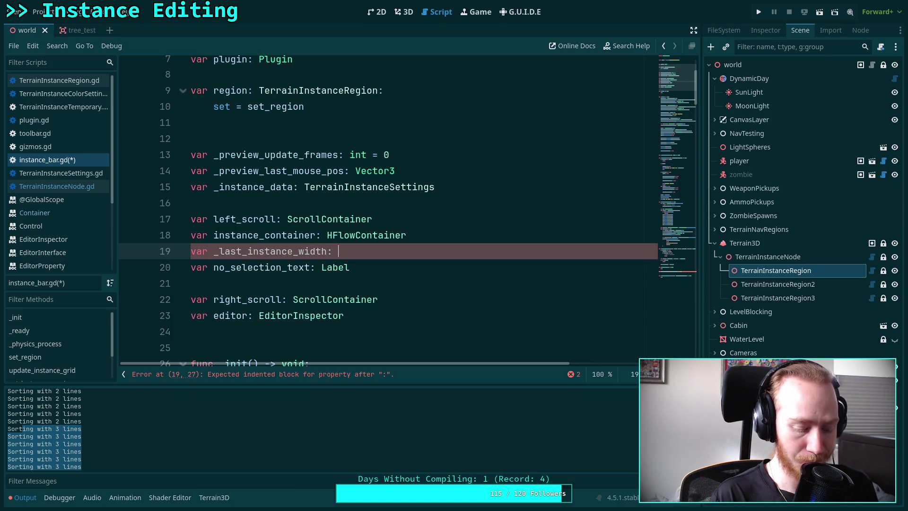
pyautogui.write('float')
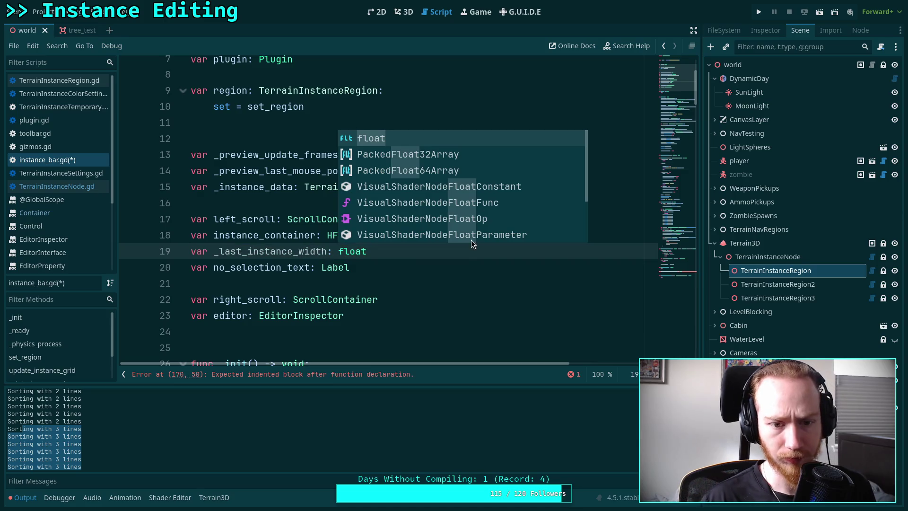
pyautogui.click(462, 267)
pyautogui.doubleClick(395, 251)
pyautogui.write('int')
pyautogui.click(377, 282)
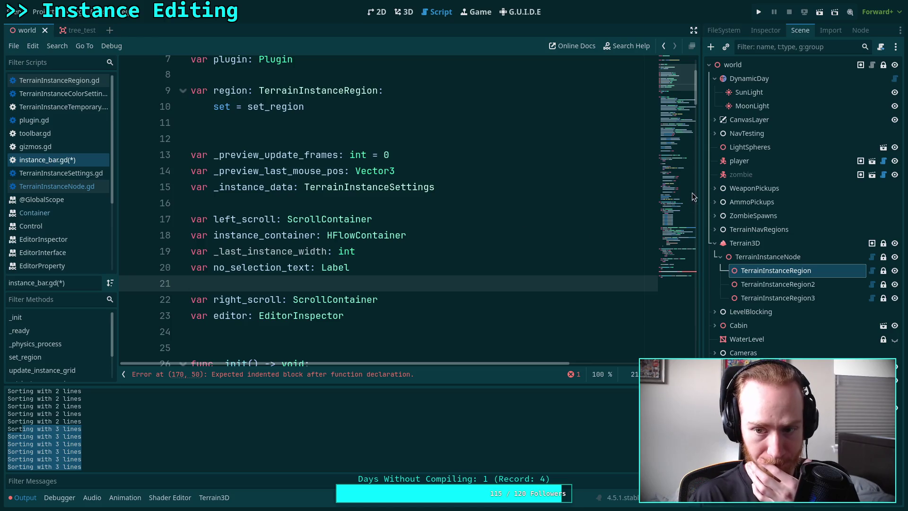
# Jump via the minimap into the empty body of update_instance_container_spacing
pyautogui.click(674, 151)
pyautogui.click(674, 271)
pyautogui.click(430, 219)
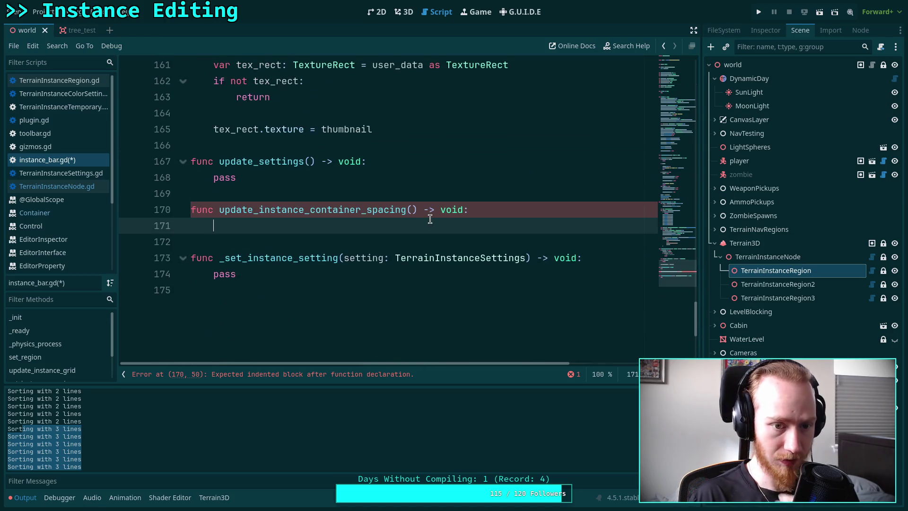
# Begin the condition 'if instance_container.size.x' in update_instance_container_spacing
pyautogui.write('if in')
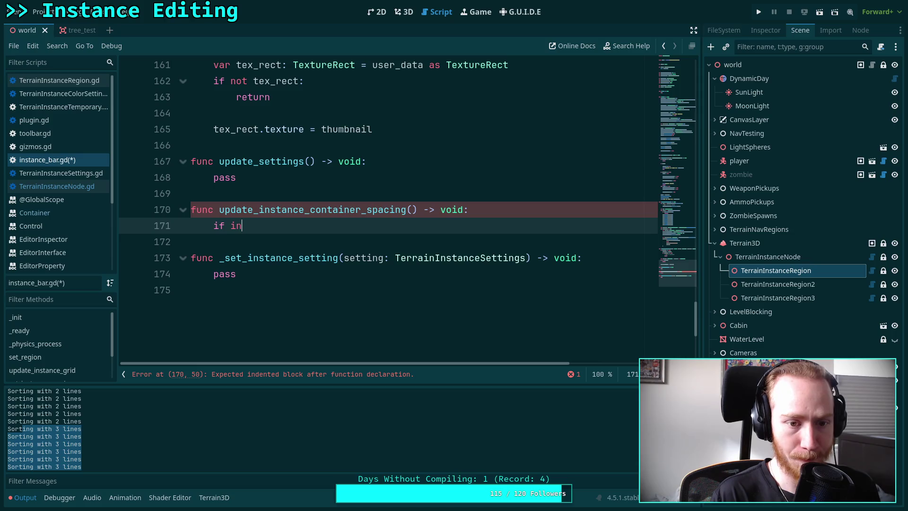
pyautogui.write('stance_container.width')
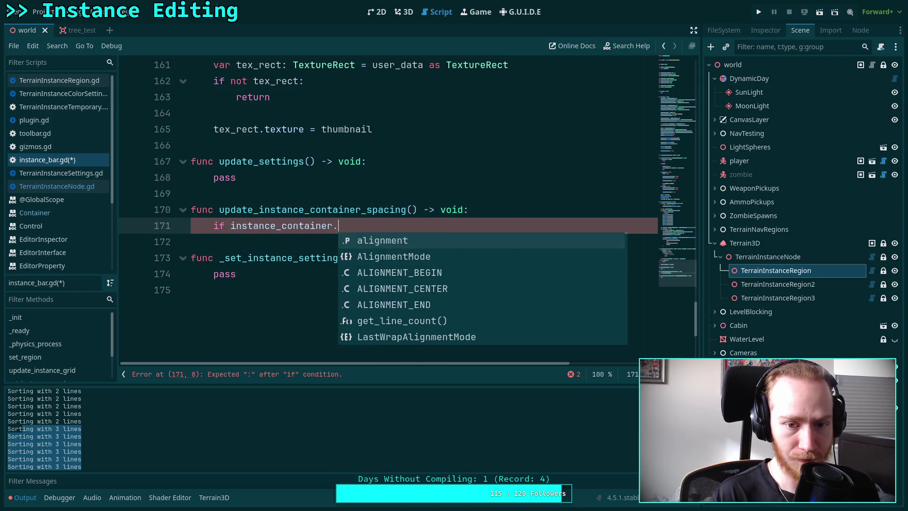
pyautogui.press('BackSpace')
pyautogui.press('BackSpace')
pyautogui.press('BackSpace')
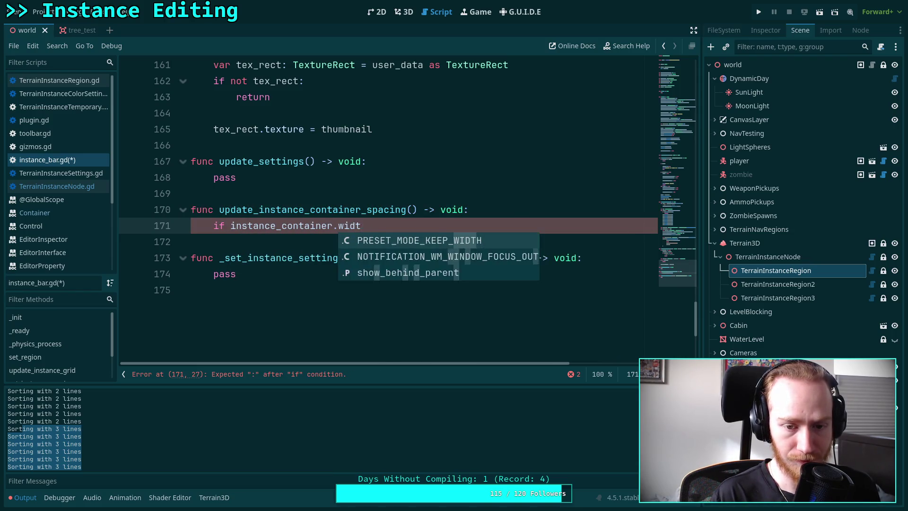
pyautogui.write('size.')
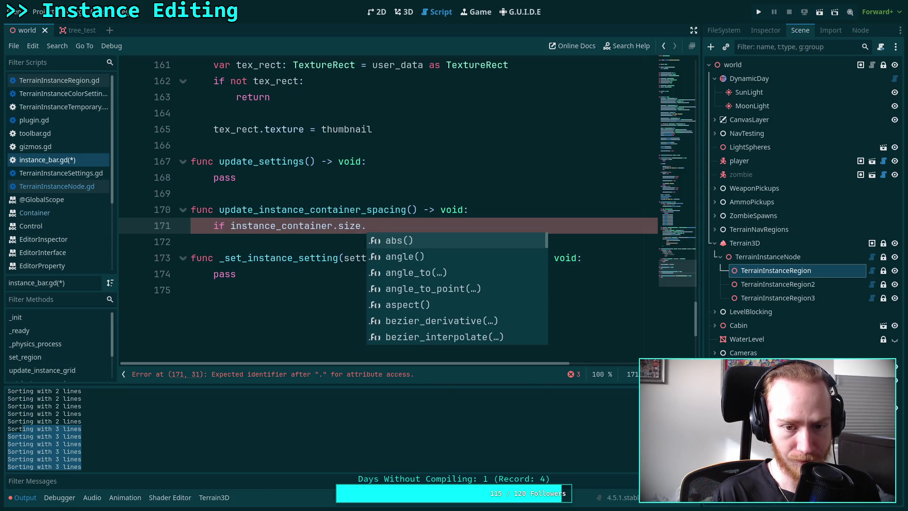
pyautogui.write('kj')
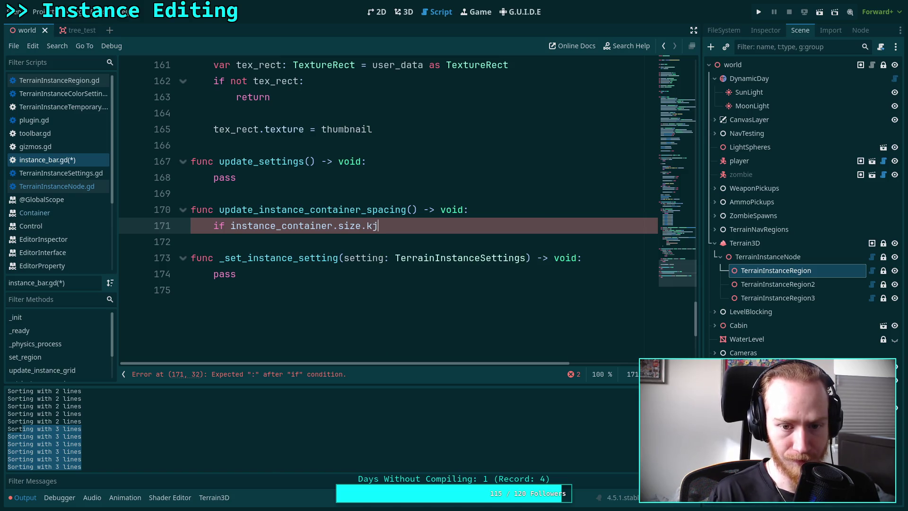
pyautogui.press('BackSpace')
pyautogui.write('x')
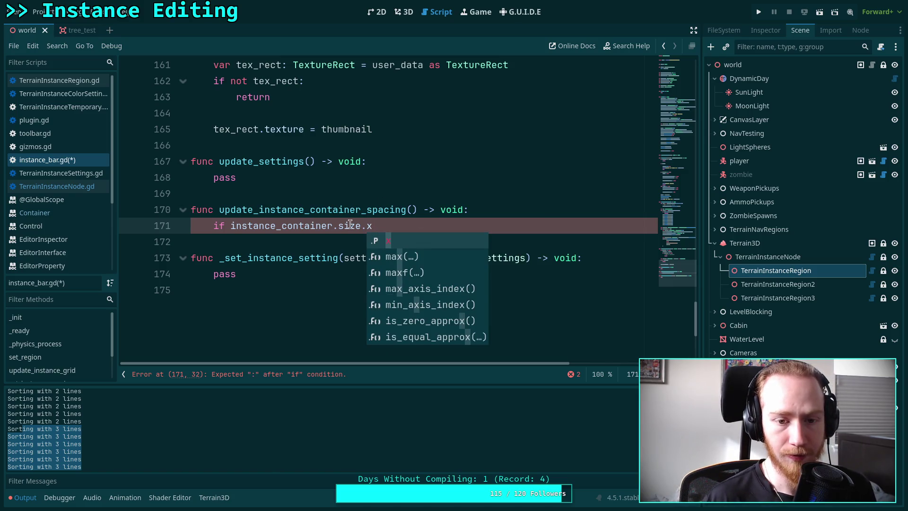
pyautogui.press('Escape')
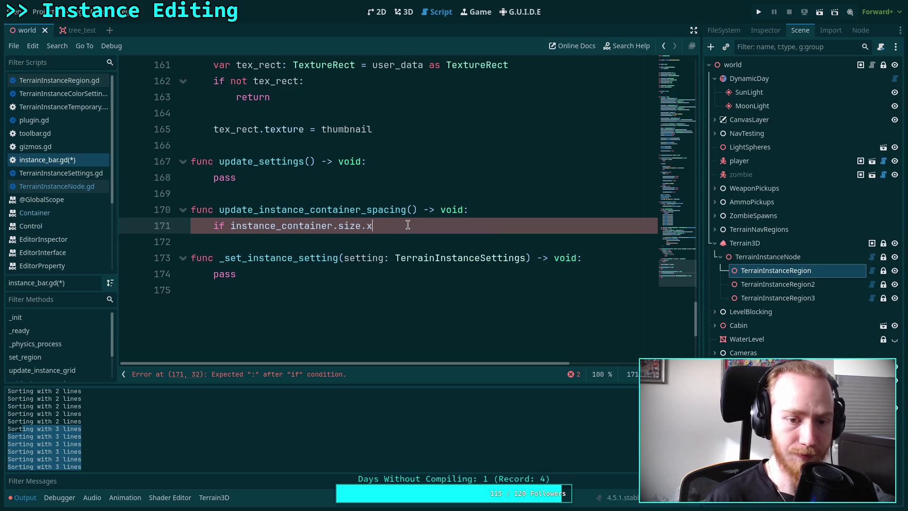
pyautogui.write(' ==')
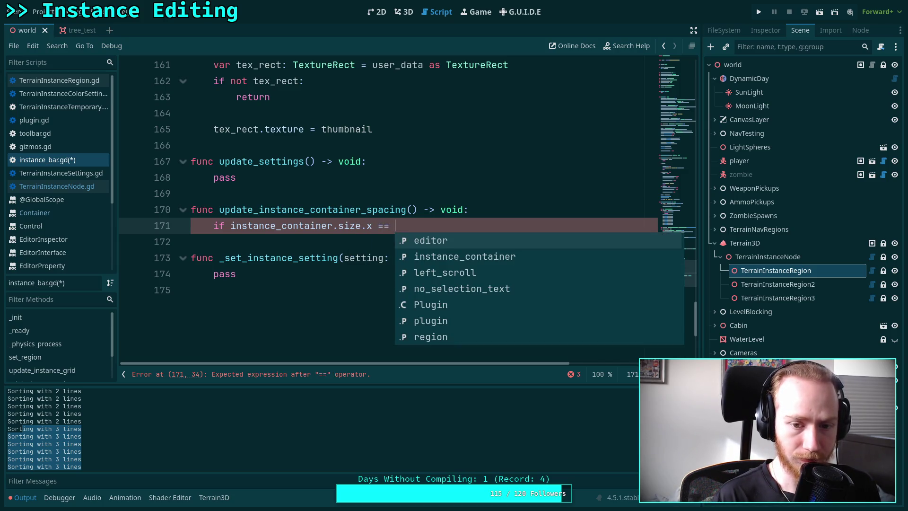
pyautogui.press('BackSpace')
pyautogui.press('BackSpace')
pyautogui.press('BackSpace')
# Wrap it in int() and return early when it equals _last_instance_width
pyautogui.click(228, 226)
pyautogui.write('int(')
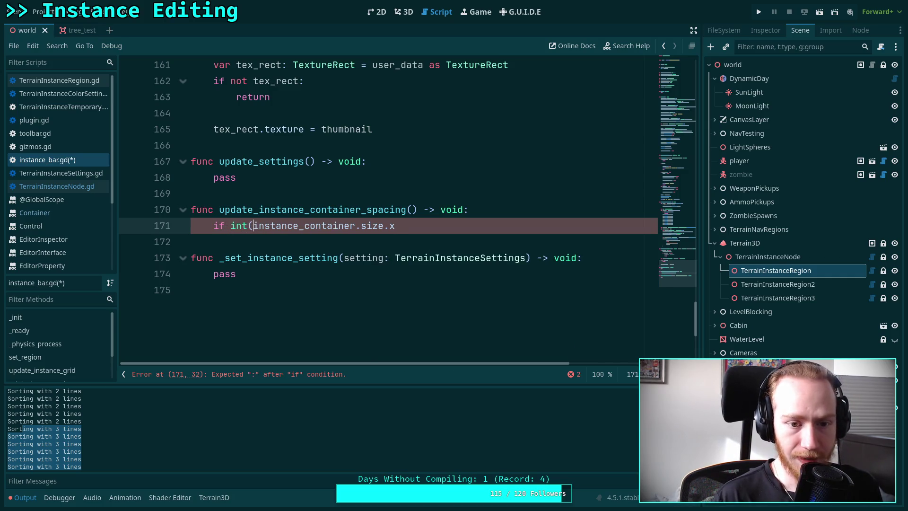
pyautogui.click(431, 222)
pyautogui.write(') =')
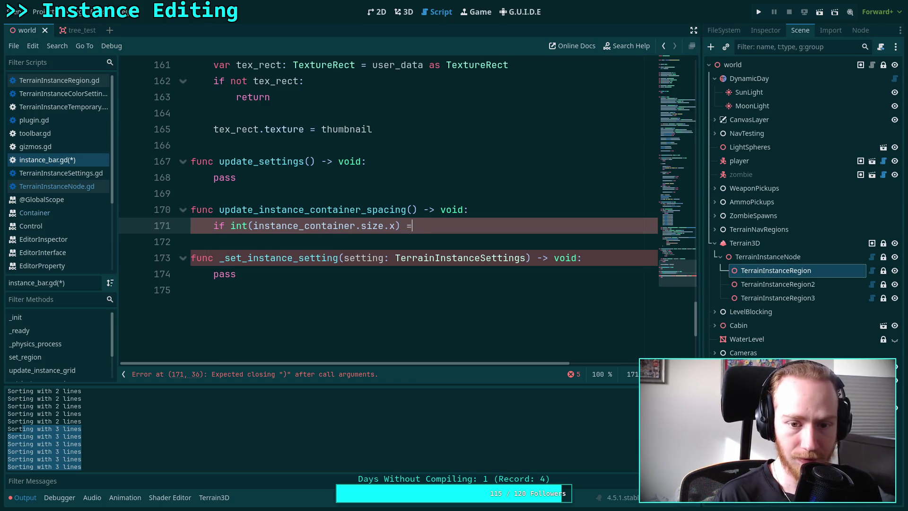
pyautogui.write('= _last')
pyautogui.press('Return')
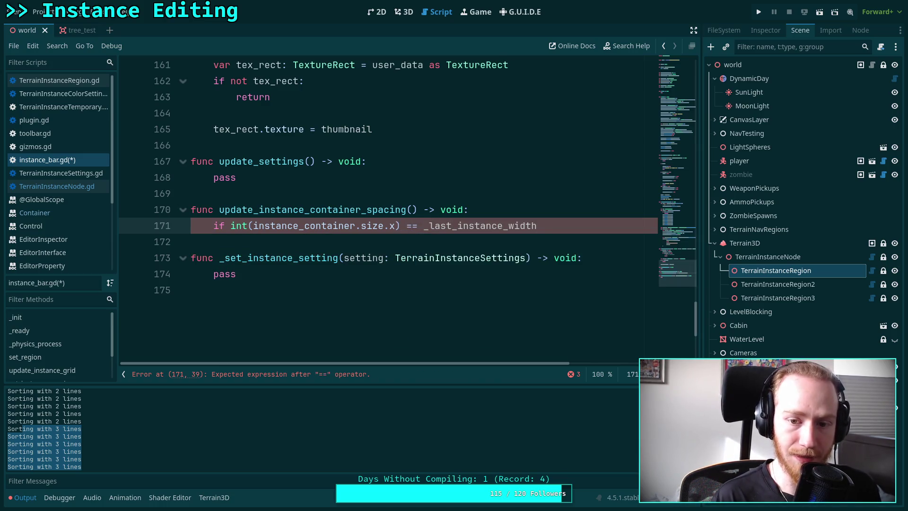
pyautogui.write(':')
pyautogui.press('Return')
pyautogui.write('return')
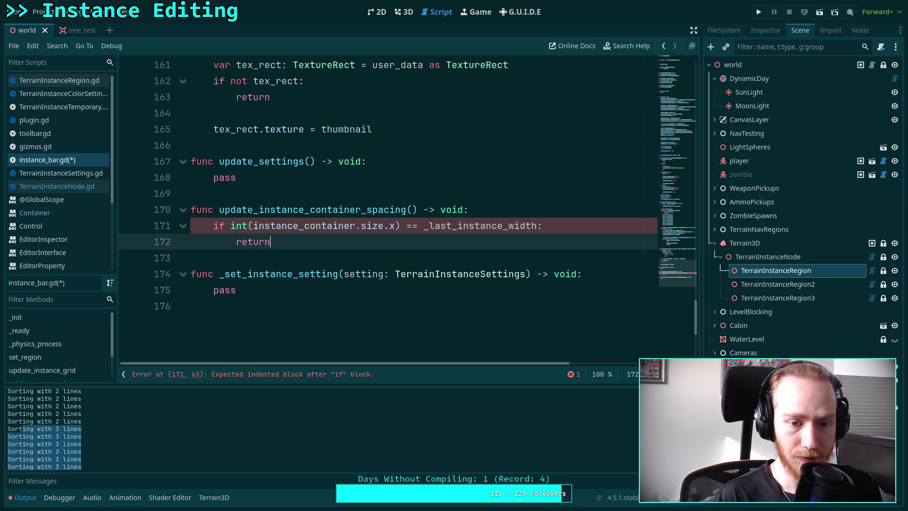
pyautogui.press('Return')
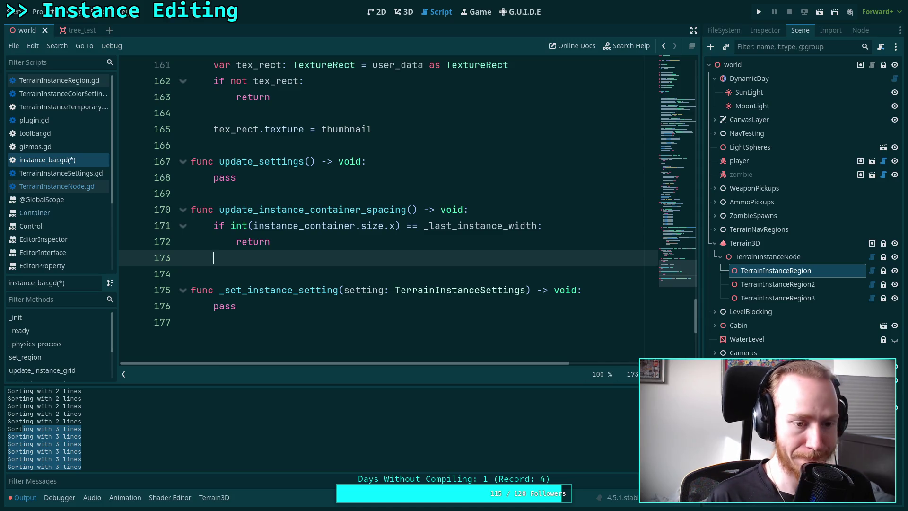
pyautogui.press('Return')
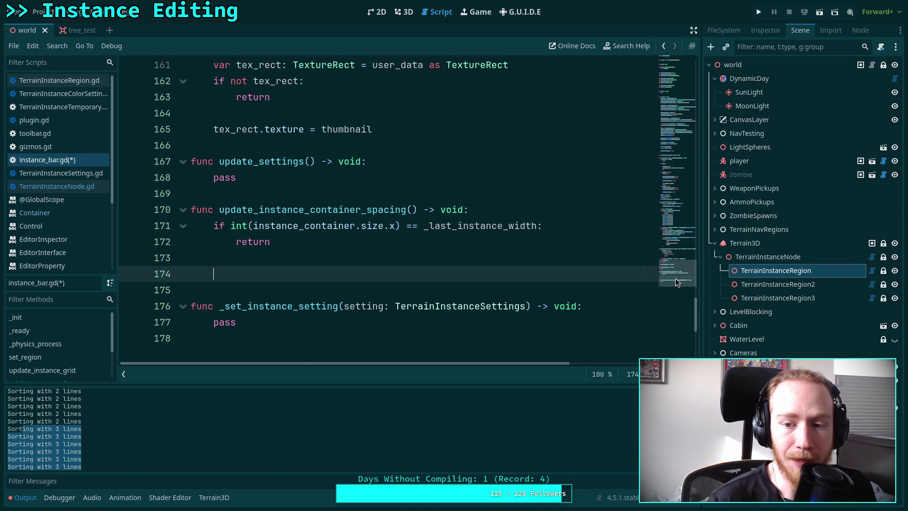
pyautogui.moveTo(675, 282); pyautogui.dragTo(675, 74)
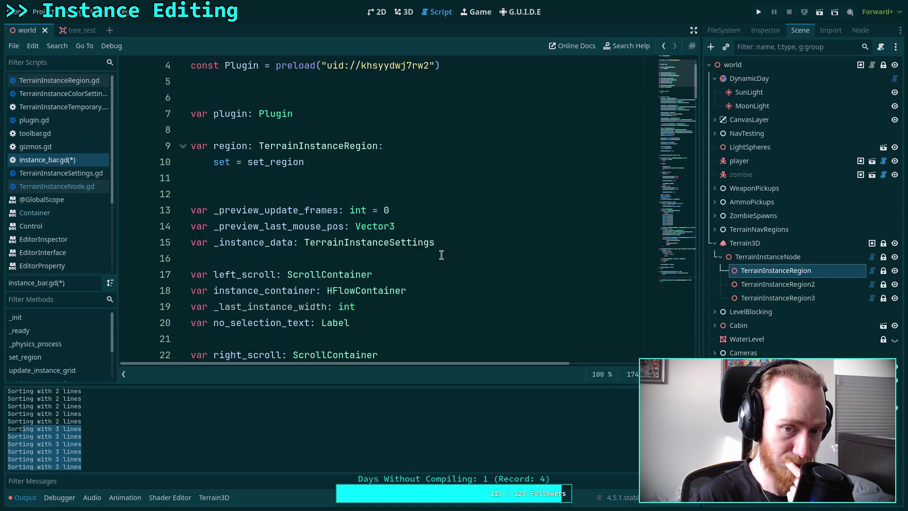
# Add 'const INSTANCE_MIN_SPACING int = 7' below the Plugin preload line
pyautogui.scroll(1, 403, 226)
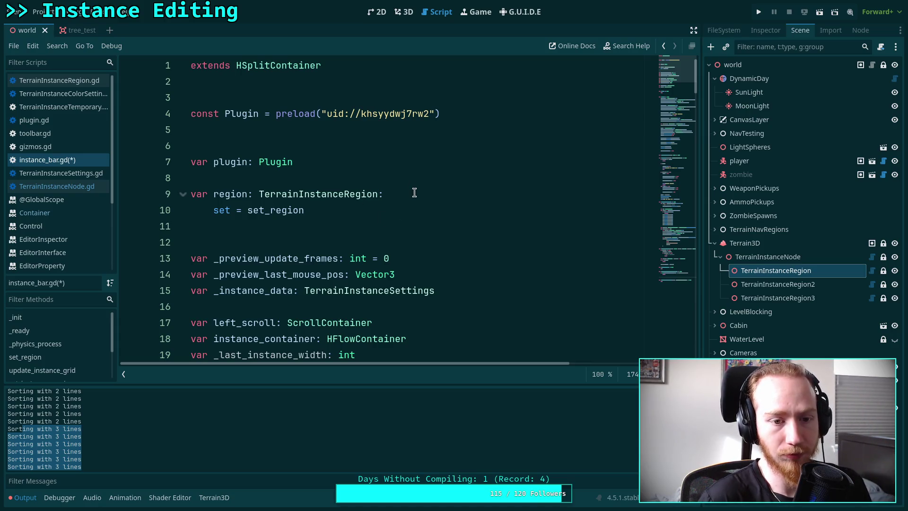
pyautogui.click(439, 118)
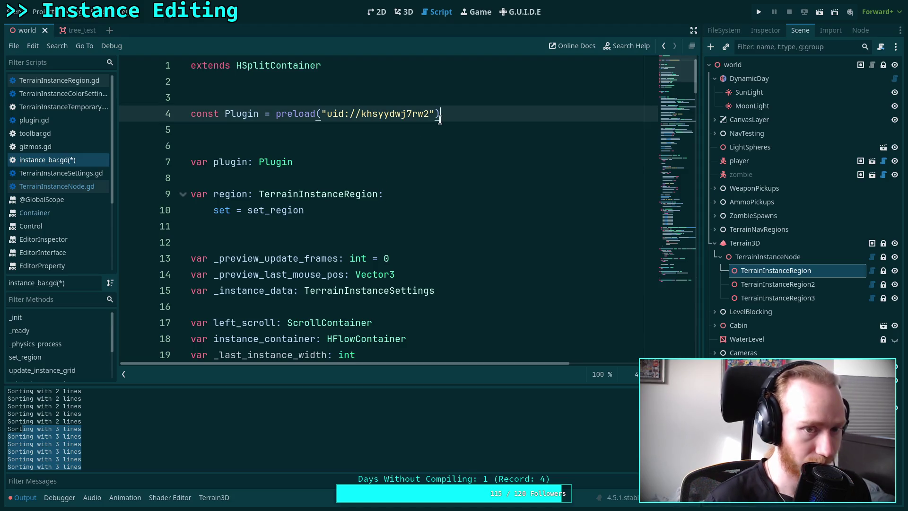
pyautogui.press('Down')
pyautogui.press('Return')
pyautogui.write('const ')
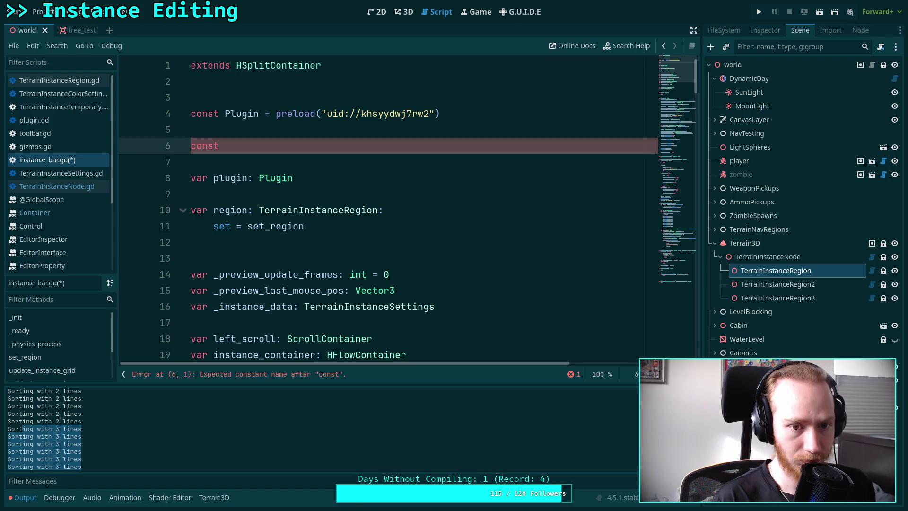
pyautogui.write('Ins')
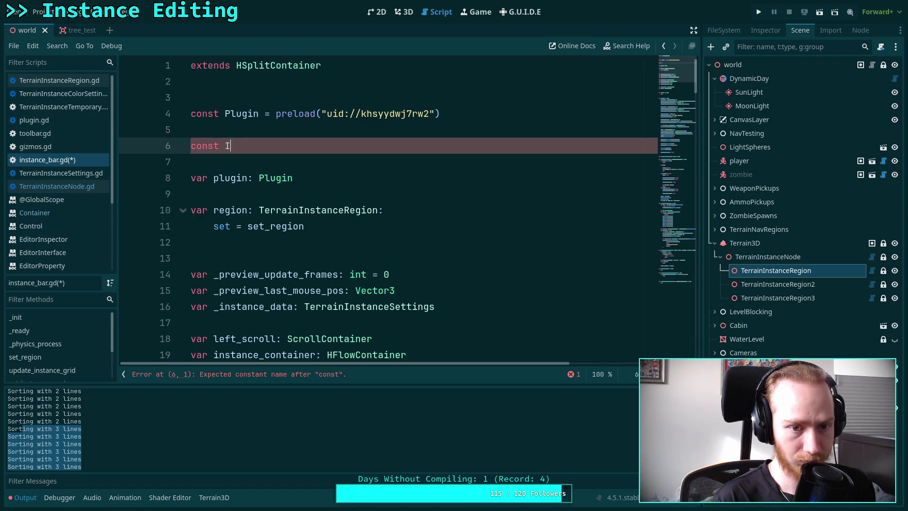
pyautogui.press('BackSpace')
pyautogui.press('BackSpace')
pyautogui.write('NSTANCE_MUN')
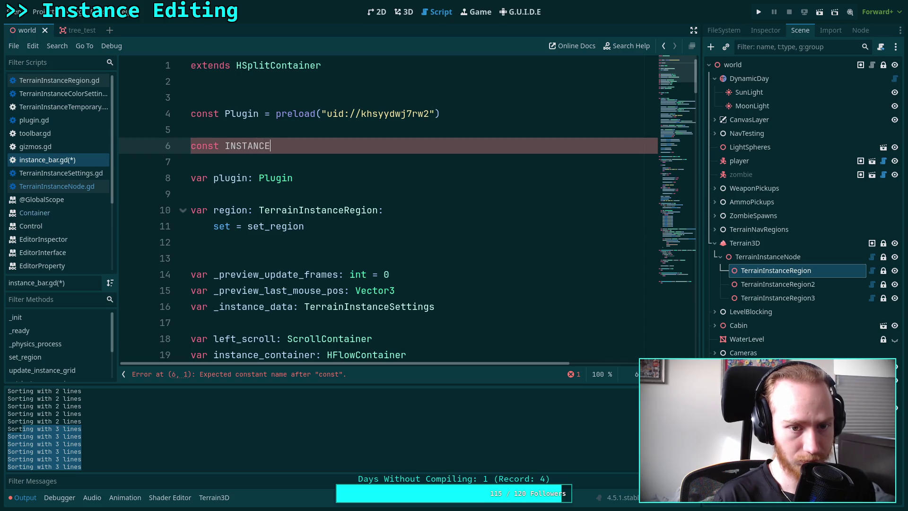
pyautogui.press('BackSpace')
pyautogui.press('BackSpace')
pyautogui.write('IN_SPAC')
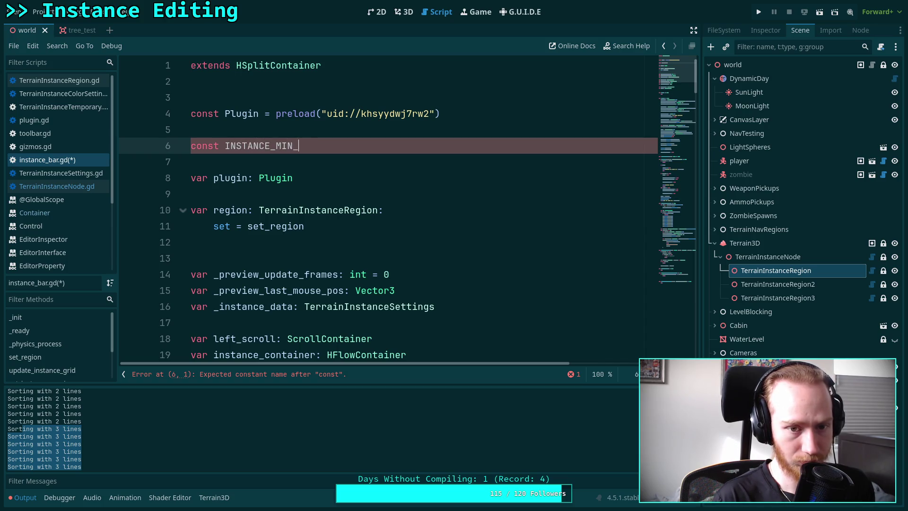
pyautogui.press('BackSpace')
pyautogui.press('BackSpace')
pyautogui.write('PACING')
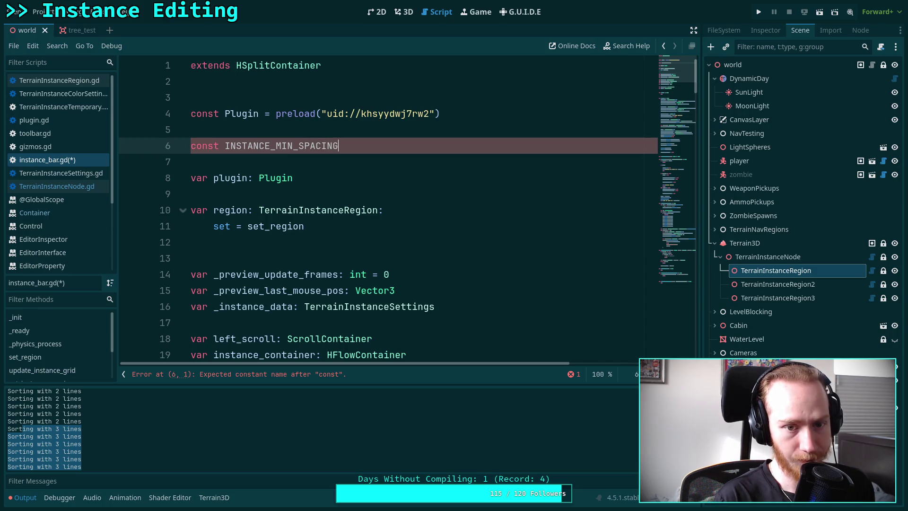
pyautogui.write(': int ')
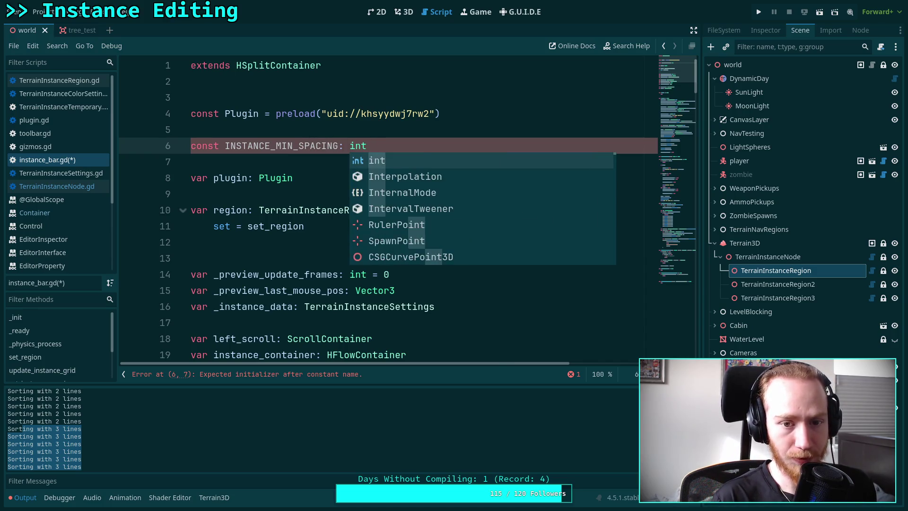
pyautogui.write('= ')
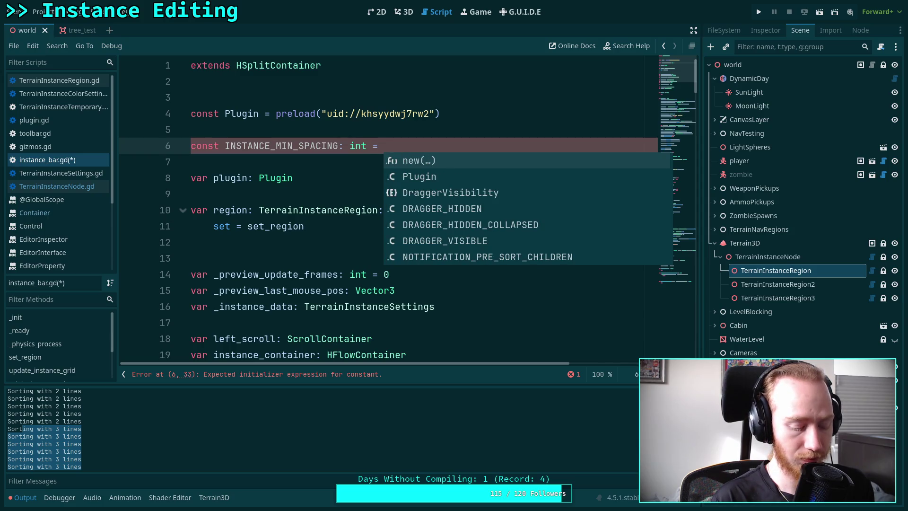
pyautogui.write('7')
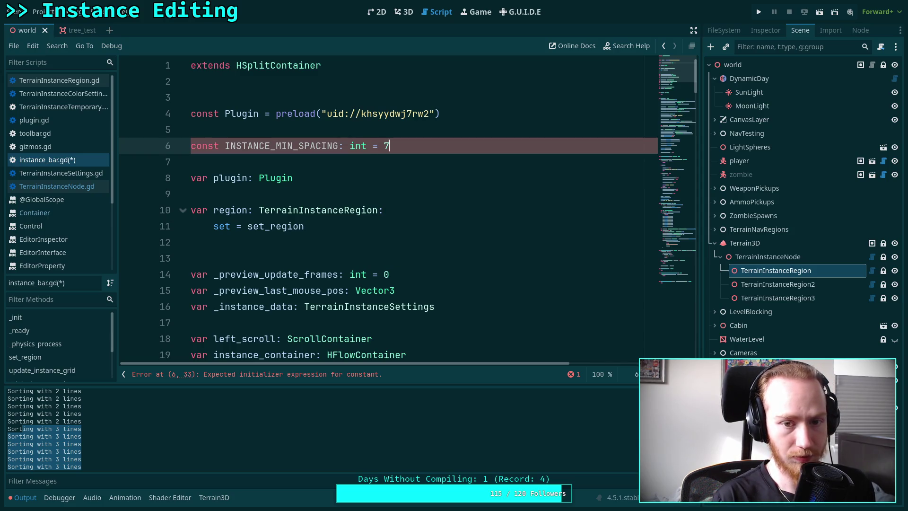
# Move the constant line into update_instance_container_spacing and indent it into the body
pyautogui.hotkey('ctrl', 'x')
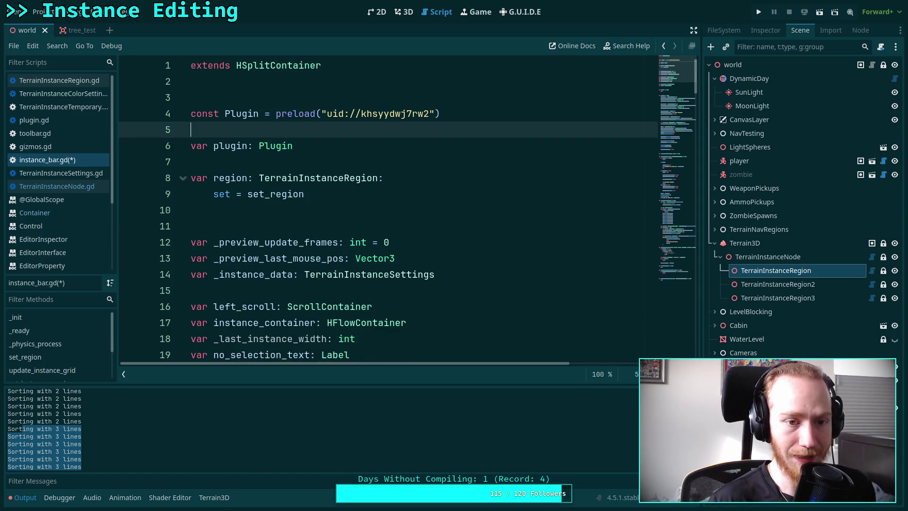
pyautogui.scroll(-8, 399, 157)
pyautogui.moveTo(657, 90); pyautogui.dragTo(685, 270)
pyautogui.click(278, 242)
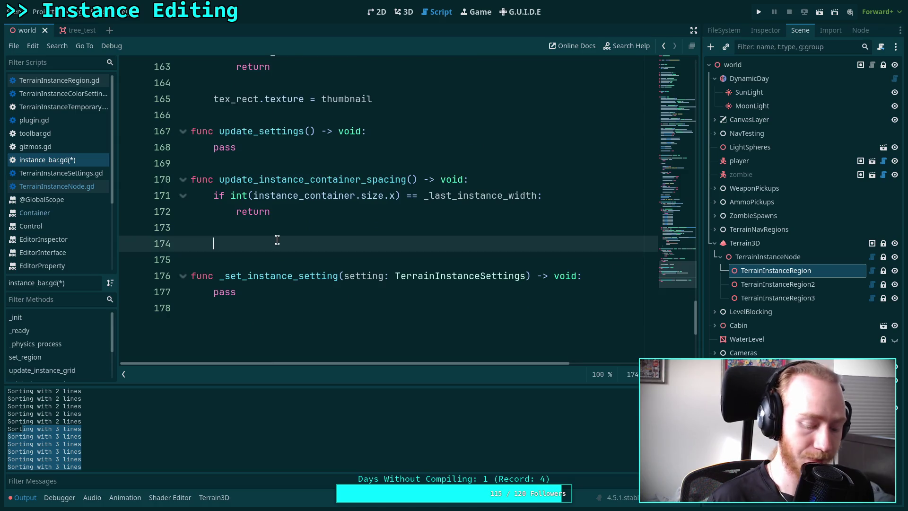
pyautogui.hotkey('ctrl', 'v')
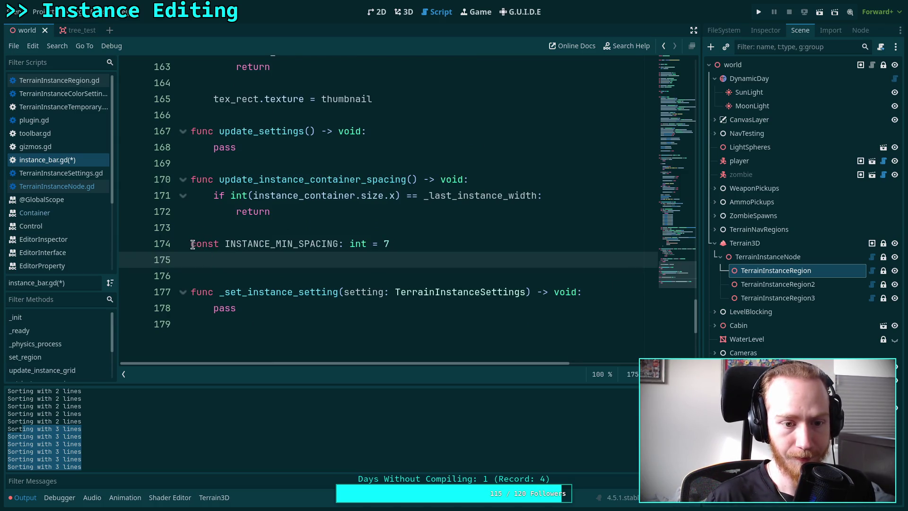
pyautogui.click(191, 244)
pyautogui.press('Tab')
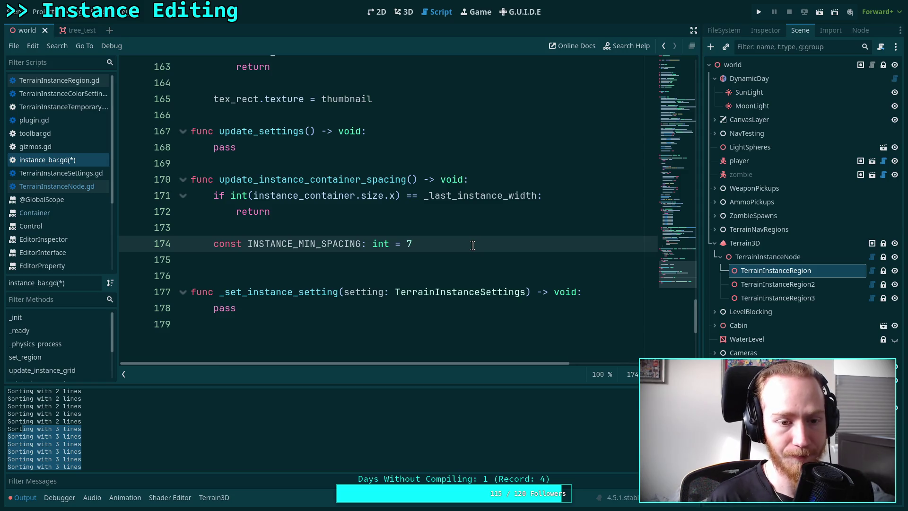
pyautogui.press('Return')
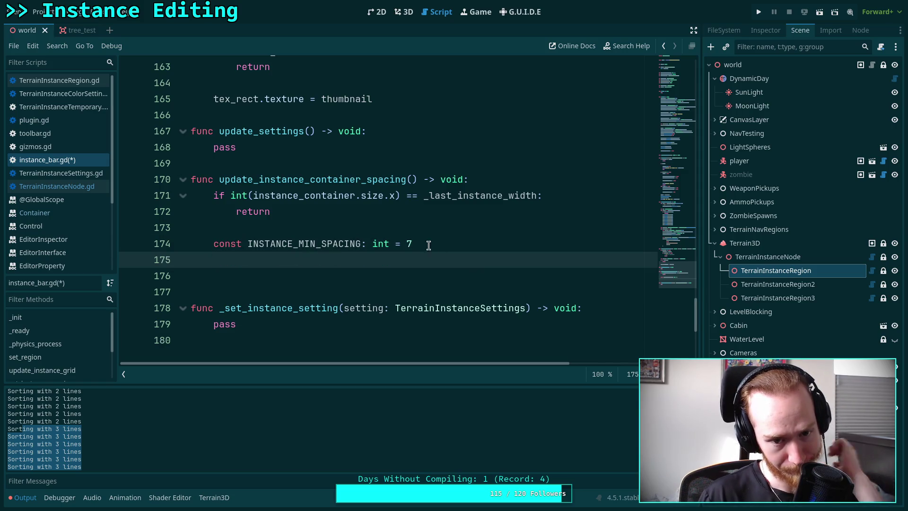
# Rename it to MIN_SPACING and place it above the early-return width check
pyautogui.moveTo(247, 244); pyautogui.dragTo(298, 244)
pyautogui.press('BackSpace')
pyautogui.click(304, 267)
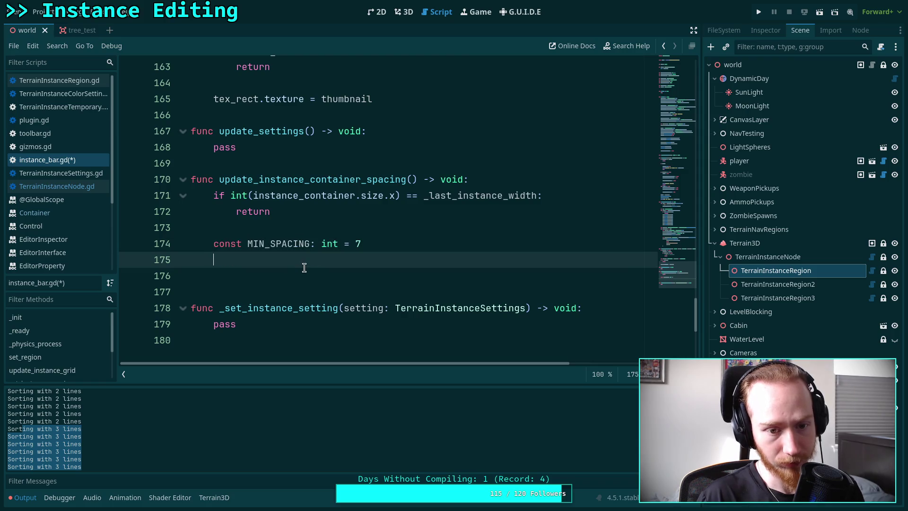
pyautogui.click(323, 243)
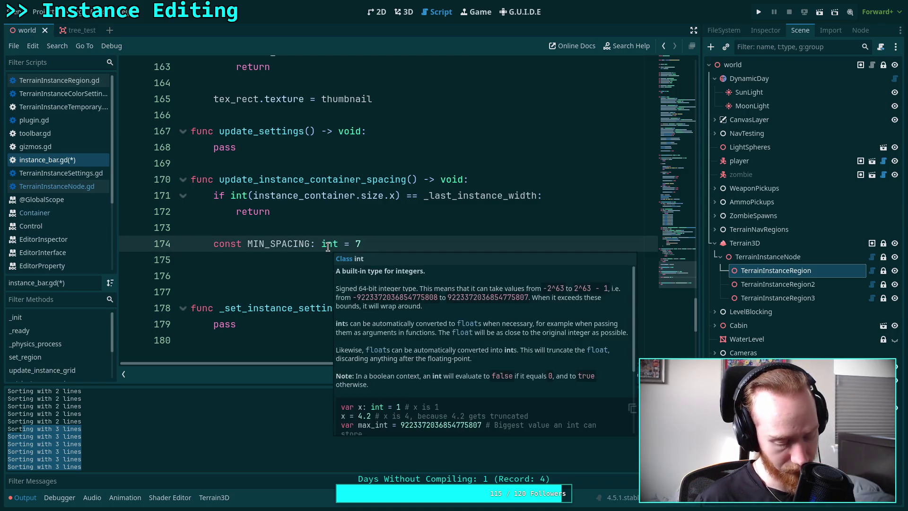
pyautogui.hotkey('alt', 'Up')
pyautogui.hotkey('alt', 'Up')
pyautogui.hotkey('alt', 'Up')
pyautogui.click(326, 243)
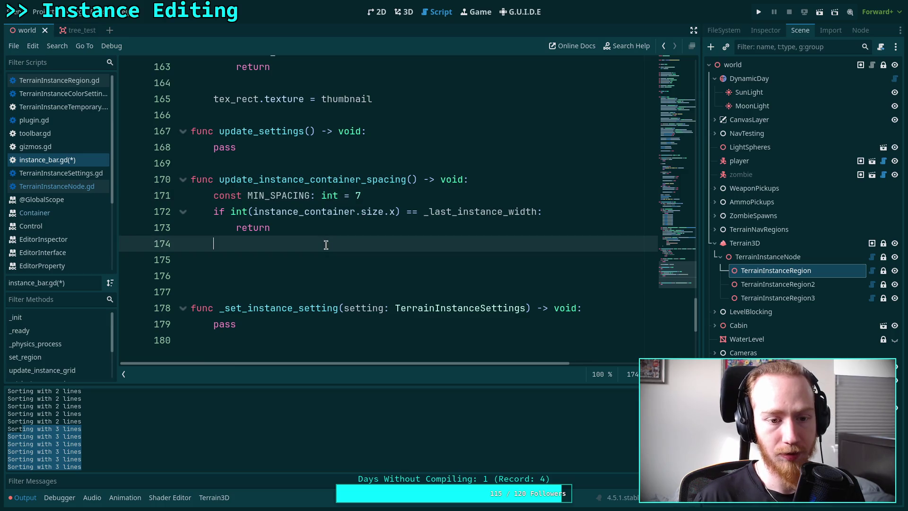
pyautogui.press('Up')
pyautogui.press('Up')
pyautogui.press('Return')
pyautogui.click(369, 265)
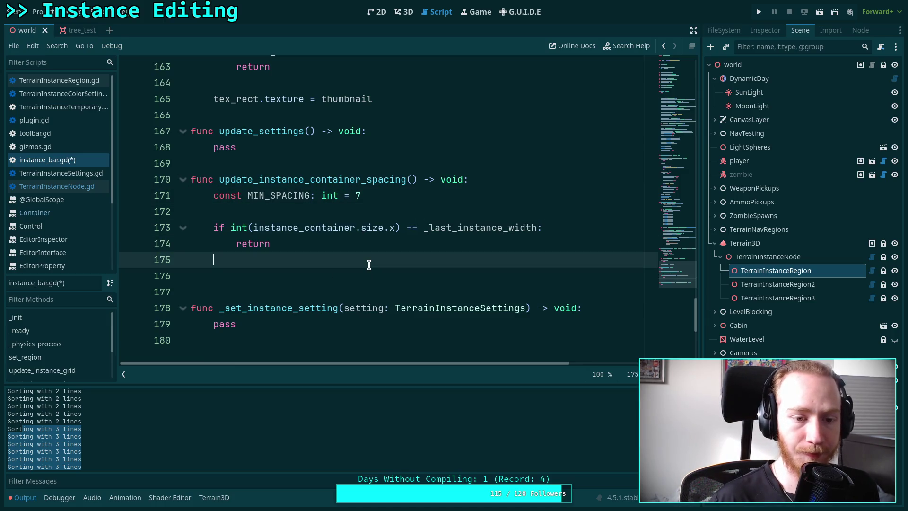
pyautogui.press('Down')
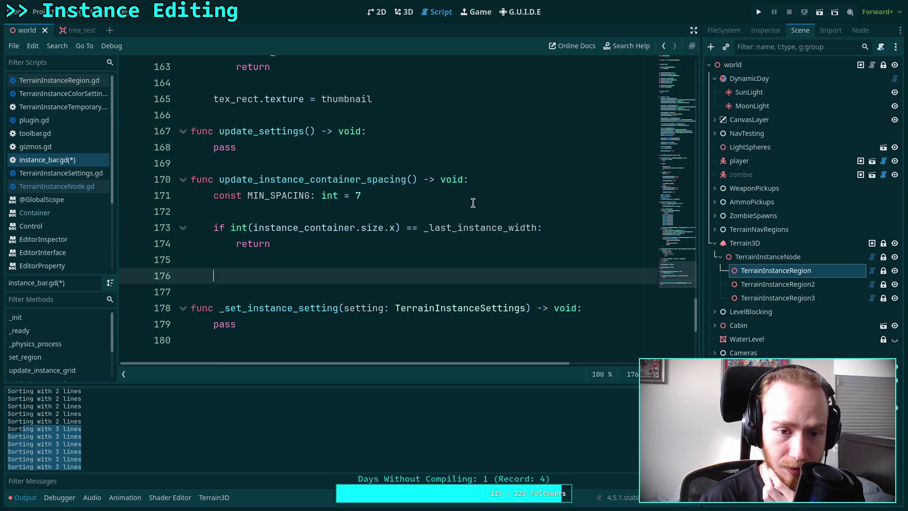
# Begin a check 'if instance_container.get_child_count()' below the width check
pyautogui.moveTo(671, 258); pyautogui.dragTo(667, 73)
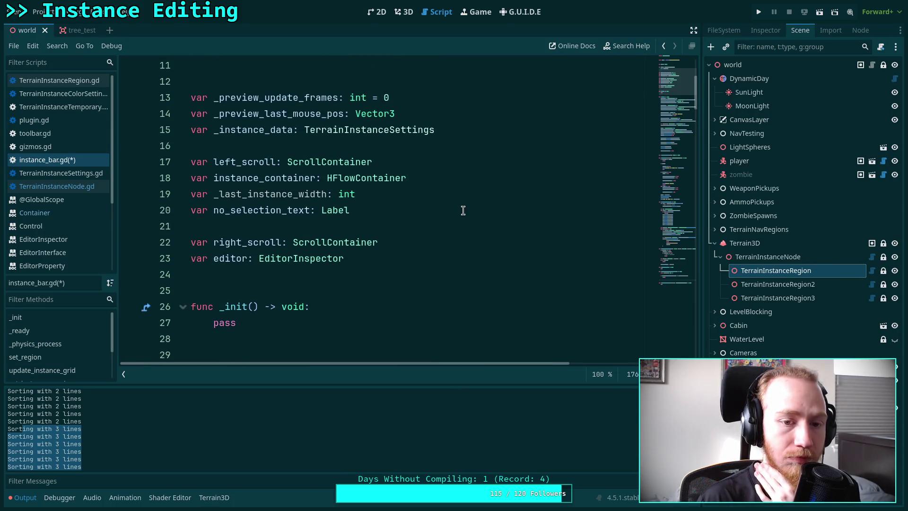
pyautogui.moveTo(667, 87); pyautogui.dragTo(669, 284)
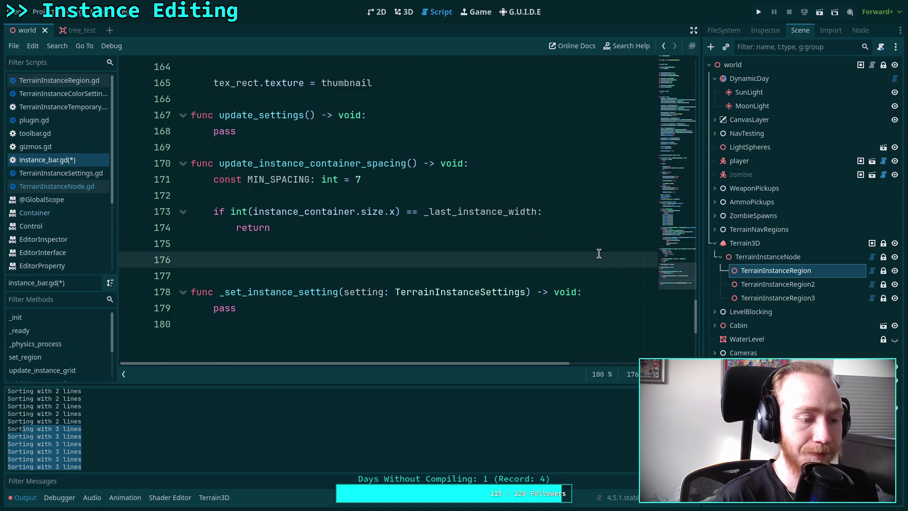
pyautogui.write('if')
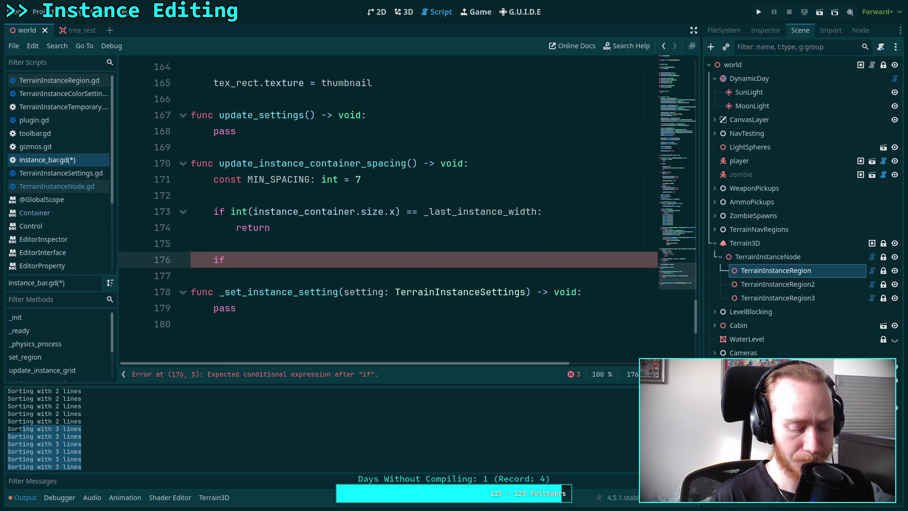
pyautogui.write('get')
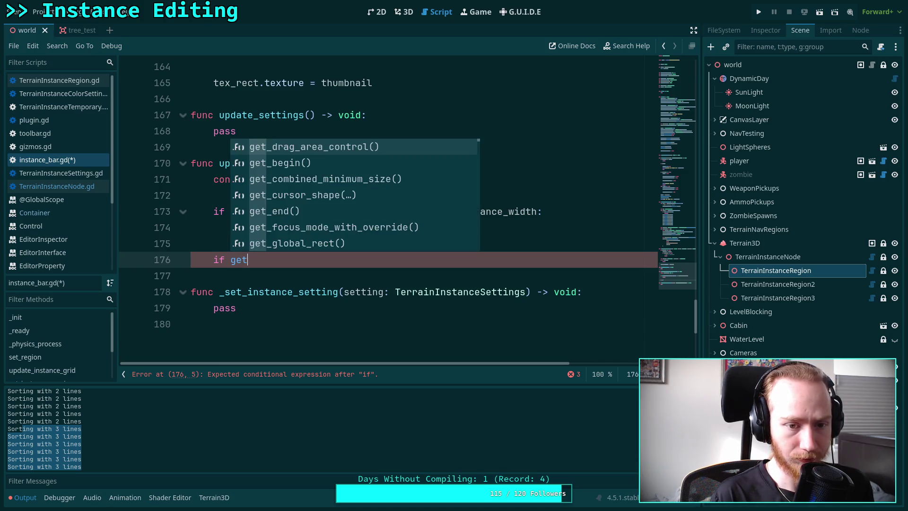
pyautogui.press('BackSpace')
pyautogui.press('BackSpace')
pyautogui.press('BackSpace')
pyautogui.write('inst')
pyautogui.press('Return')
pyautogui.write('.')
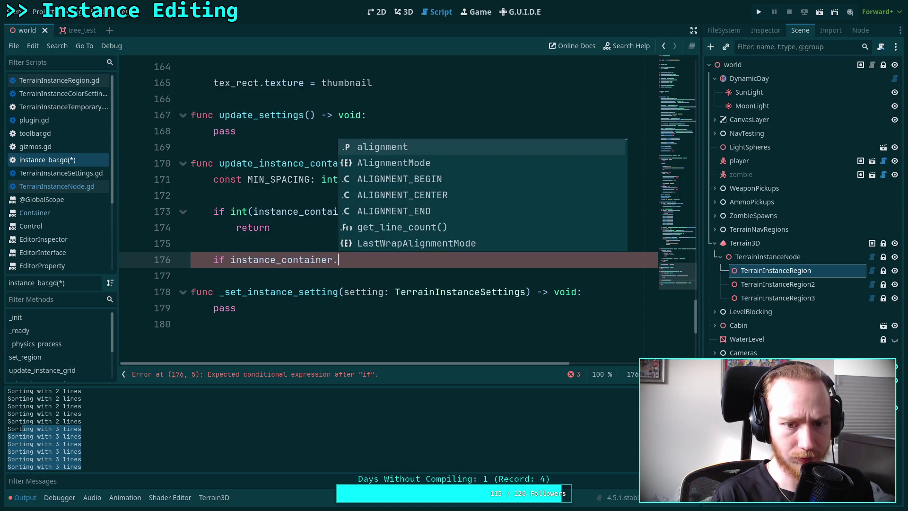
pyautogui.write('get_child_child_co')
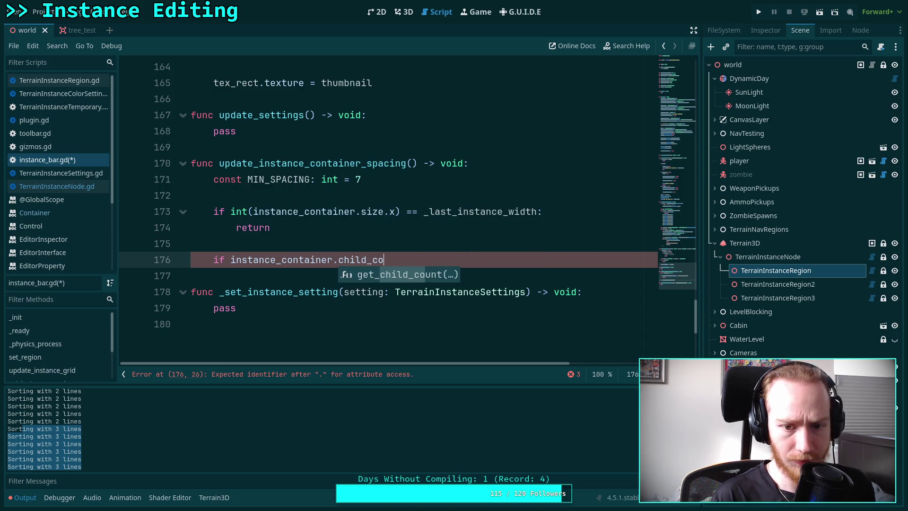
pyautogui.press('Return')
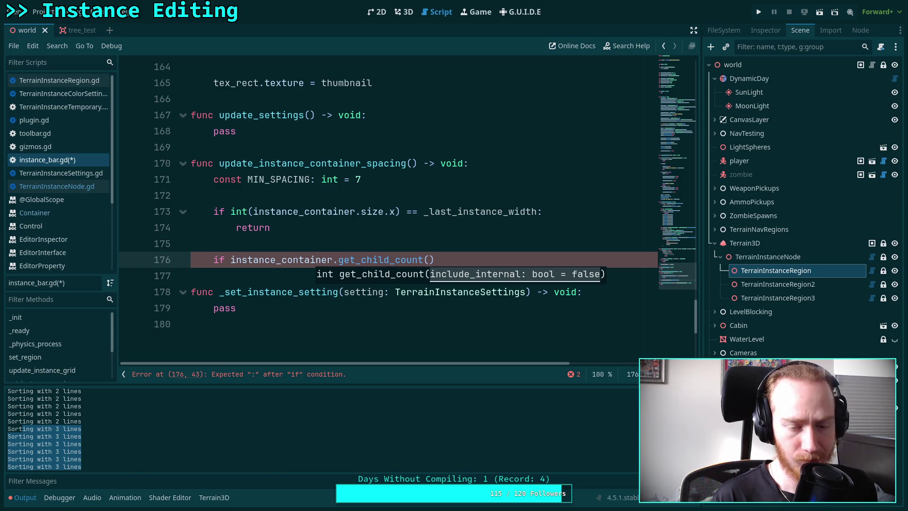
# Change it to 'instance_container.get_line_count() < 2:' with an indented return
pyautogui.press('BackSpace')
pyautogui.press('BackSpace')
pyautogui.press('BackSpace')
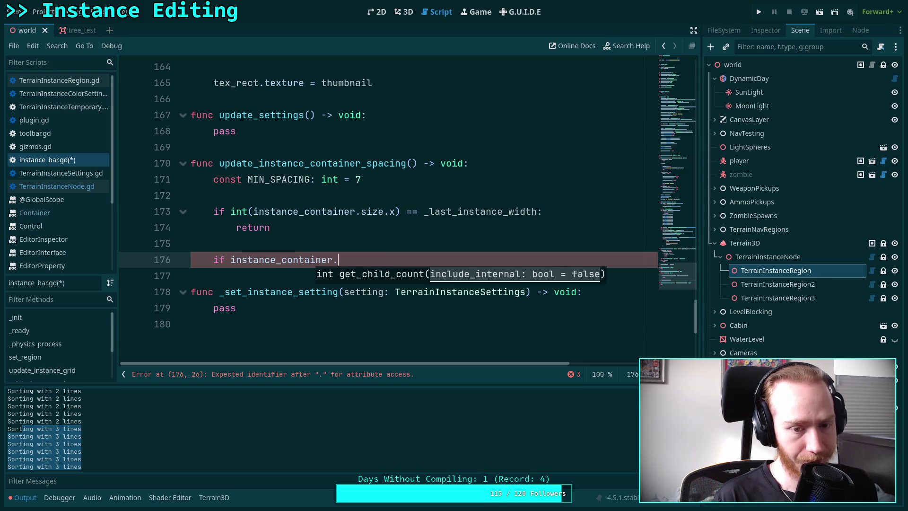
pyautogui.write('lin')
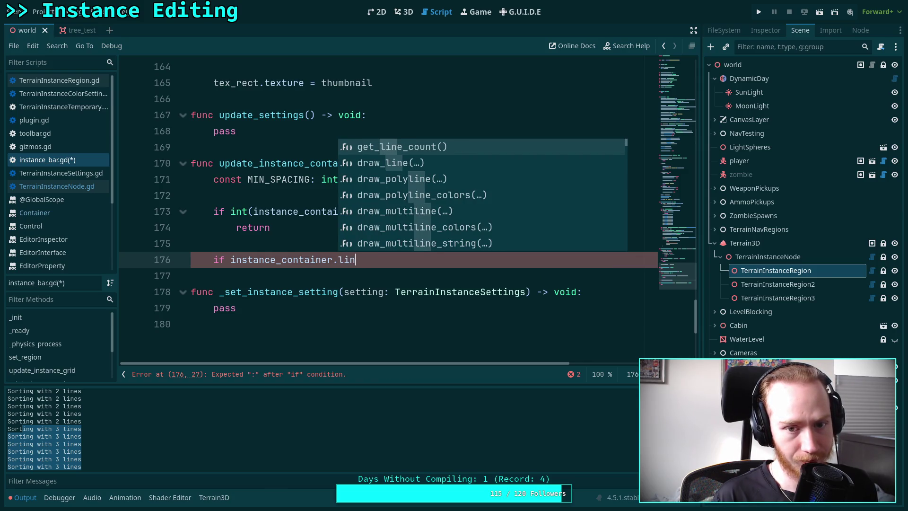
pyautogui.press('Return')
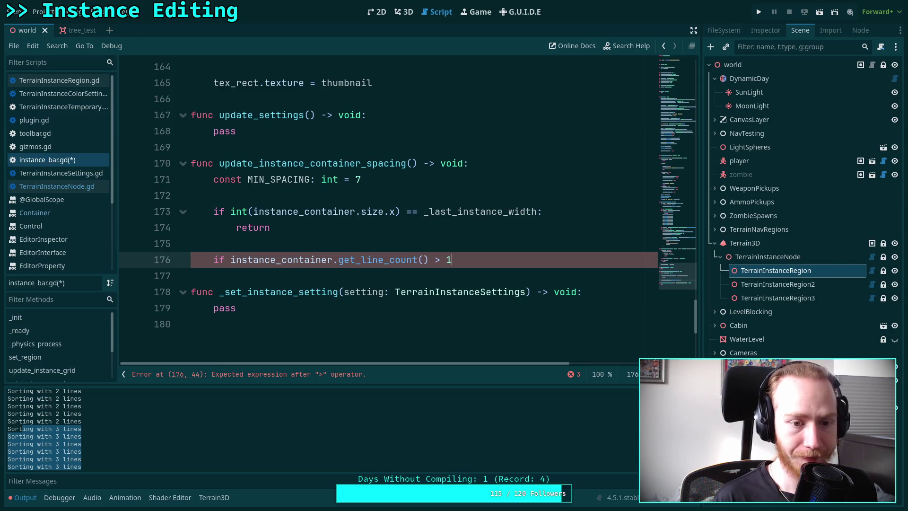
pyautogui.press('BackSpace')
pyautogui.press('BackSpace')
pyautogui.write('< 2:')
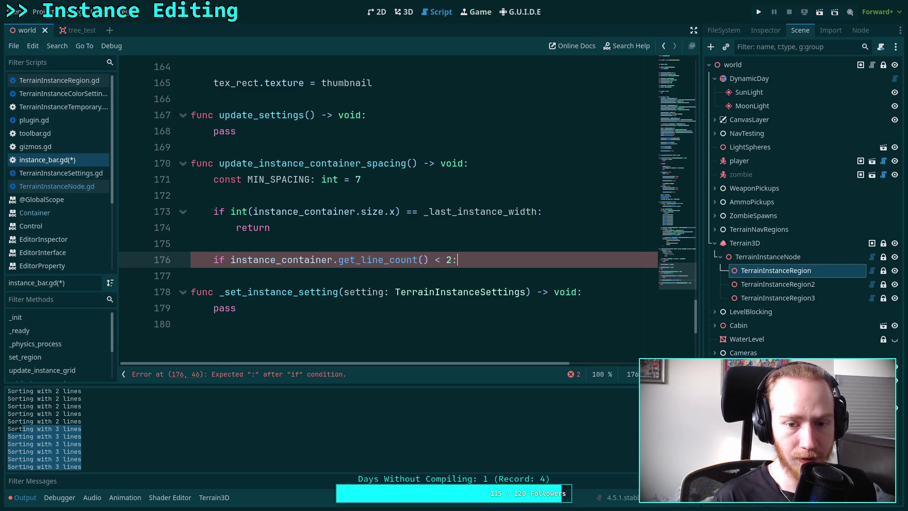
pyautogui.press('Return')
pyautogui.write('return')
# Open blank lines above the check and start an assignment to _last_instance_width
pyautogui.press('Up')
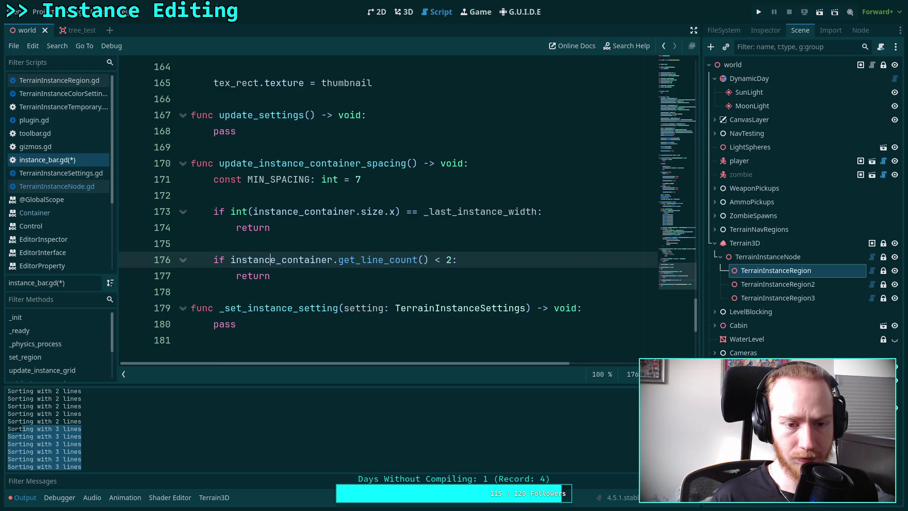
pyautogui.press('Up')
pyautogui.press('Return')
pyautogui.press('Return')
pyautogui.press('Up')
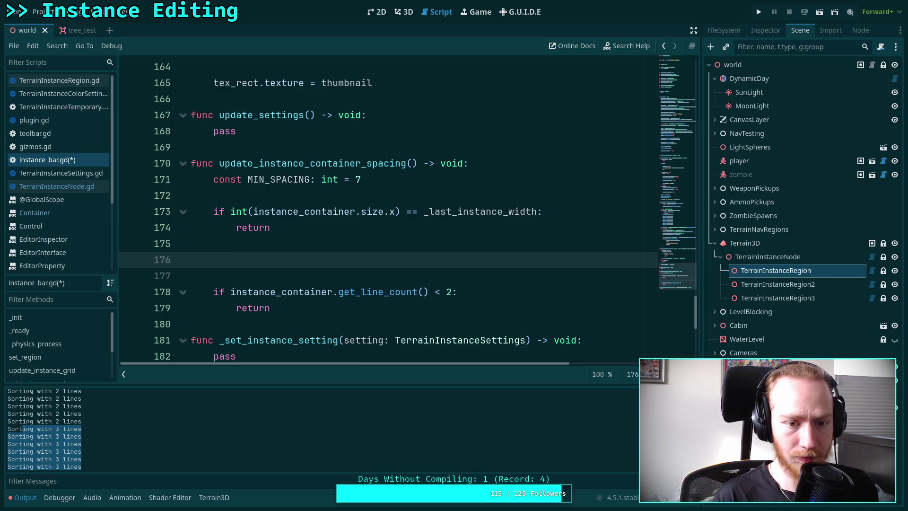
pyautogui.write('_last_')
pyautogui.press('Return')
# Finish the width line with '= instance_container.size.x' and move the get_line_count() check above it
pyautogui.write('= instance_contain')
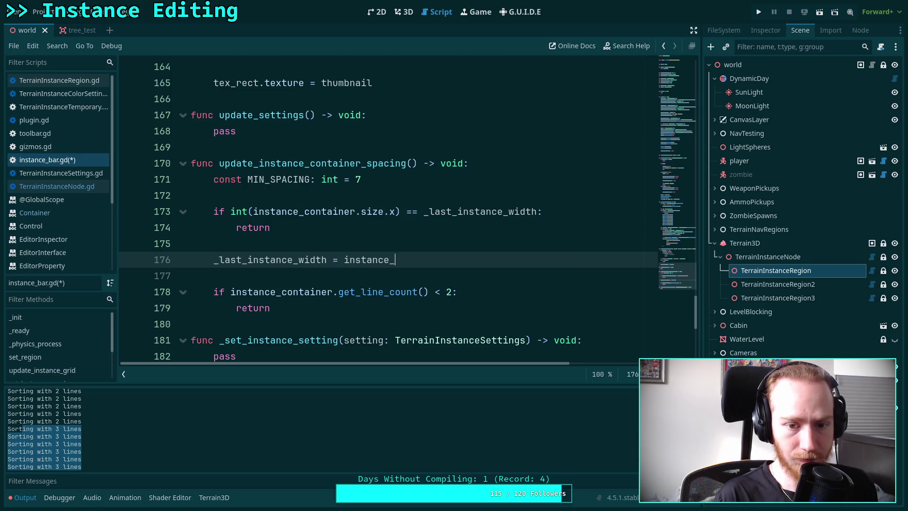
pyautogui.write('er.size.x')
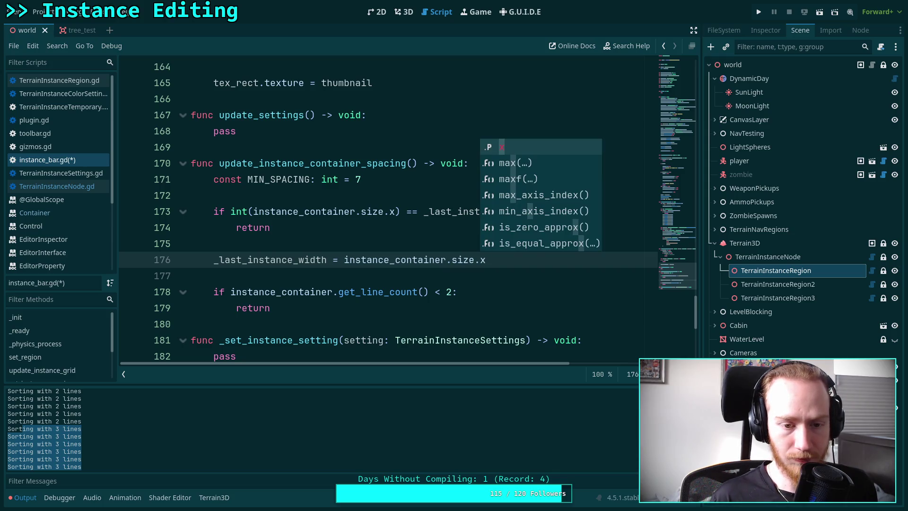
pyautogui.press('Escape')
pyautogui.press('Return')
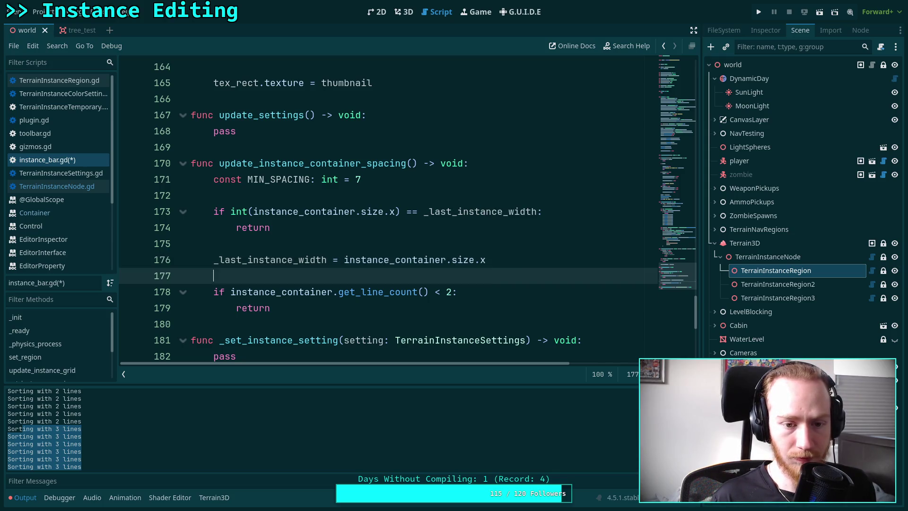
pyautogui.click(214, 292)
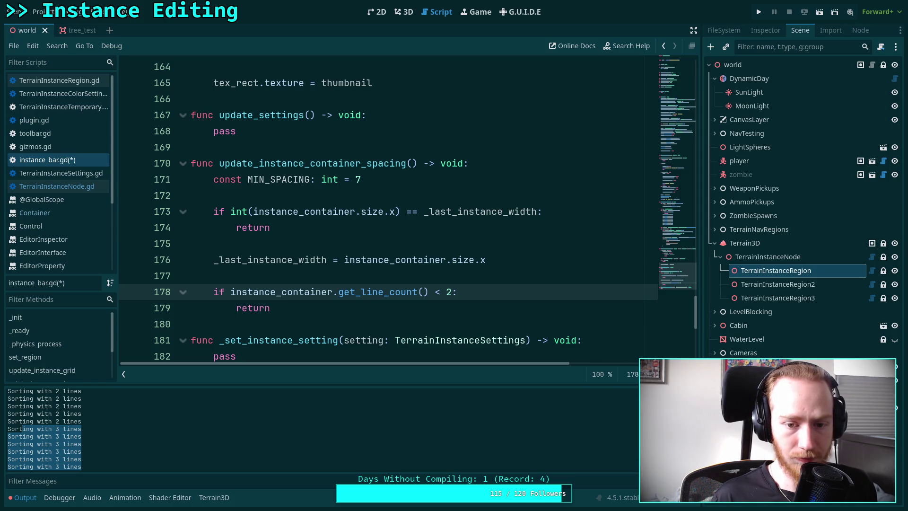
pyautogui.hotkey('shift', 'Down')
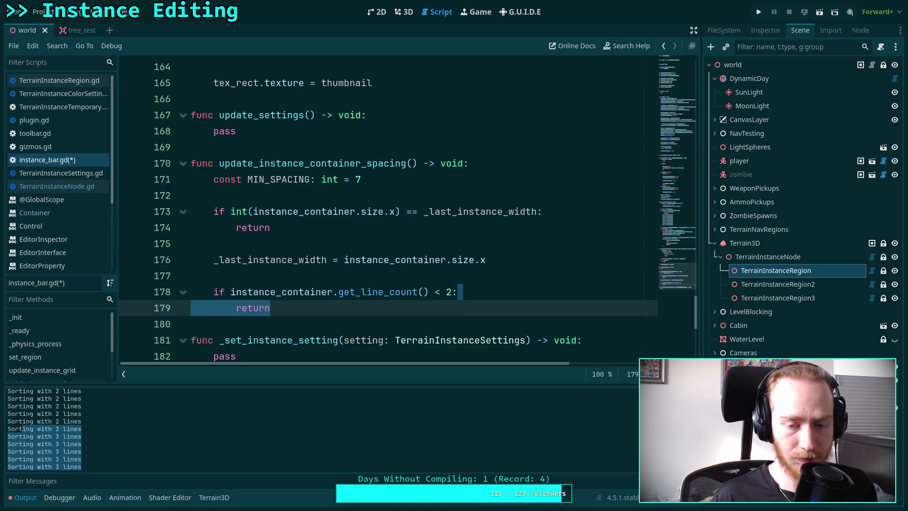
pyautogui.hotkey('alt', 'Up')
pyautogui.hotkey('alt', 'Up')
pyautogui.hotkey('alt', 'Up')
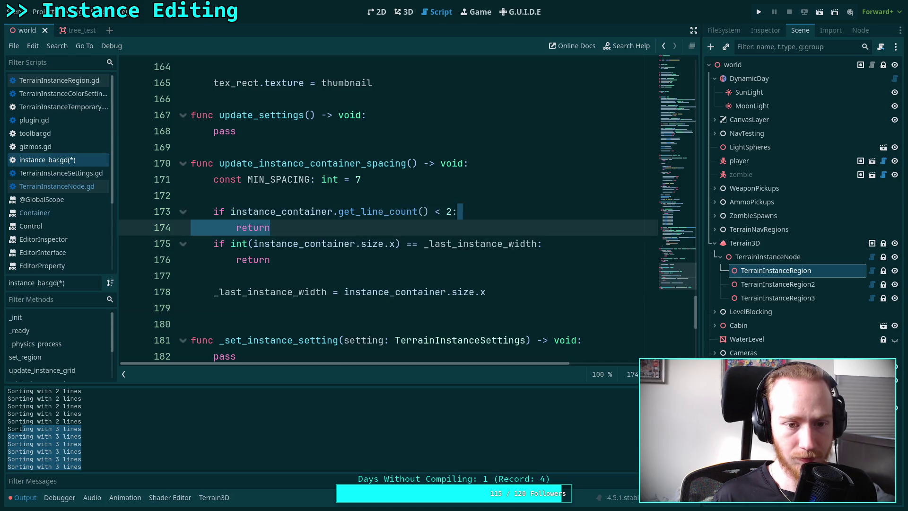
pyautogui.hotkey('alt', 'Down')
# Tidy the blank lines between the two checks and around the _last_instance_width assignment
pyautogui.press('Down')
pyautogui.press('Down')
pyautogui.press('Down')
pyautogui.press('Return')
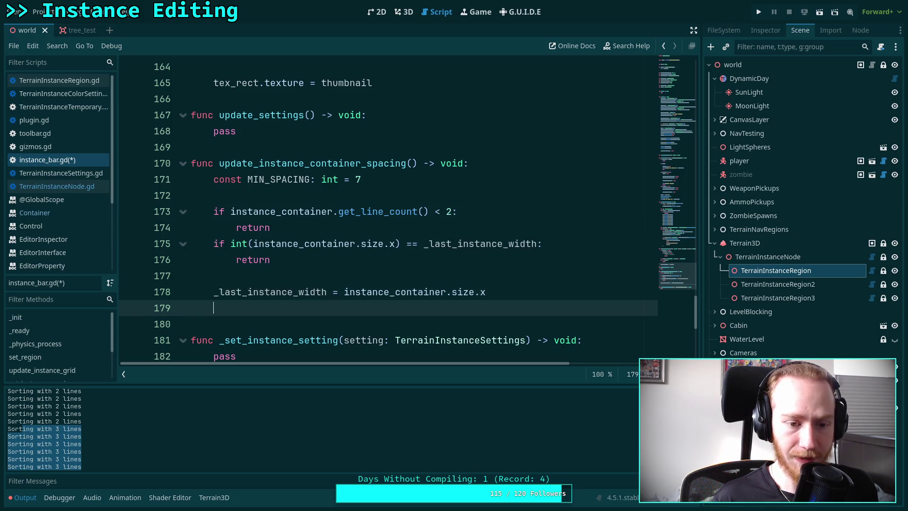
pyautogui.hotkey('alt', 'Up')
pyautogui.hotkey('alt', 'Up')
pyautogui.hotkey('alt', 'Up')
pyautogui.press('Down')
pyautogui.press('Down')
pyautogui.press('Down')
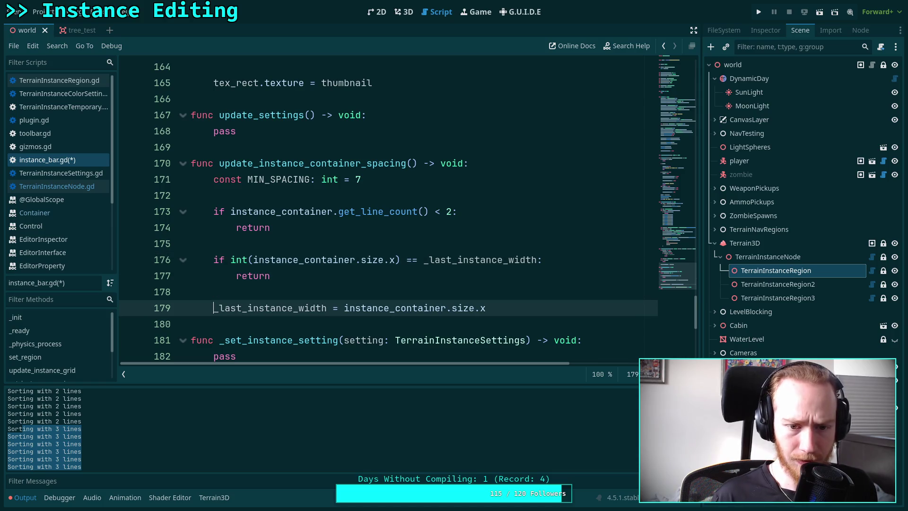
pyautogui.press('BackSpace')
pyautogui.press('Down')
pyautogui.press('Return')
pyautogui.press('Return')
pyautogui.press('Up')
pyautogui.scroll(-1, 470, 245)
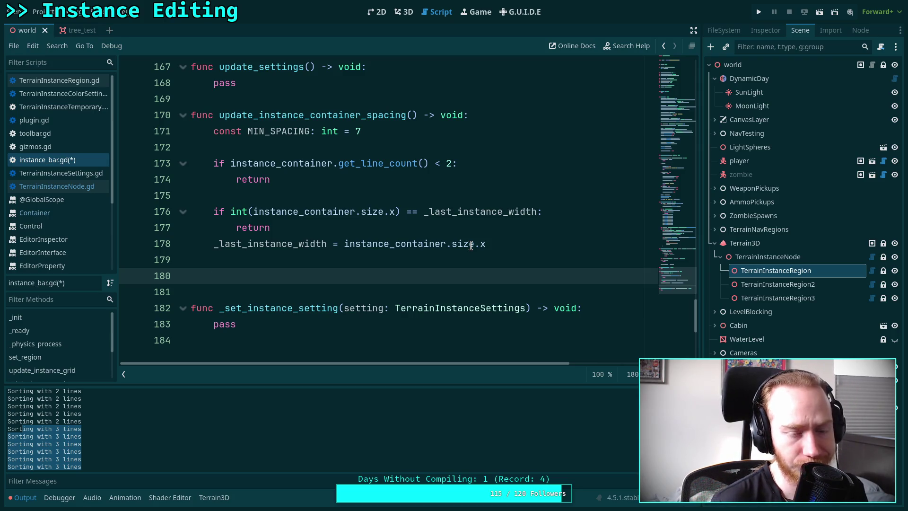
# Open the EditorInspector class documentation from the script list
pyautogui.click(371, 165)
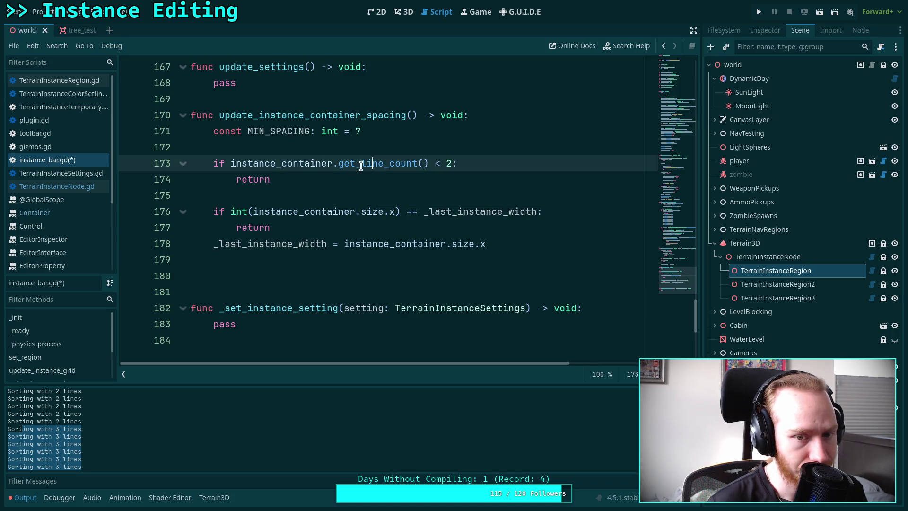
pyautogui.rightClick(300, 165)
pyautogui.click(47, 240)
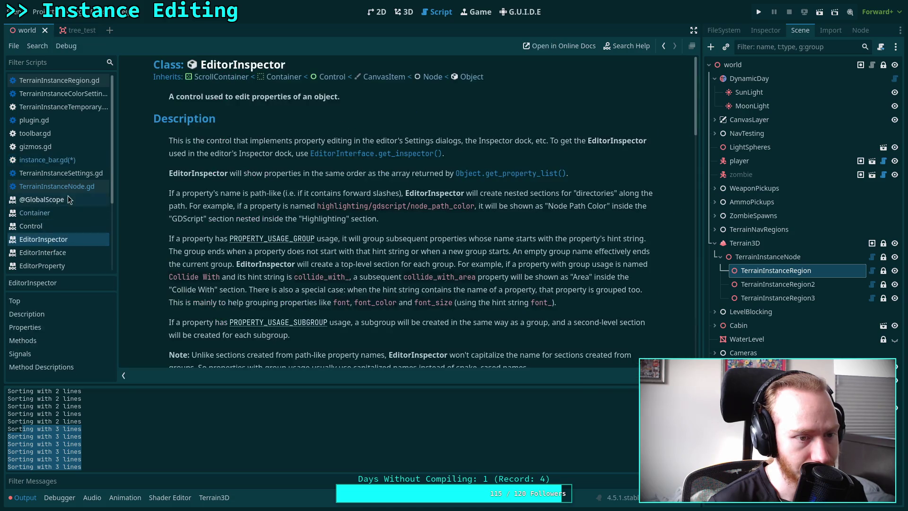
# Look through the GridContainer and HFlowContainer docs, then read FlowContainer's property descriptions
pyautogui.scroll(-5, 67, 194)
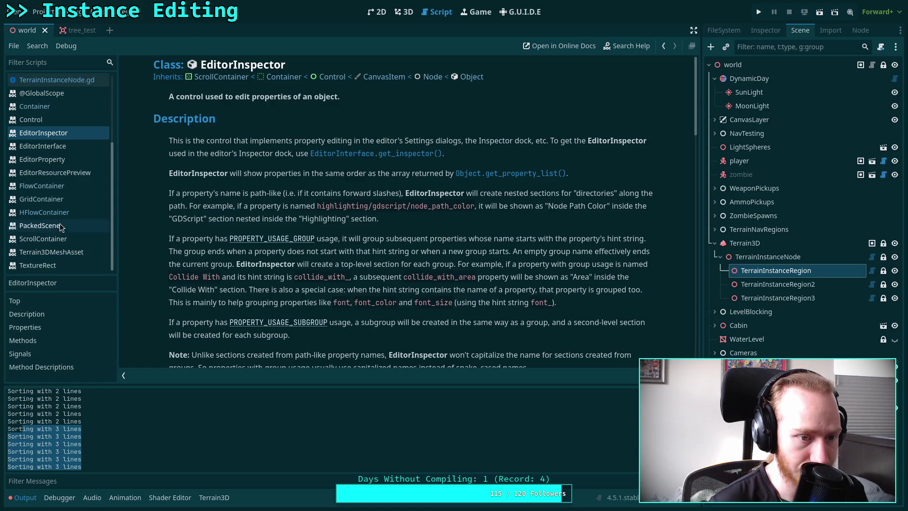
pyautogui.click(52, 199)
pyautogui.click(103, 215)
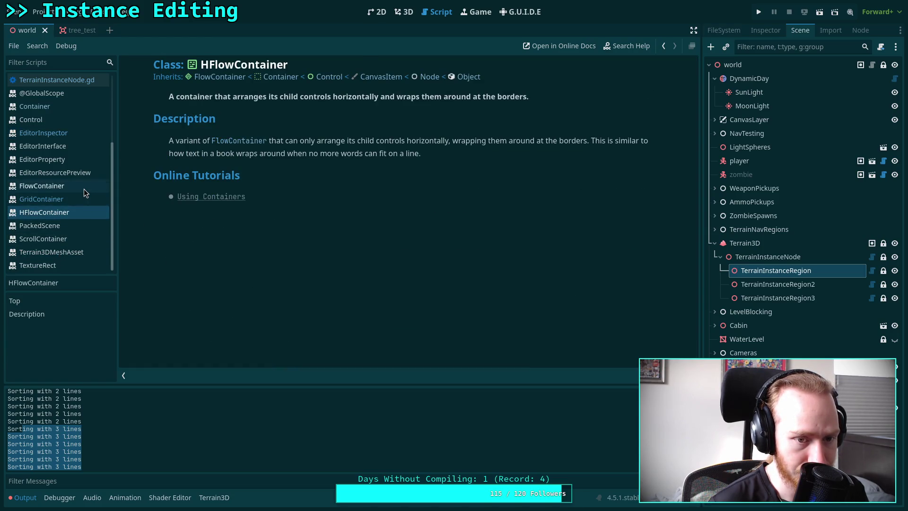
pyautogui.click(84, 189)
pyautogui.scroll(-3, 310, 243)
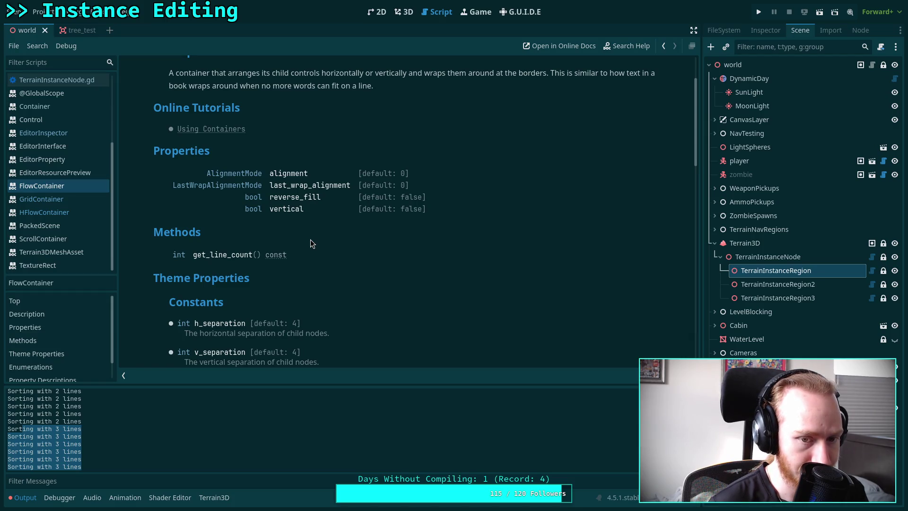
pyautogui.scroll(-10, 310, 242)
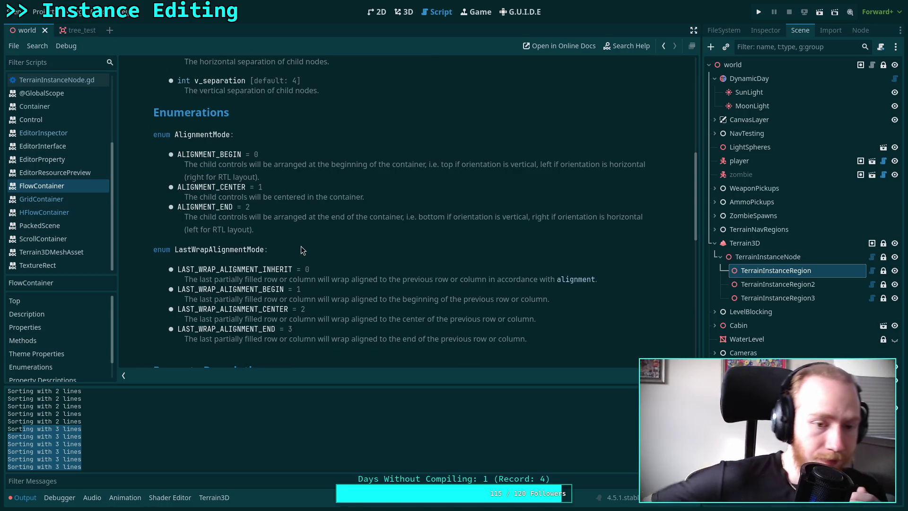
pyautogui.scroll(-9, 305, 252)
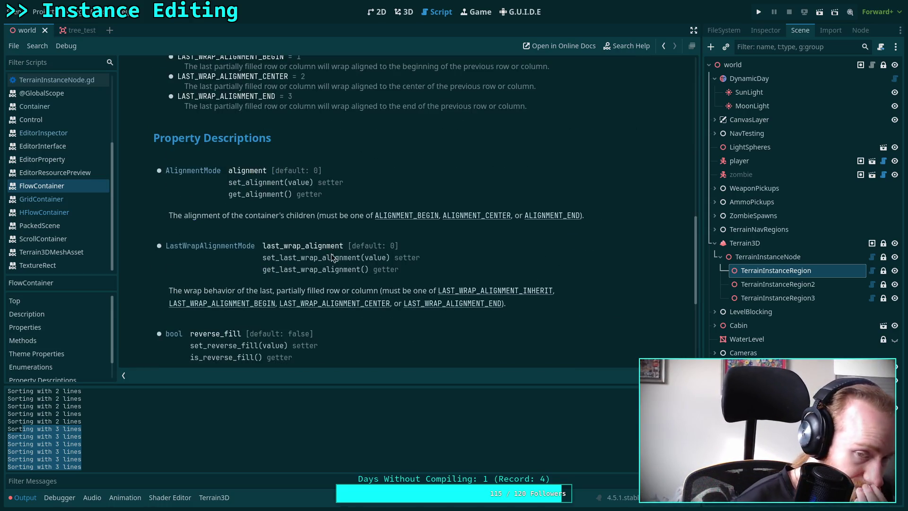
pyautogui.scroll(-3, 337, 236)
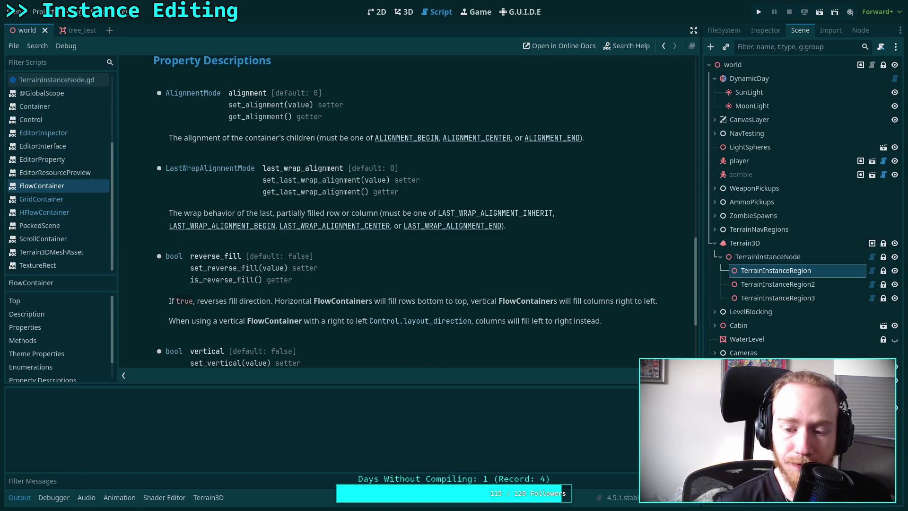
# Collapse the Output panel to enlarge the docs and return to instance_bar.gd
pyautogui.click(20, 498)
pyautogui.scroll(2, 42, 195)
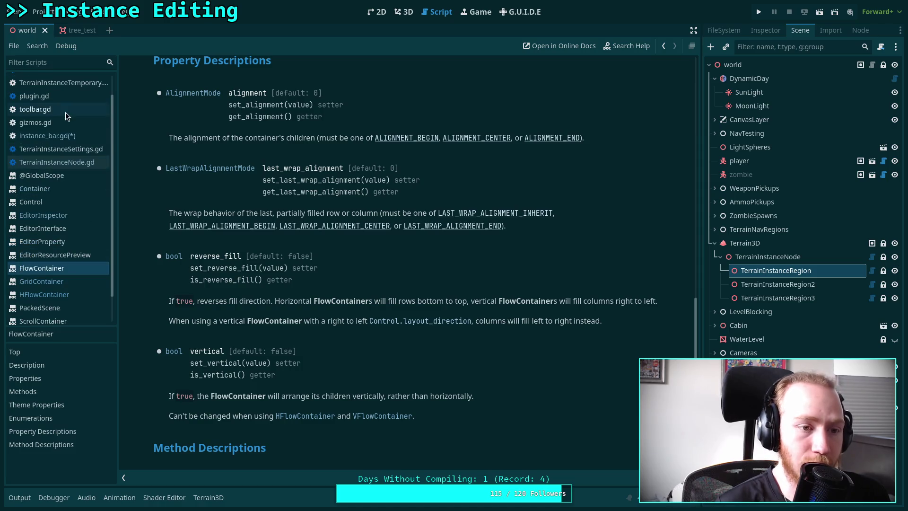
pyautogui.click(47, 136)
# Delete the update_instance_container_spacing function from instance_bar.gd
pyautogui.scroll(2, 161, 193)
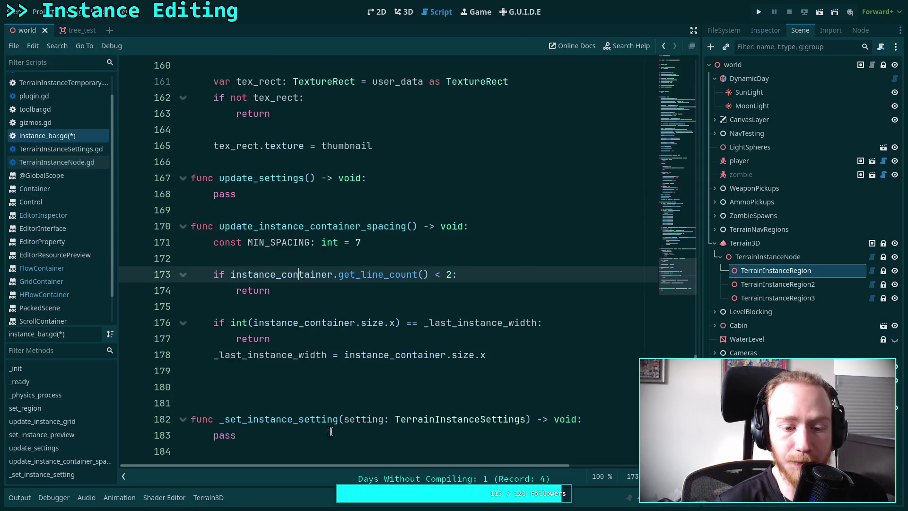
pyautogui.moveTo(563, 364); pyautogui.dragTo(69, 191)
pyautogui.press('BackSpace')
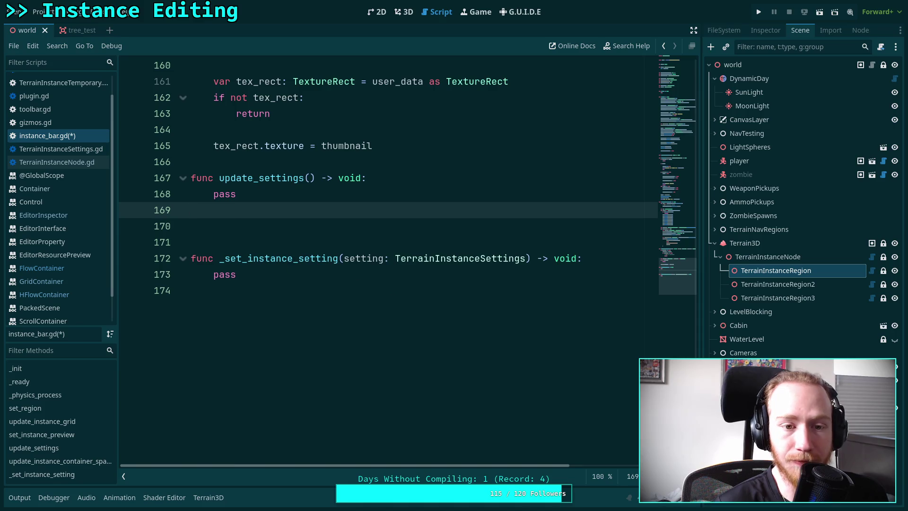
# Delete the duplicate ids.append lines and go back to the GridContainer documentation
pyautogui.scroll(10, 364, 304)
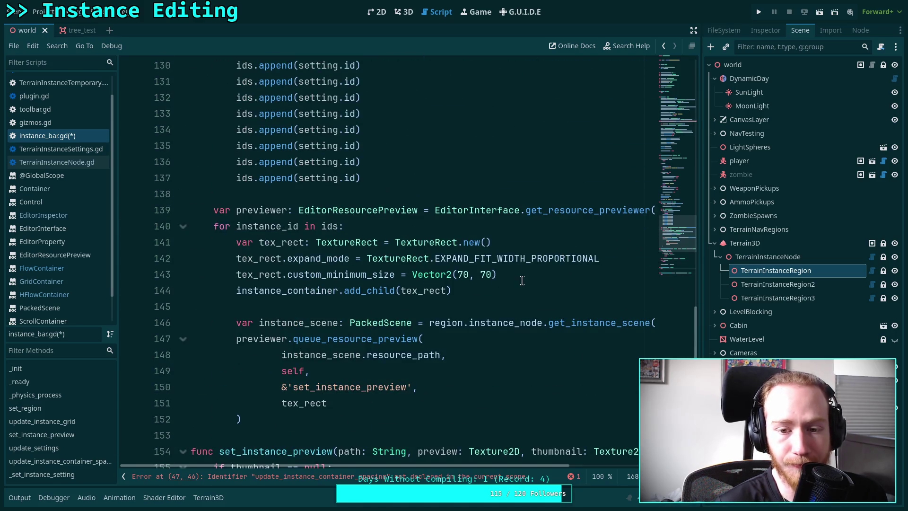
pyautogui.scroll(4, 520, 284)
pyautogui.moveTo(375, 373); pyautogui.dragTo(379, 258)
pyautogui.press('BackSpace')
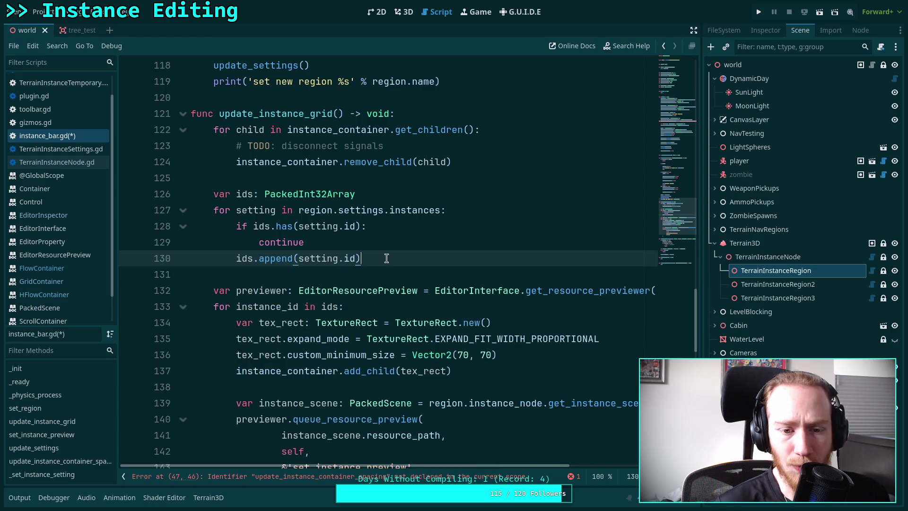
pyautogui.scroll(4, 538, 328)
pyautogui.scroll(-5, 538, 326)
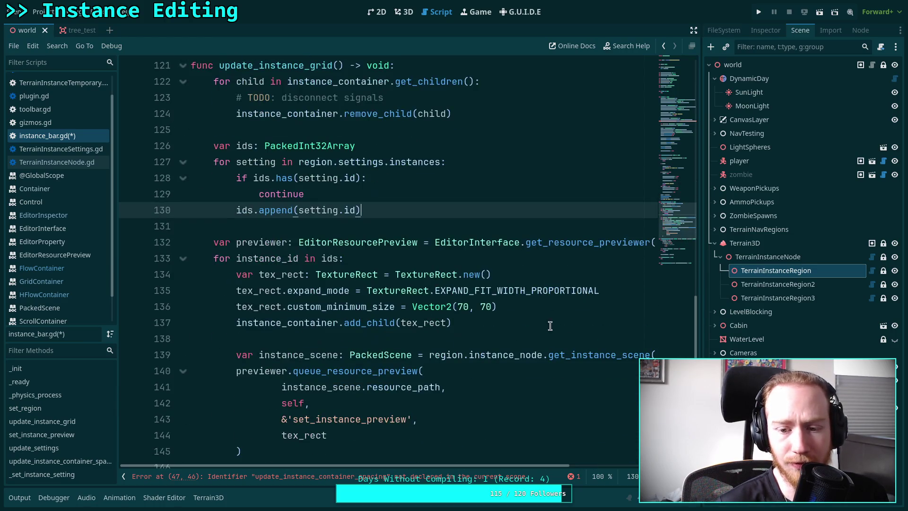
pyautogui.scroll(-2, 673, 241)
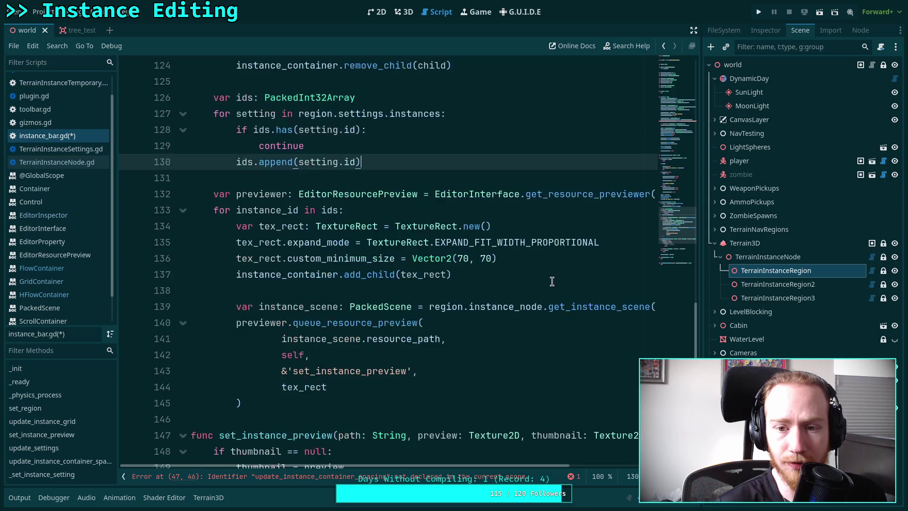
pyautogui.hotkey('alt', 'Left')
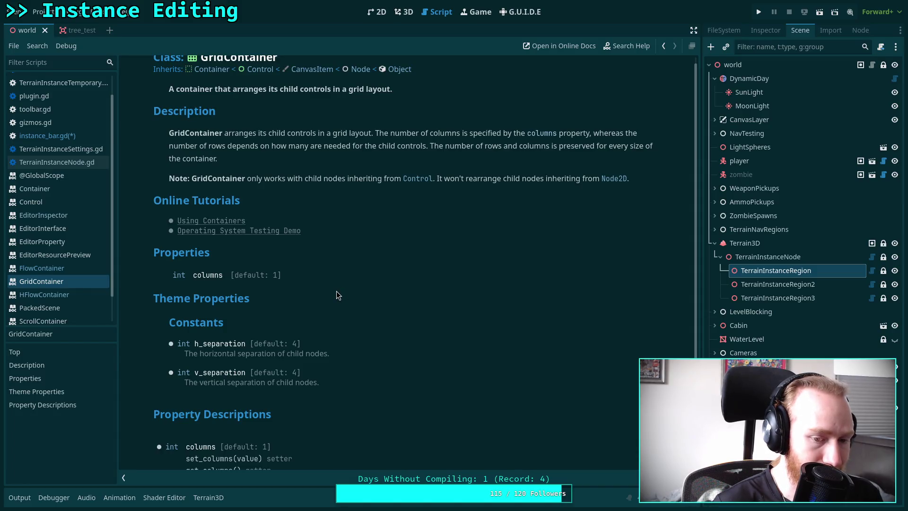
# Move through the Container, FlowContainer and Control docs to reach the ItemList class reference
pyautogui.scroll(1, 336, 294)
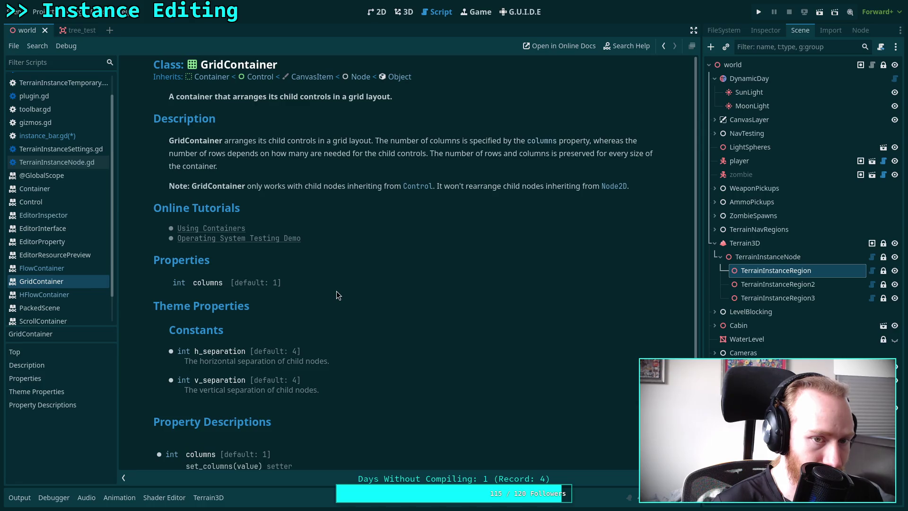
pyautogui.click(210, 78)
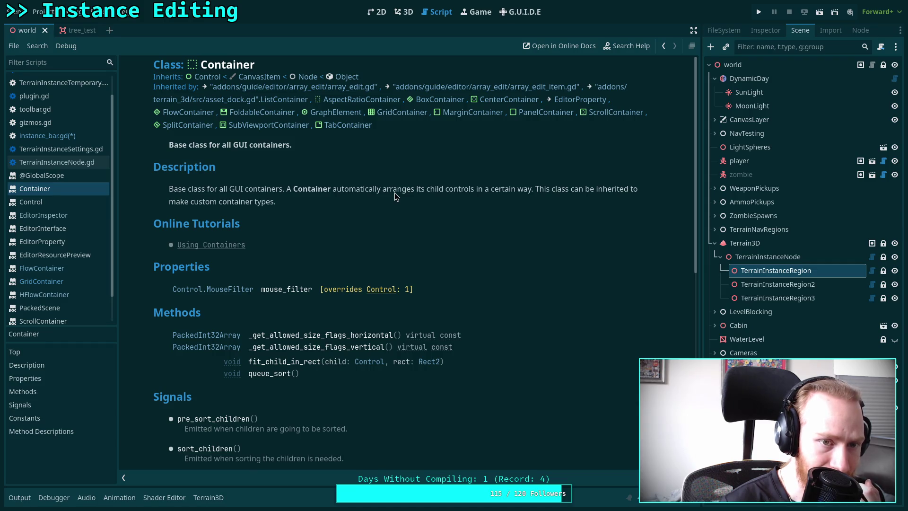
pyautogui.click(195, 113)
pyautogui.click(217, 78)
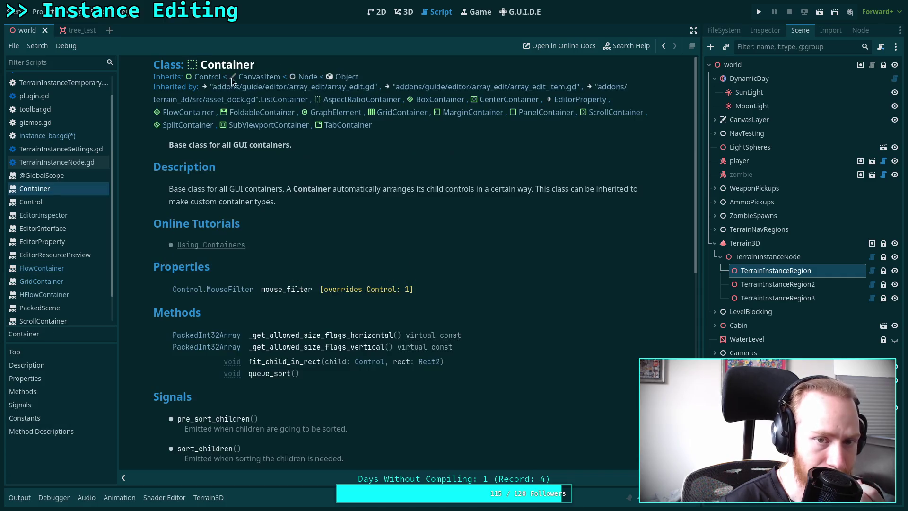
pyautogui.click(207, 77)
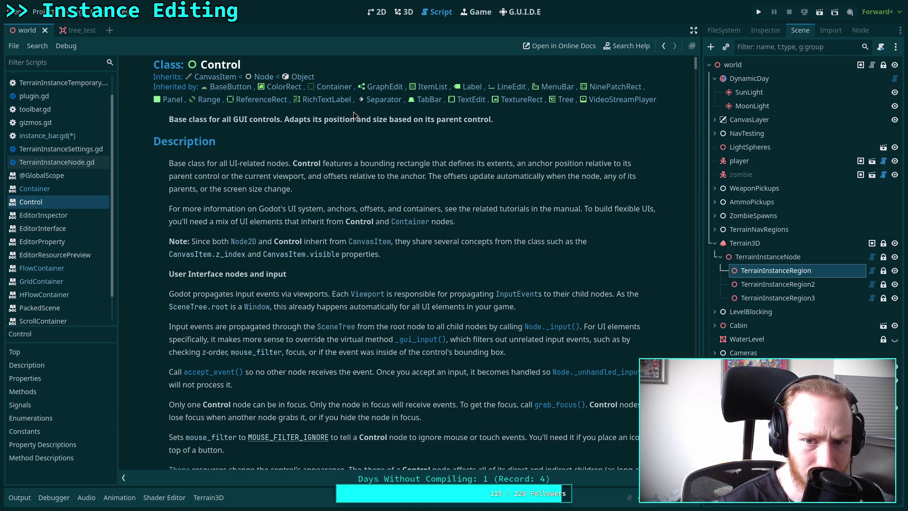
pyautogui.click(429, 90)
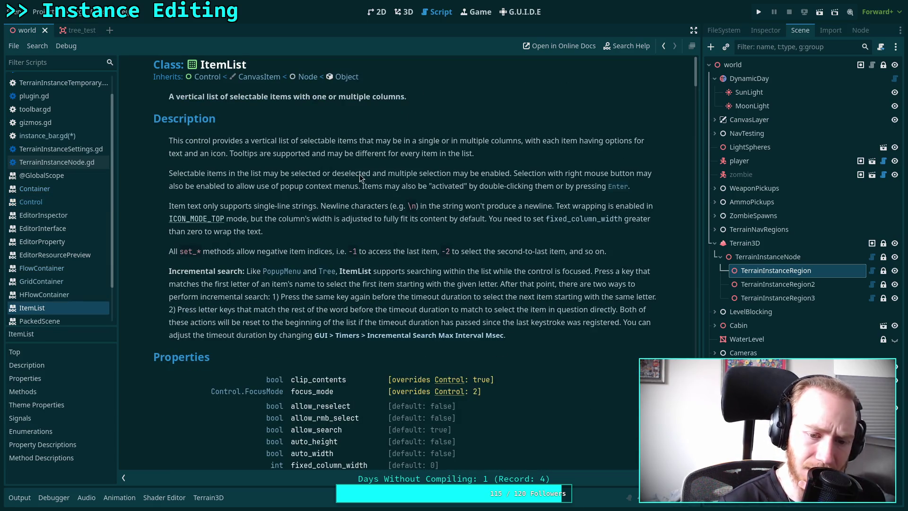
pyautogui.scroll(-4, 359, 174)
pyautogui.scroll(-2, 364, 189)
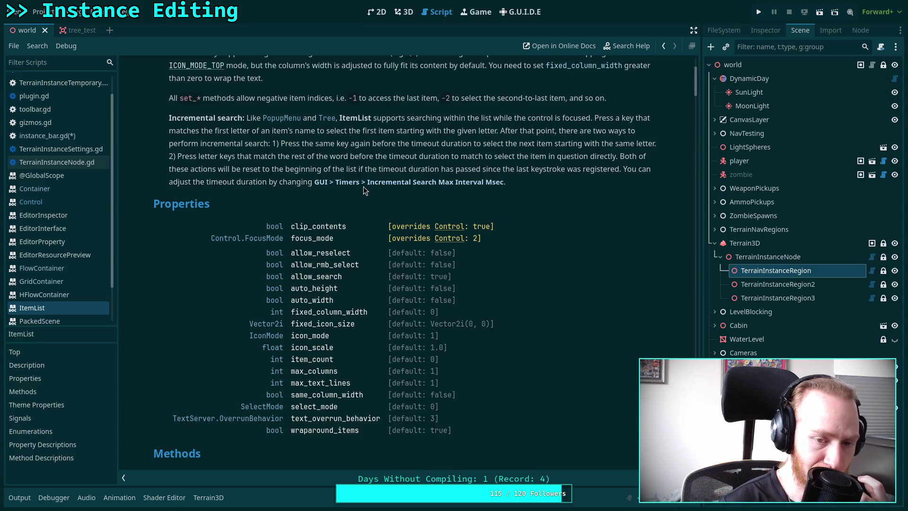
pyautogui.scroll(-8, 363, 186)
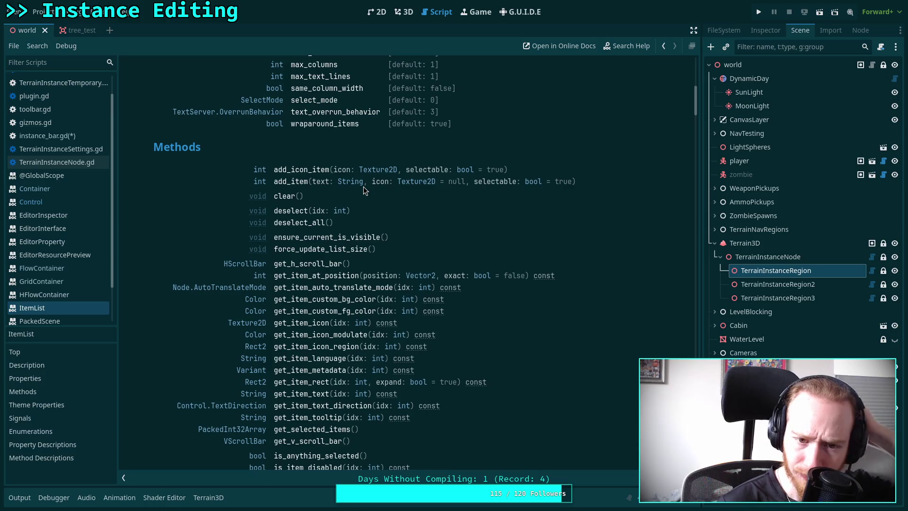
pyautogui.scroll(-3, 384, 209)
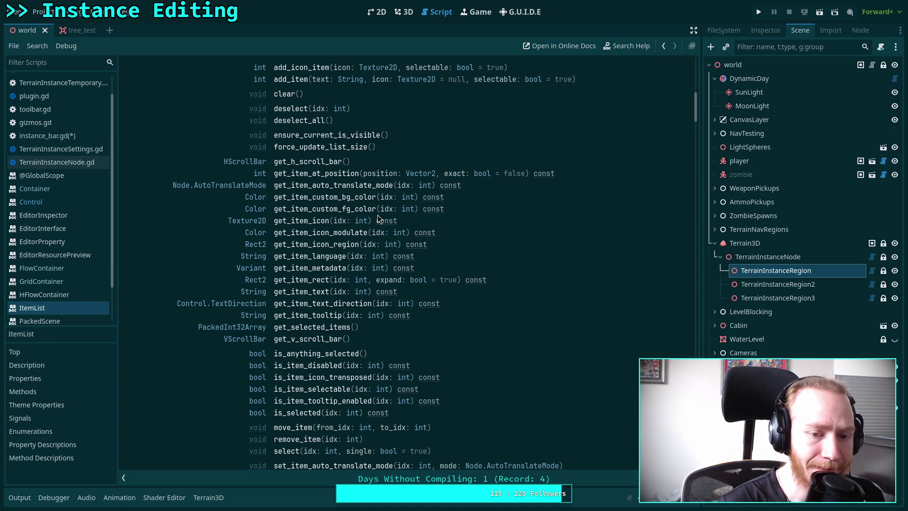
pyautogui.scroll(-5, 377, 215)
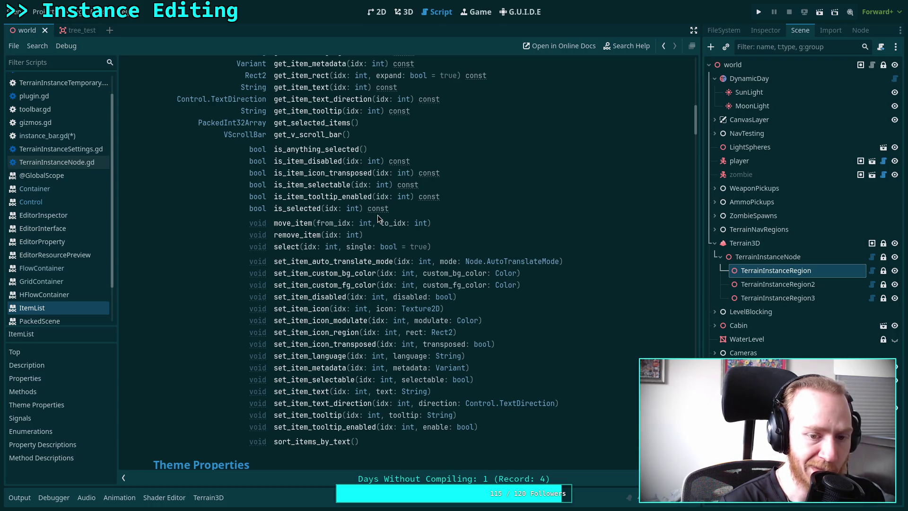
pyautogui.scroll(-3, 377, 216)
pyautogui.scroll(4, 377, 218)
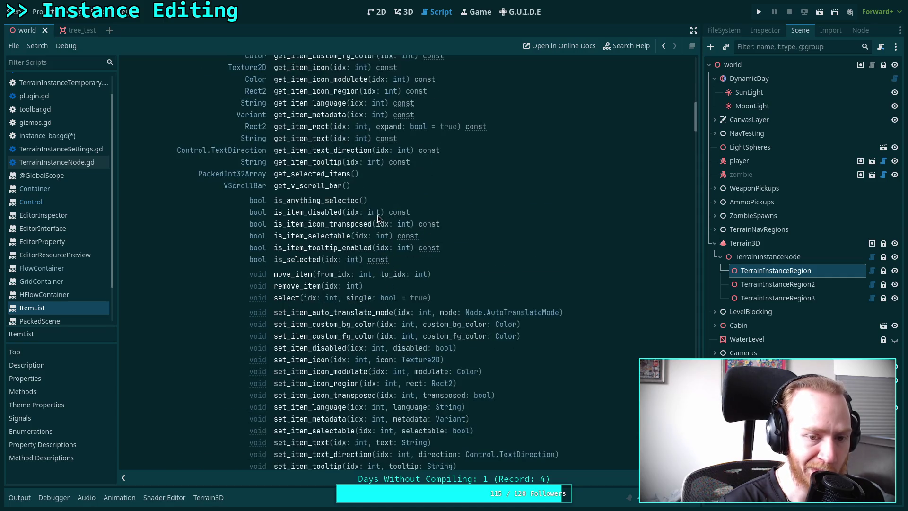
pyautogui.scroll(3, 377, 218)
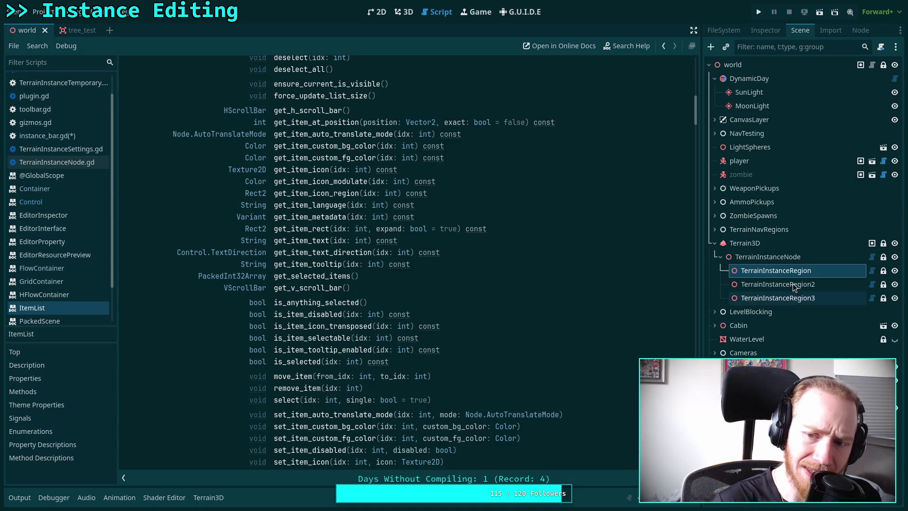
pyautogui.scroll(5, 598, 239)
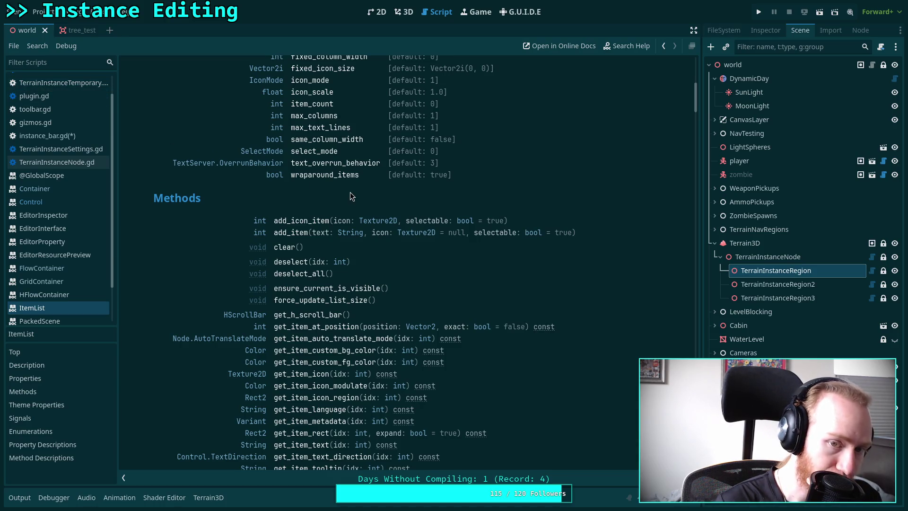
pyautogui.scroll(3, 350, 192)
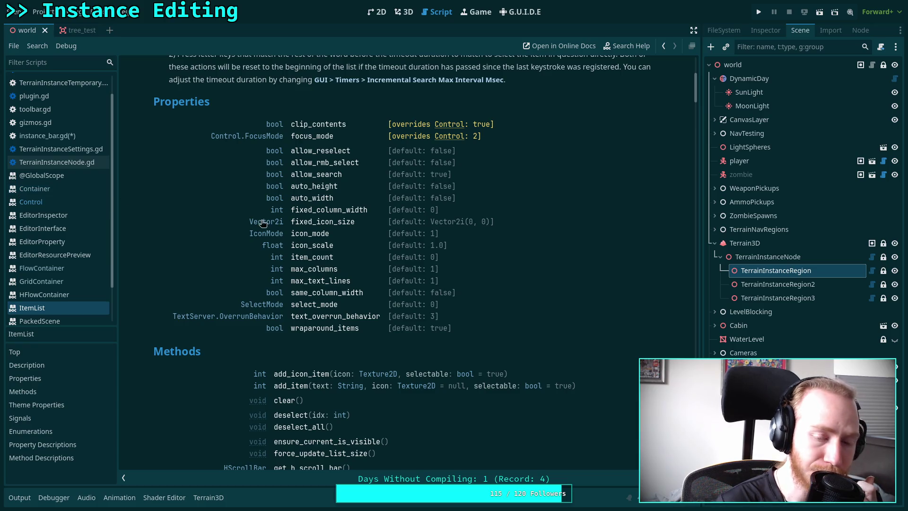
pyautogui.scroll(-4, 376, 242)
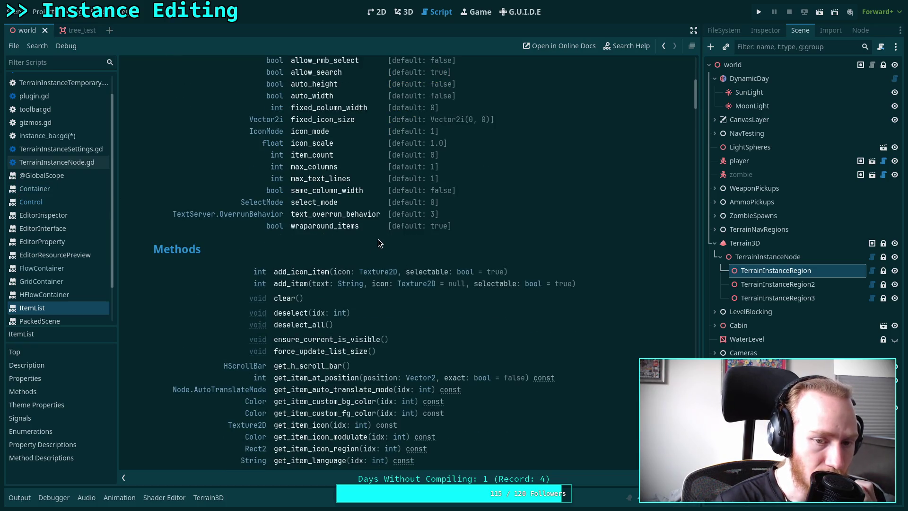
pyautogui.scroll(-6, 378, 239)
pyautogui.scroll(-2, 380, 239)
pyautogui.scroll(10, 381, 239)
pyautogui.scroll(-20, 381, 239)
pyautogui.scroll(-20, 381, 240)
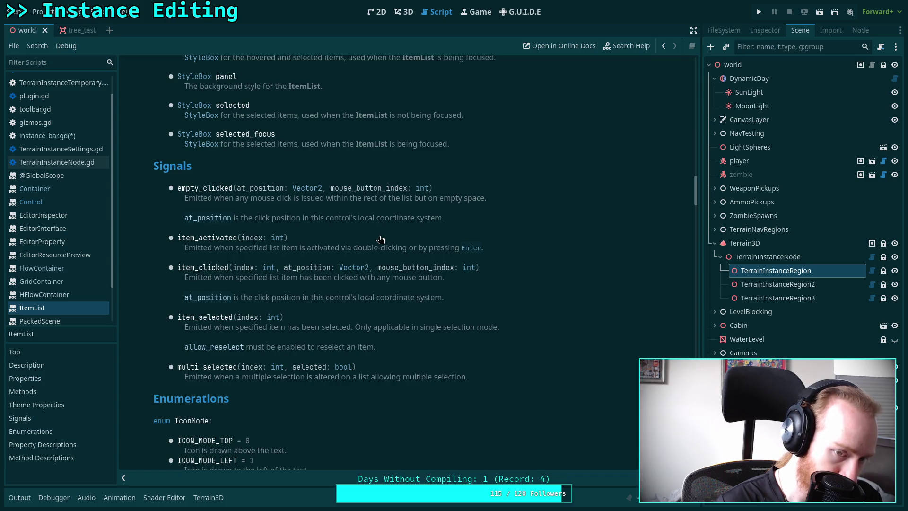
pyautogui.scroll(-4, 380, 239)
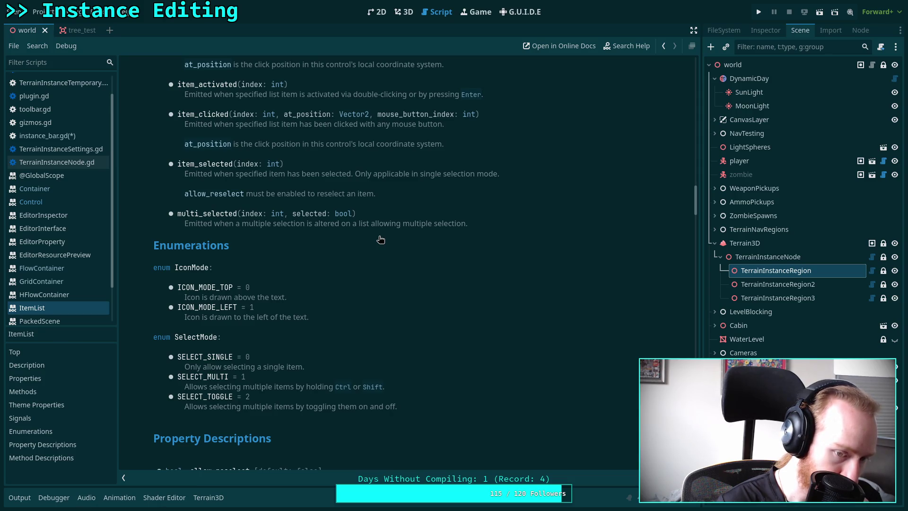
pyautogui.scroll(-5, 381, 239)
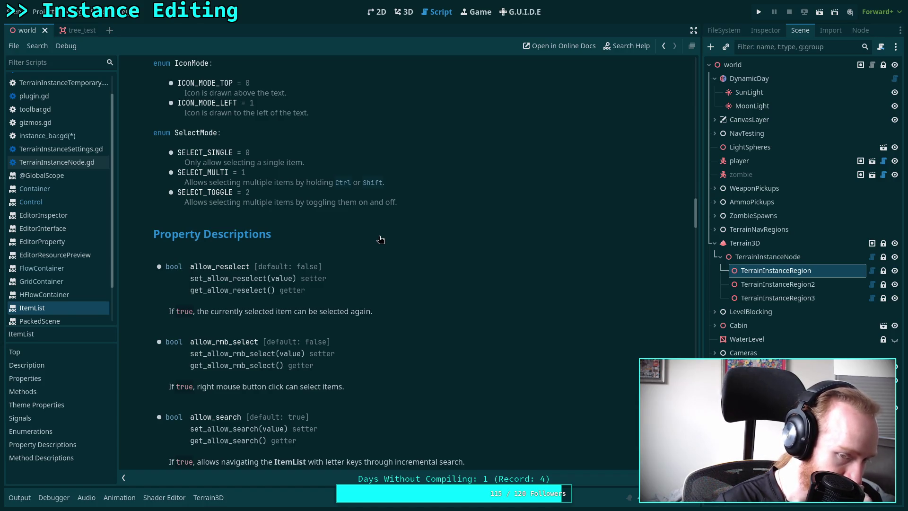
pyautogui.scroll(12, 380, 239)
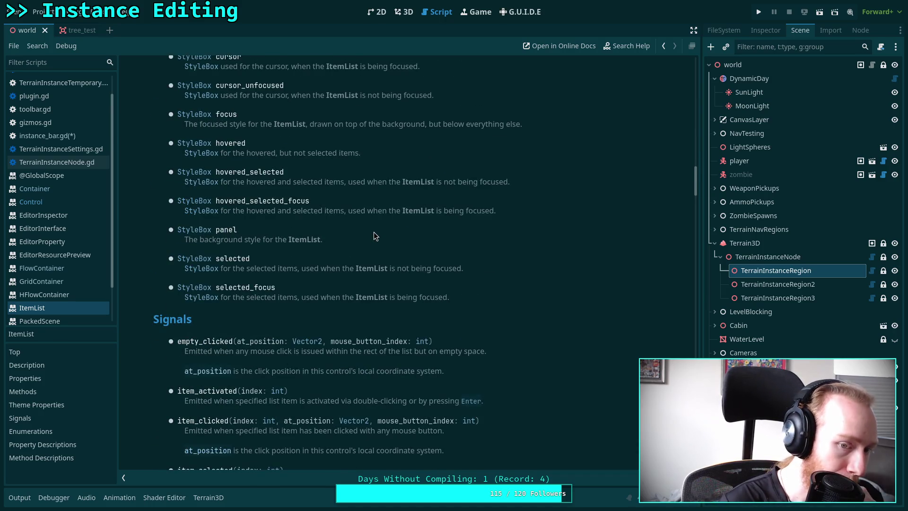
pyautogui.scroll(2, 374, 234)
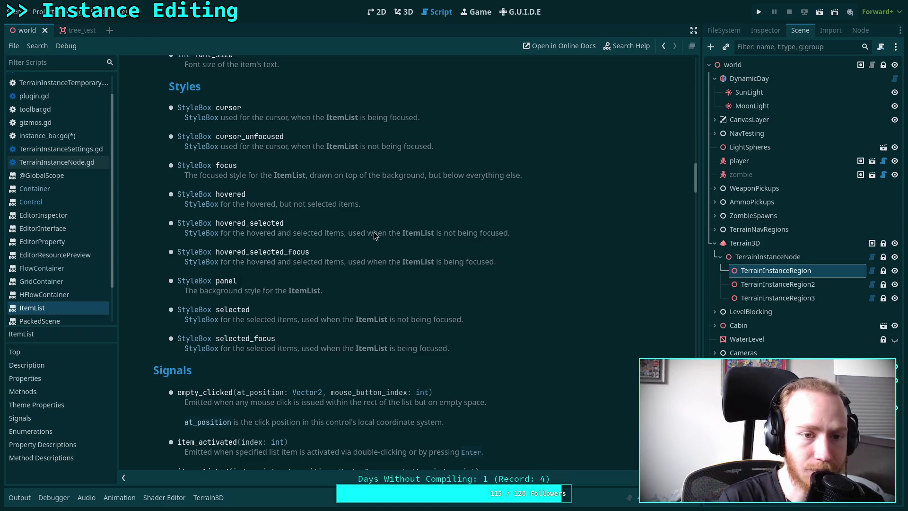
pyautogui.scroll(10, 373, 235)
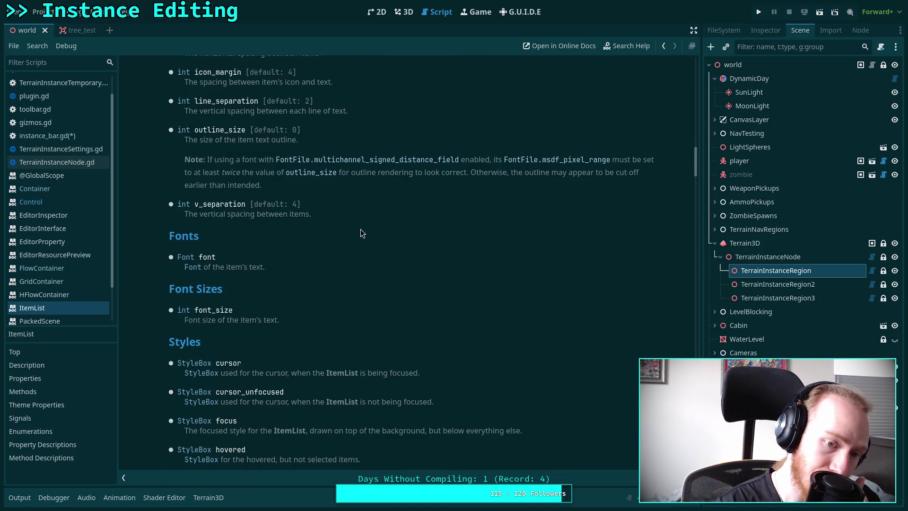
pyautogui.scroll(8, 360, 229)
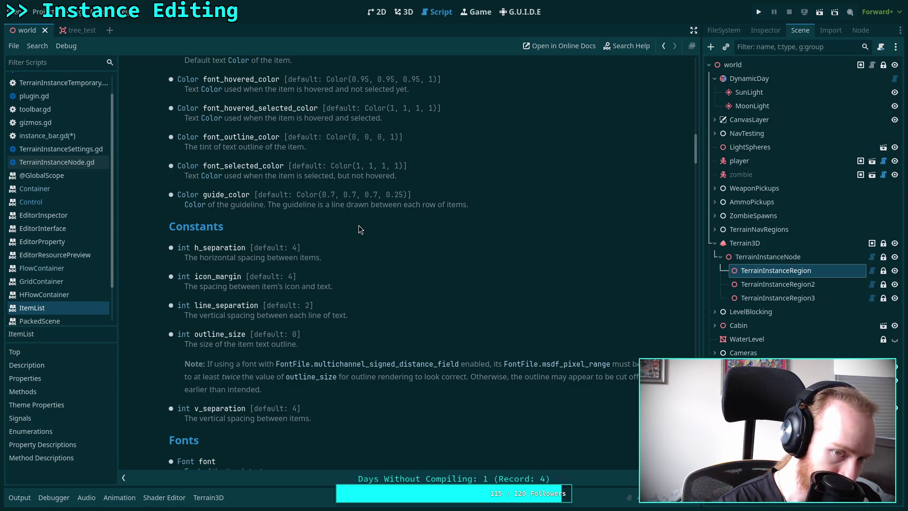
pyautogui.scroll(4, 360, 229)
pyautogui.scroll(-2, 358, 226)
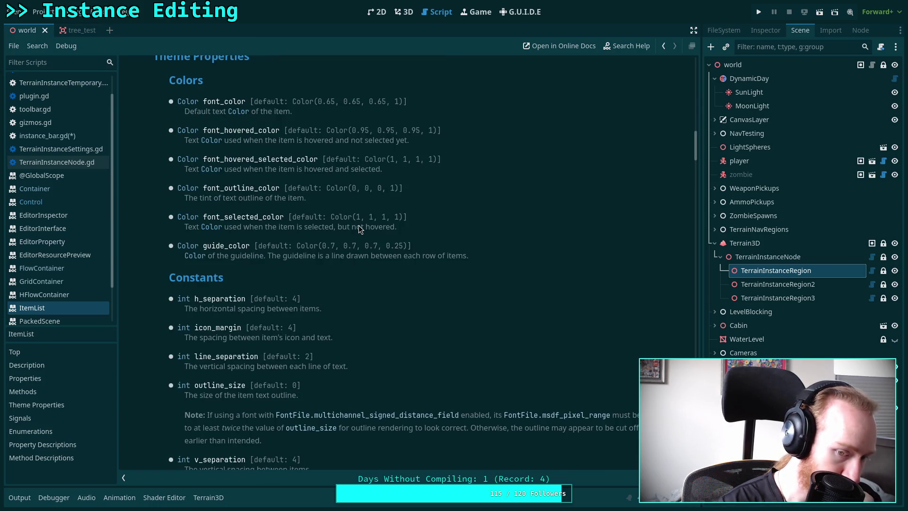
pyautogui.scroll(-2, 359, 229)
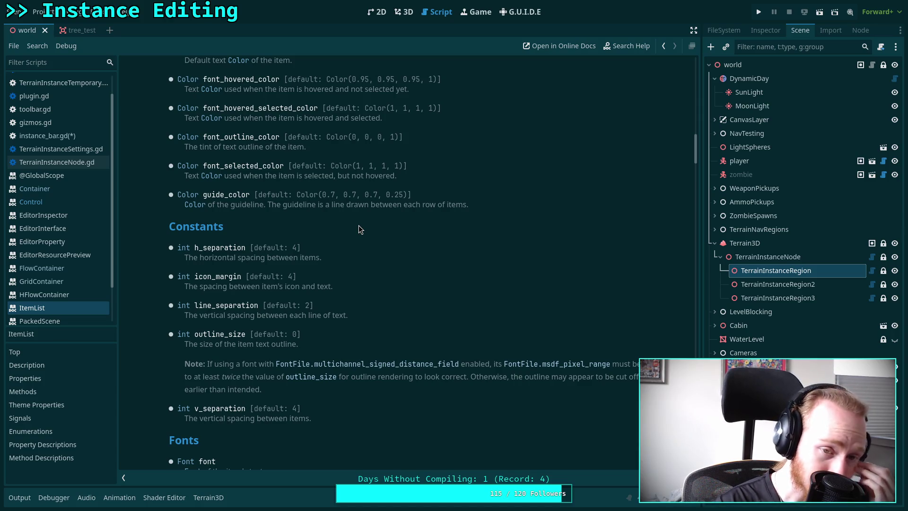
pyautogui.scroll(6, 358, 229)
pyautogui.scroll(15, 358, 230)
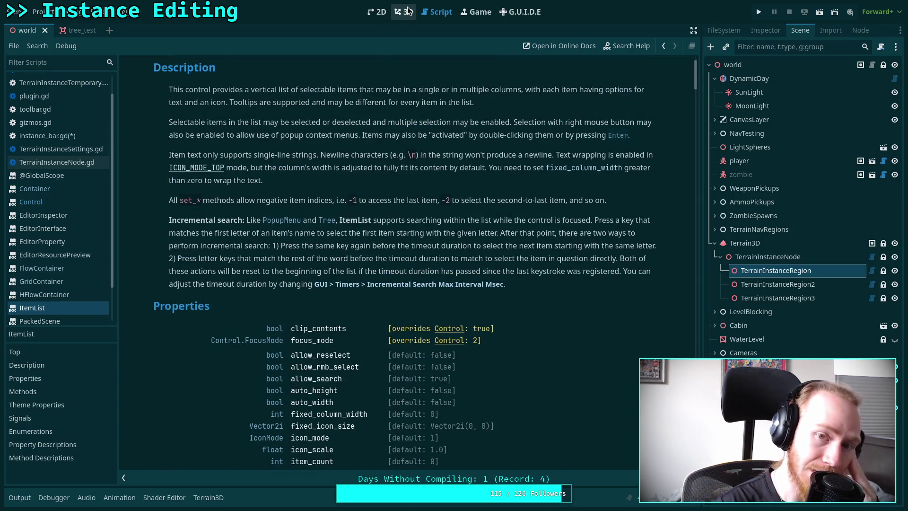
# Close the ItemList docs page, open the HFlowContainer reference and widen the script list
pyautogui.rightClick(77, 310)
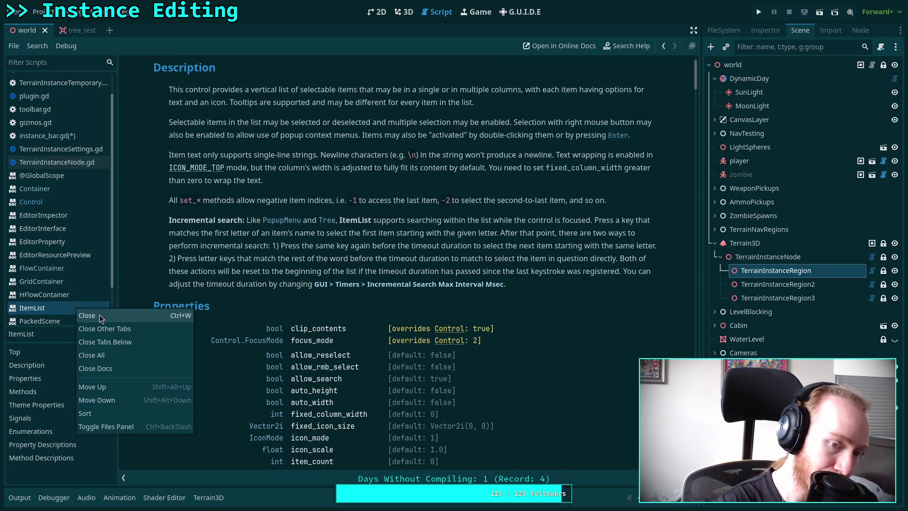
pyautogui.click(87, 315)
pyautogui.click(61, 295)
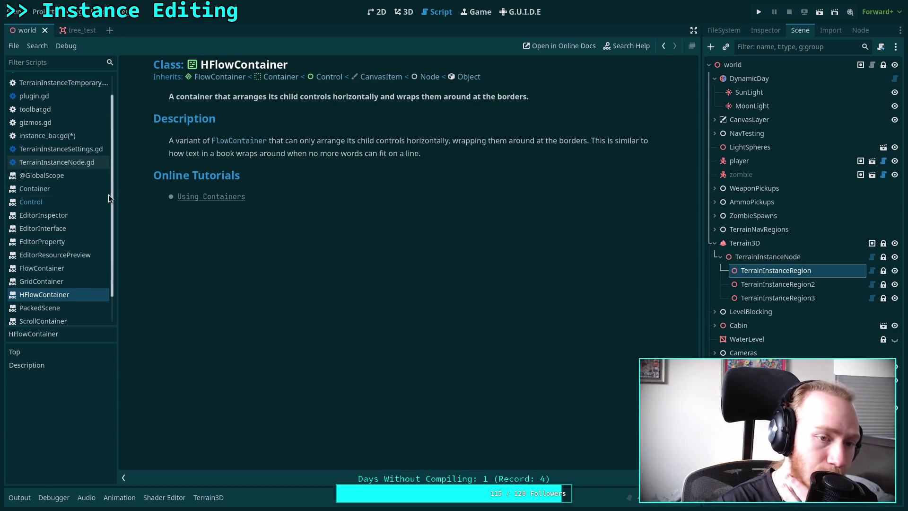
pyautogui.moveTo(118, 187); pyautogui.dragTo(131, 187)
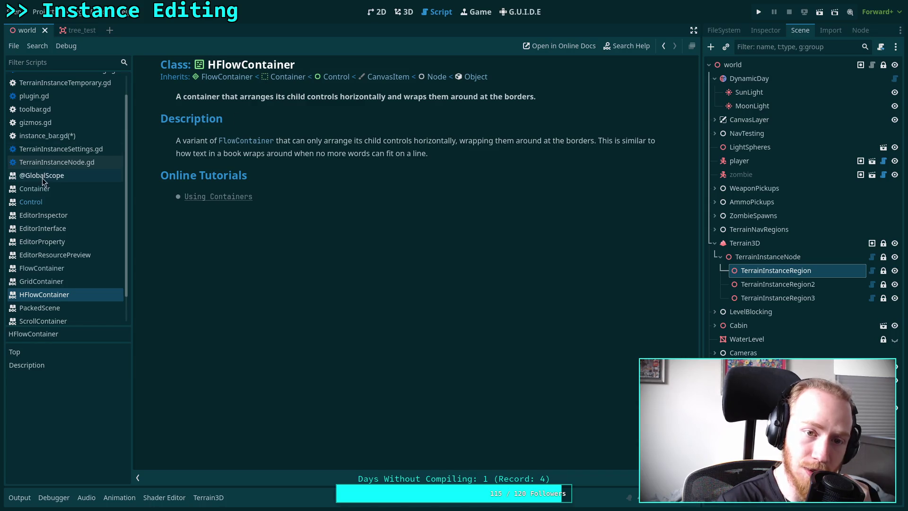
# Return to instance_bar.gd in the code editor
pyautogui.scroll(2, 42, 182)
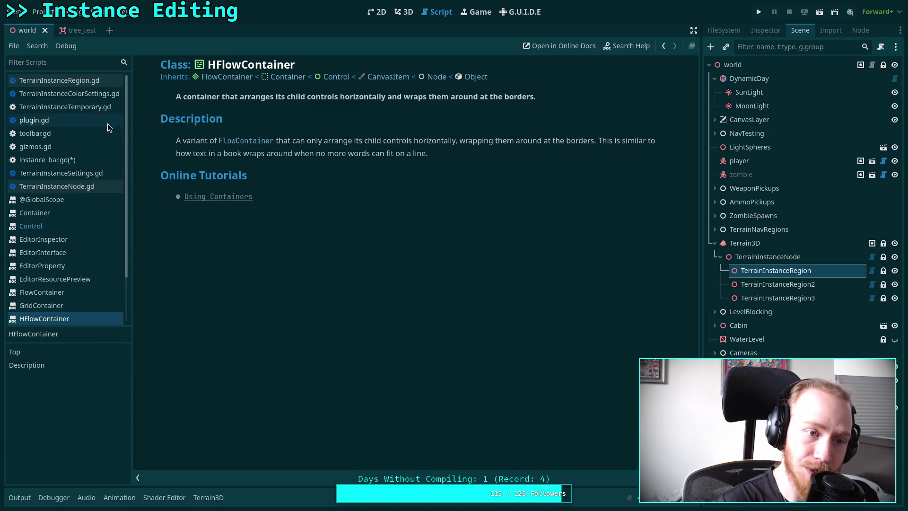
pyautogui.click(73, 160)
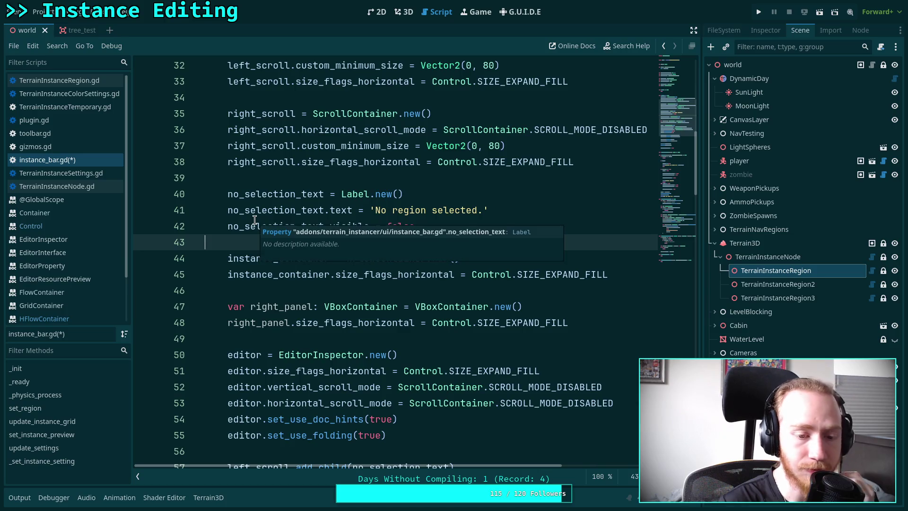
pyautogui.moveTo(388, 326)
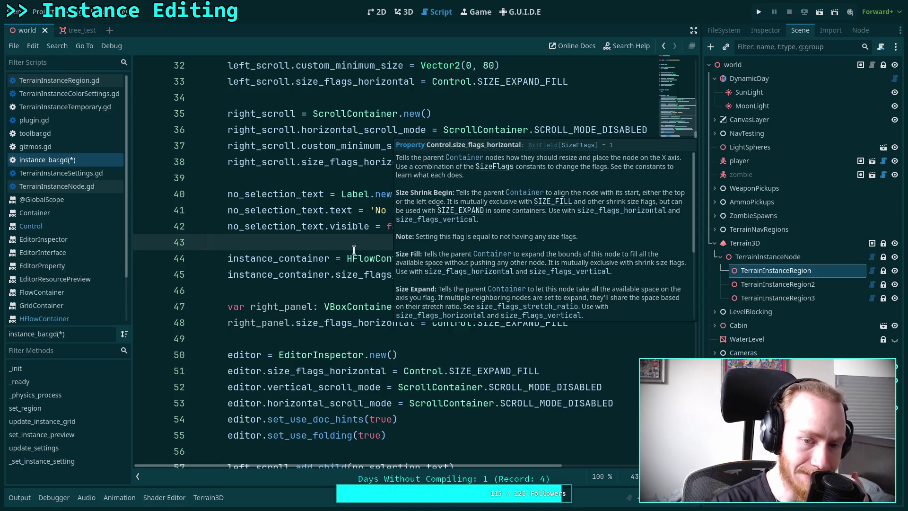
# Look up HFlowContainer from line 44, then check its parent FlowContainer and VFlowContainer docs
pyautogui.rightClick(366, 263)
pyautogui.click(405, 424)
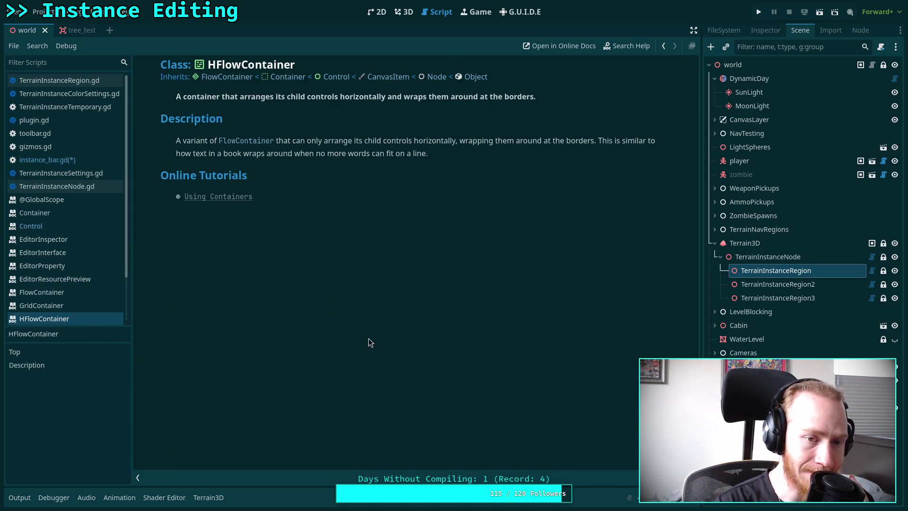
pyautogui.click(214, 70)
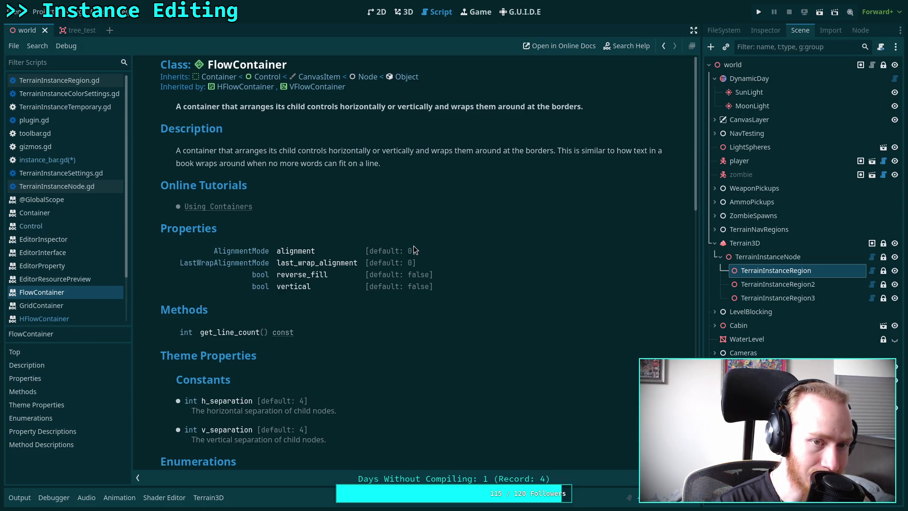
pyautogui.click(317, 87)
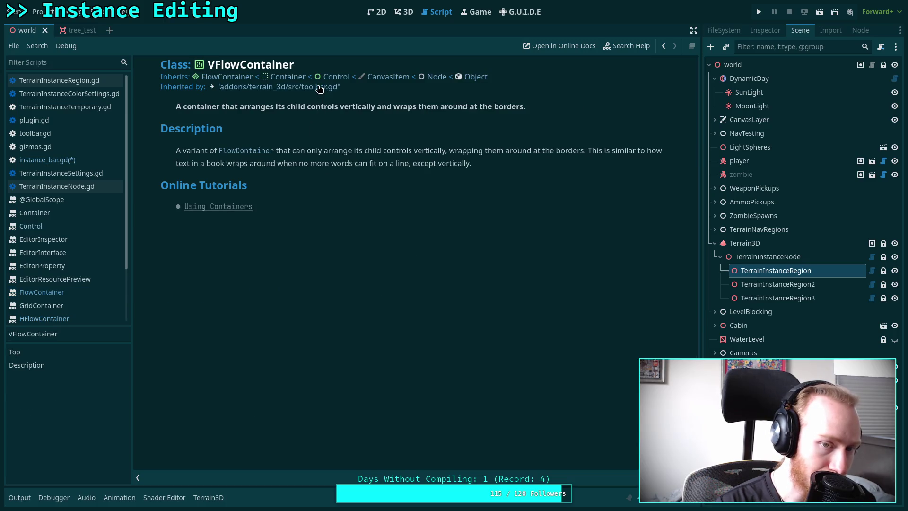
pyautogui.click(227, 77)
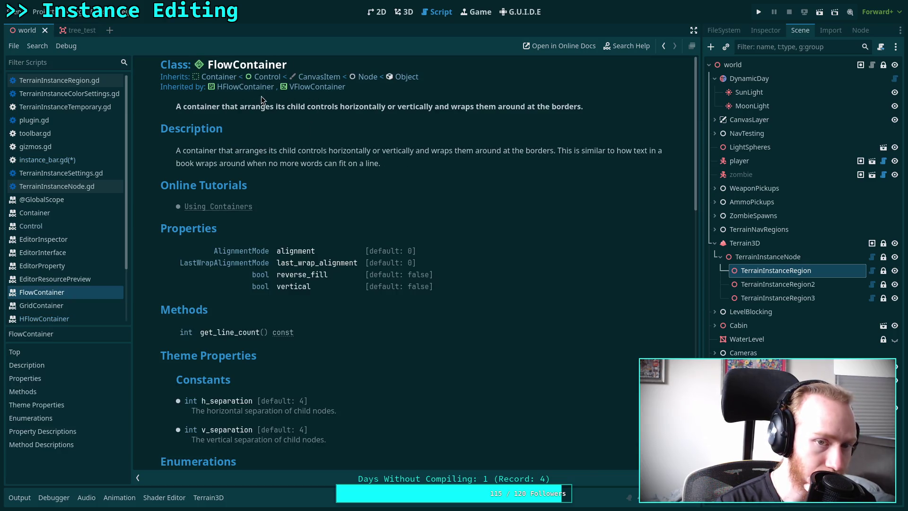
# Read through the FlowContainer documentation, then reopen instance_bar.gd
pyautogui.scroll(-4, 316, 185)
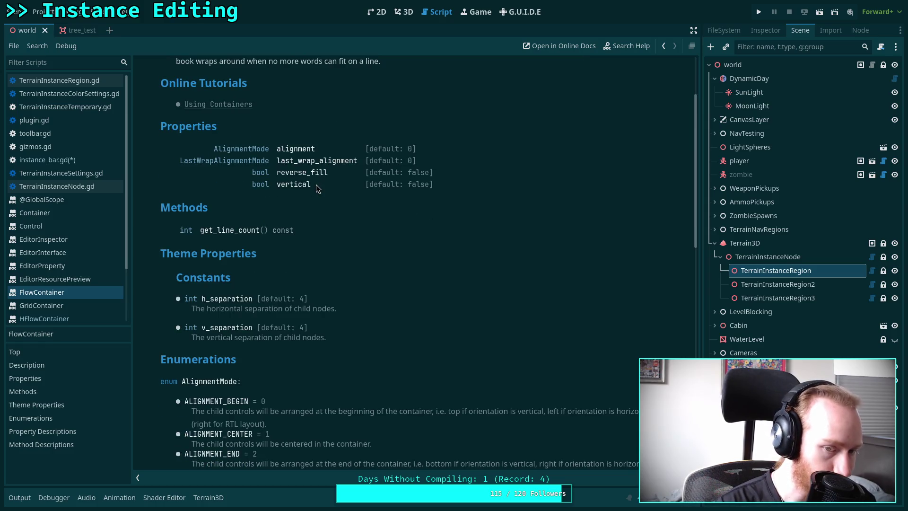
pyautogui.scroll(-4, 315, 184)
pyautogui.scroll(-6, 316, 188)
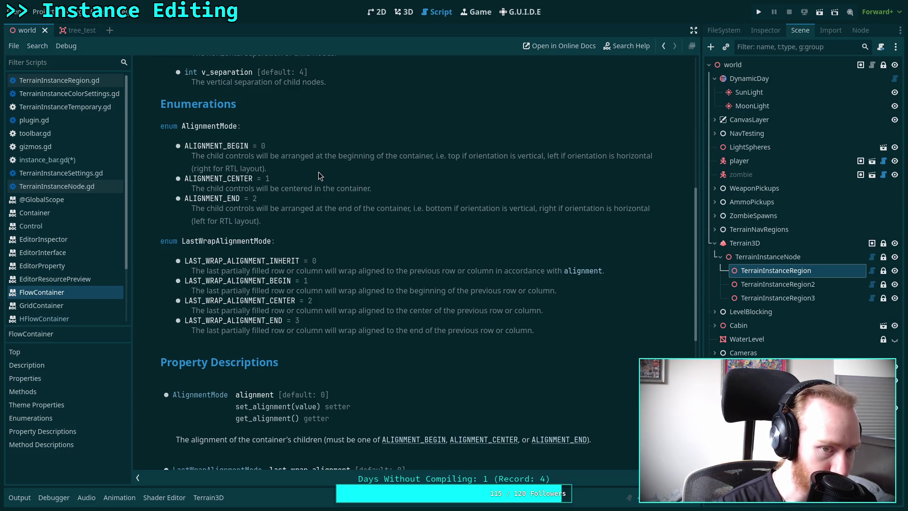
pyautogui.scroll(-4, 318, 171)
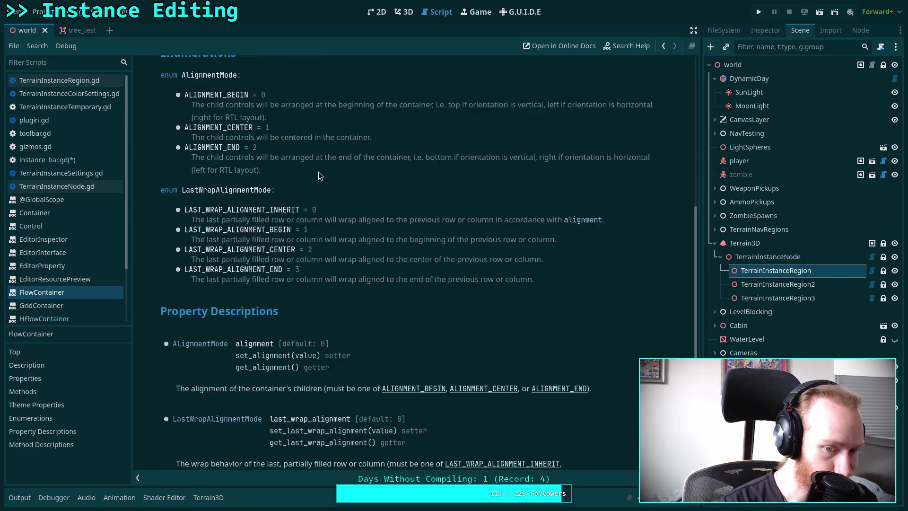
pyautogui.scroll(-2, 319, 176)
pyautogui.scroll(-4, 318, 172)
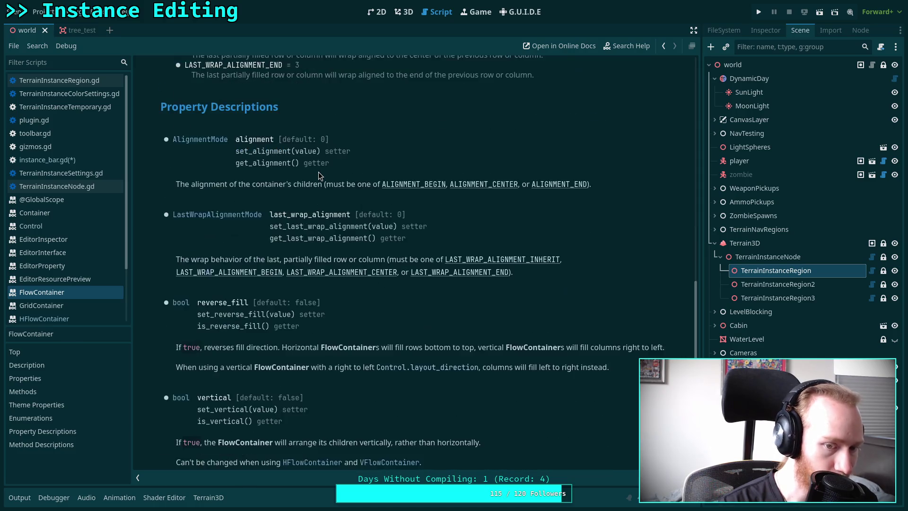
pyautogui.scroll(-4, 318, 173)
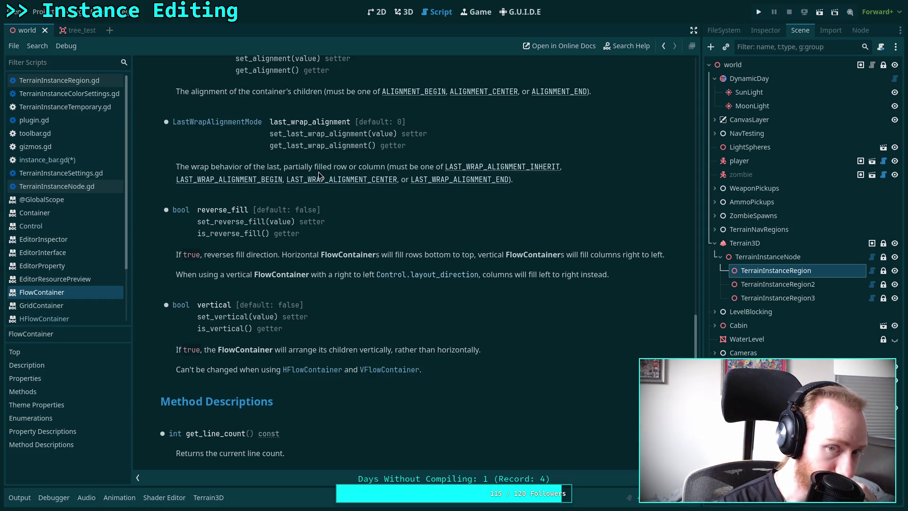
pyautogui.scroll(20, 318, 175)
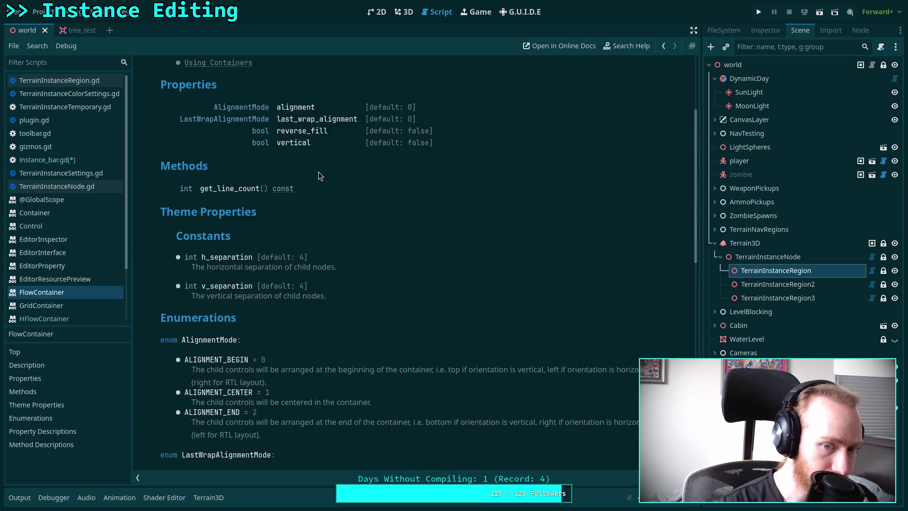
pyautogui.scroll(6, 319, 171)
pyautogui.click(99, 159)
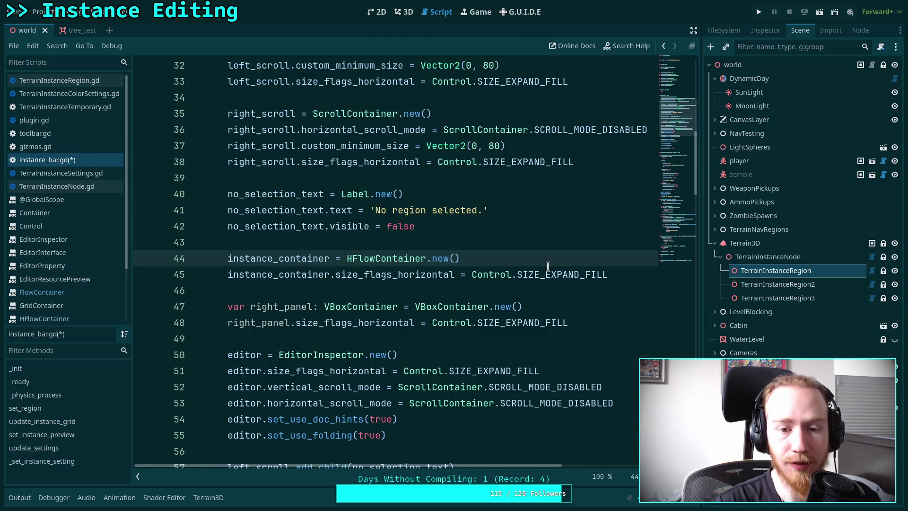
# Start a new line 46 after line 45 that begins with instance_container
pyautogui.click(629, 273)
pyautogui.press('Return')
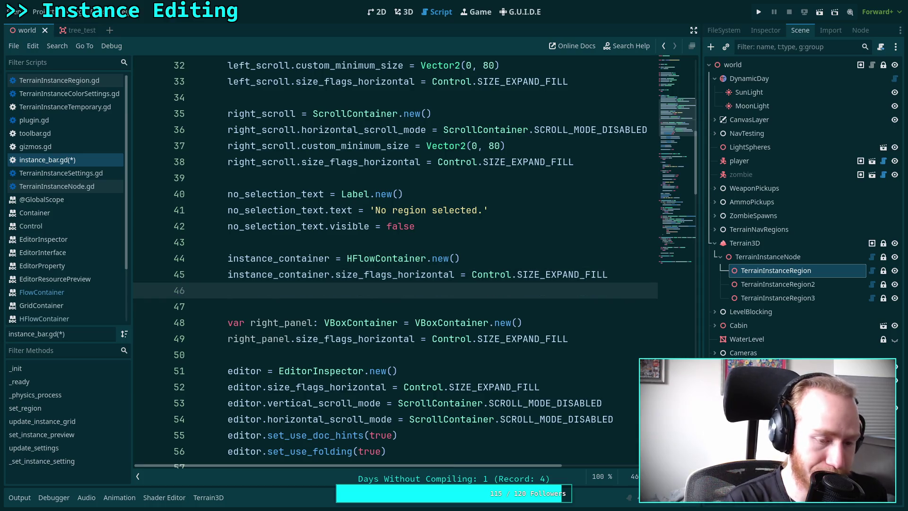
pyautogui.write('instance_co')
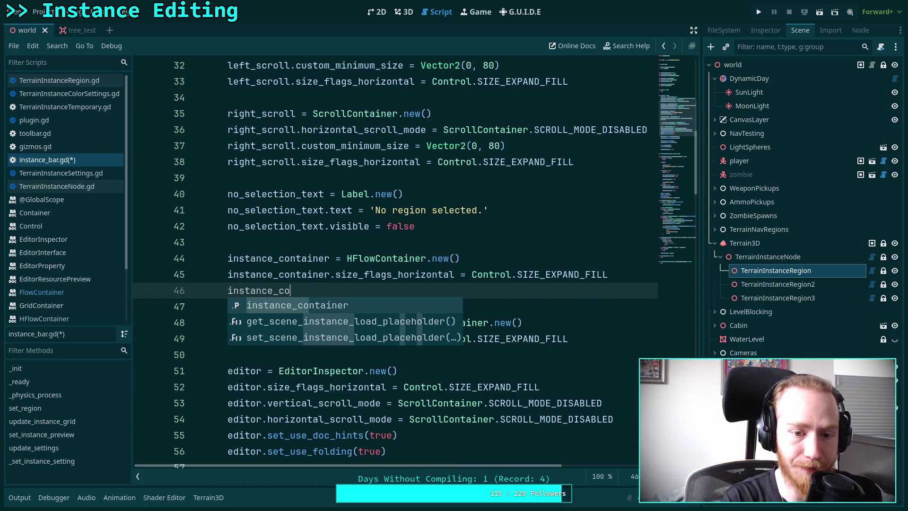
pyautogui.press('Return')
pyautogui.write('.')
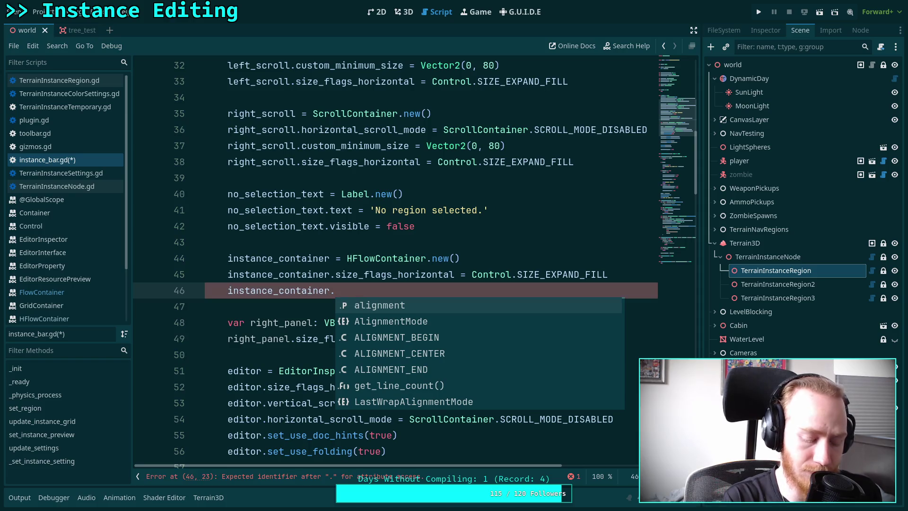
pyautogui.write('sepa')
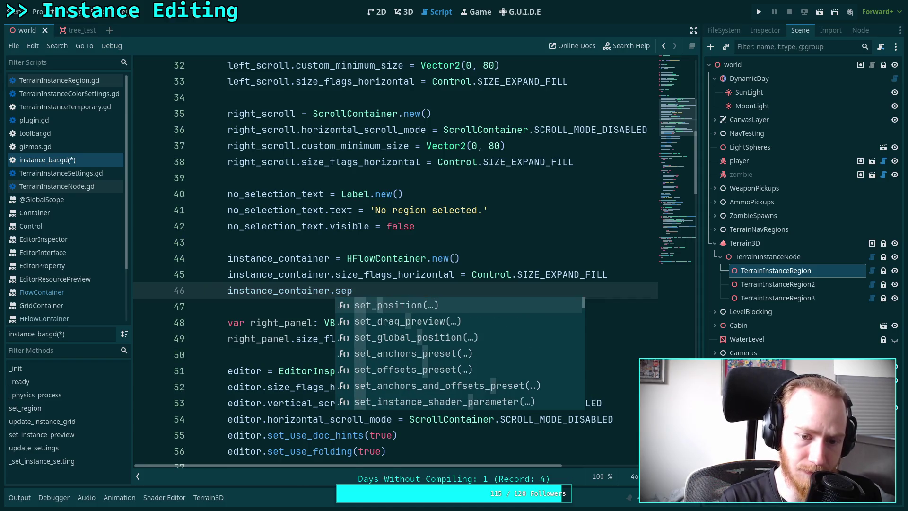
pyautogui.press('BackSpace')
pyautogui.press('BackSpace')
pyautogui.press('BackSpace')
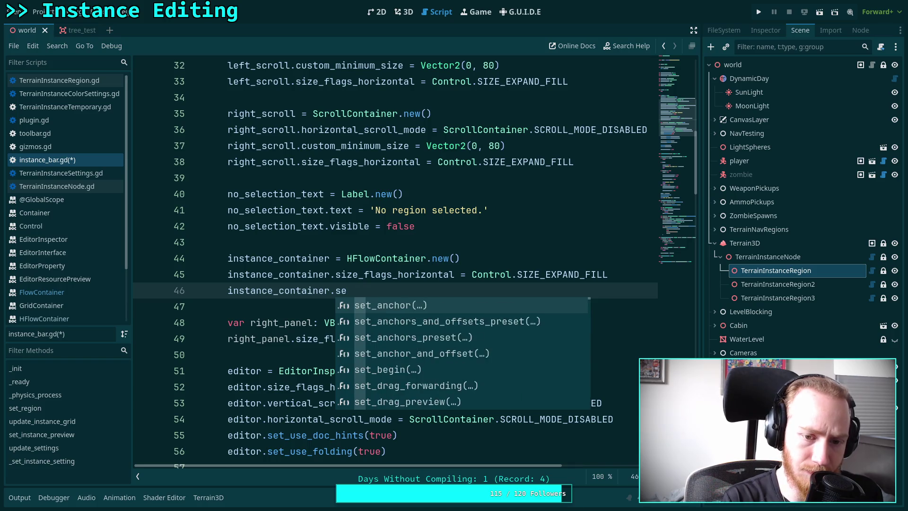
# Consult the HFlowContainer, FlowContainer, GridContainer and EditorResourcePreview docs while drafting h_sep
pyautogui.click(86, 314)
pyautogui.click(79, 291)
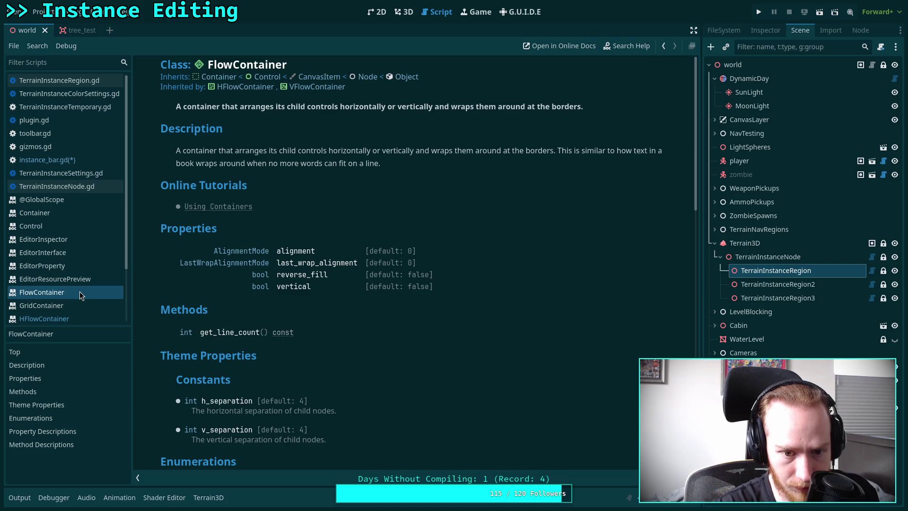
pyautogui.click(87, 155)
pyautogui.write('h_')
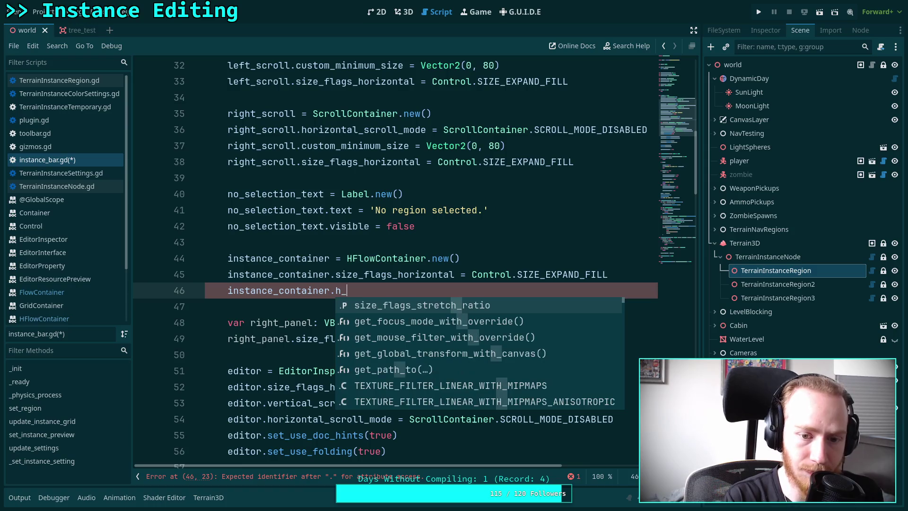
pyautogui.write('sep')
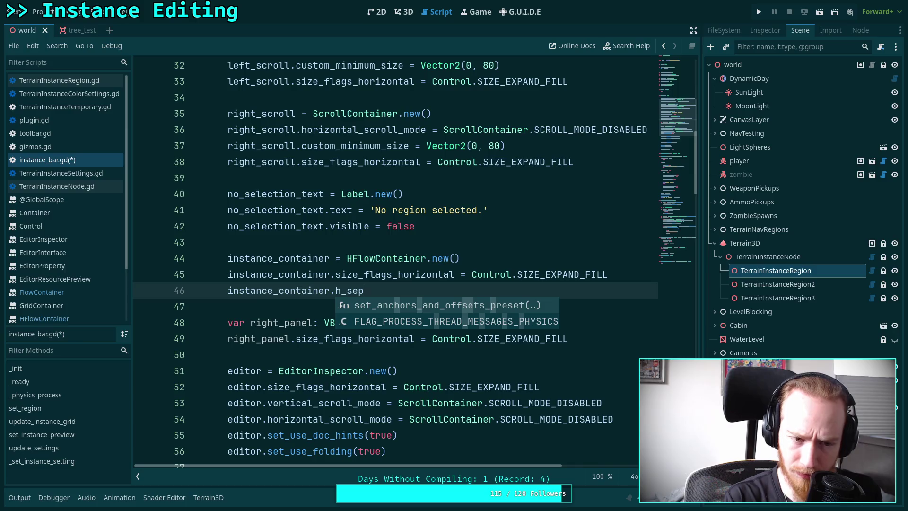
pyautogui.click(83, 305)
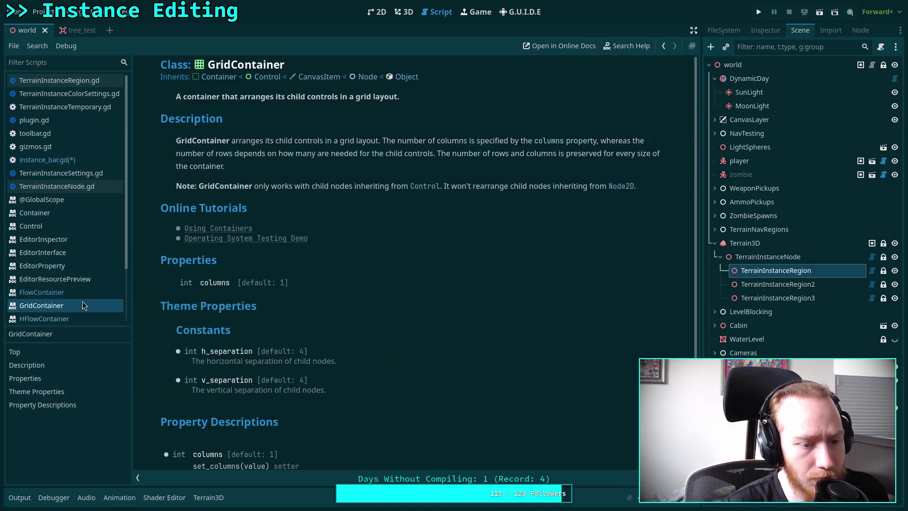
pyautogui.click(83, 279)
pyautogui.click(100, 291)
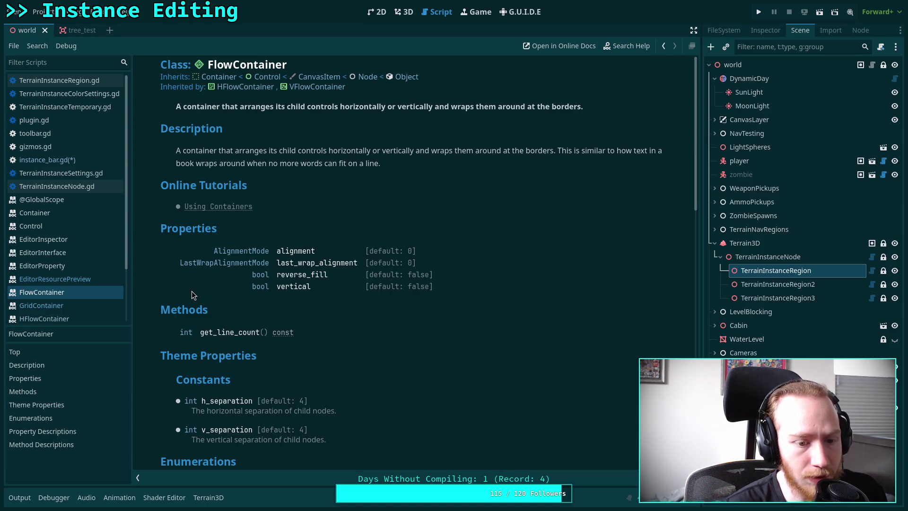
pyautogui.click(47, 159)
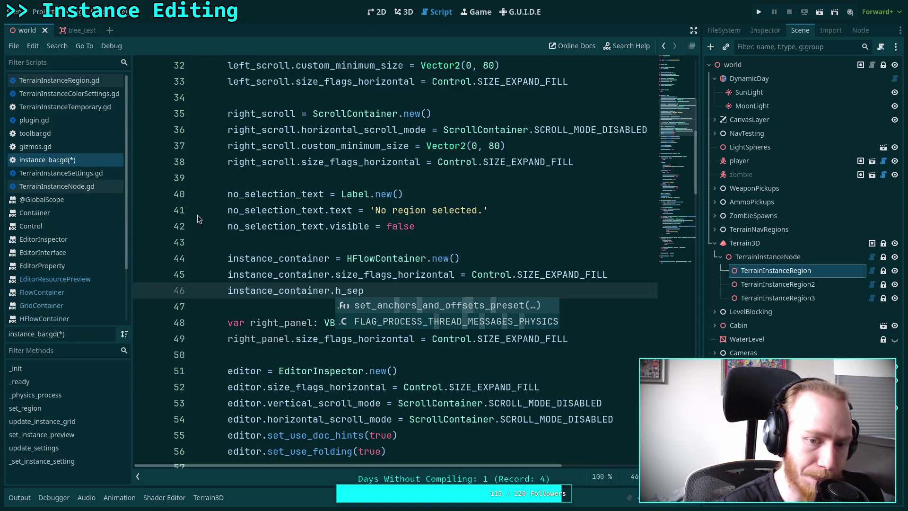
# Write add_theme_constant_override(&'h_separation', 7) on line 46
pyautogui.doubleClick(337, 291)
pyautogui.write('set_theme')
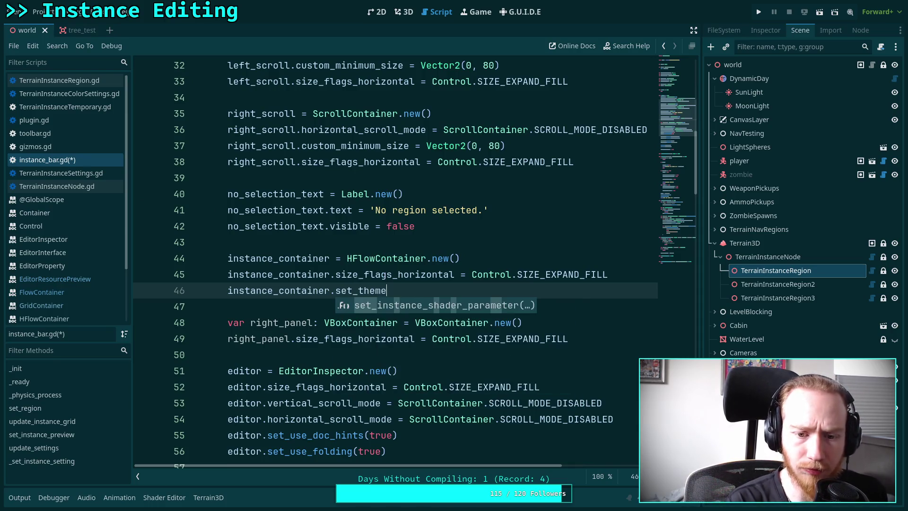
pyautogui.press('BackSpace')
pyautogui.press('BackSpace')
pyautogui.press('BackSpace')
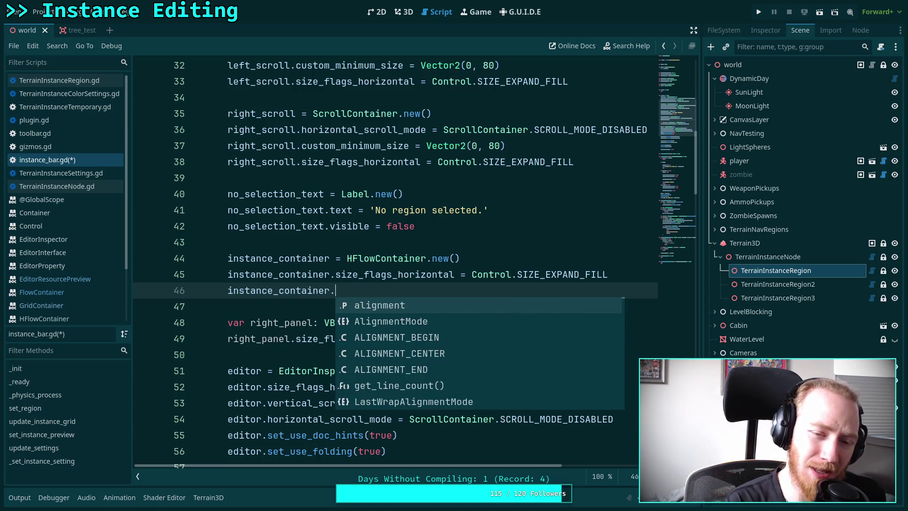
pyautogui.write('theme_set')
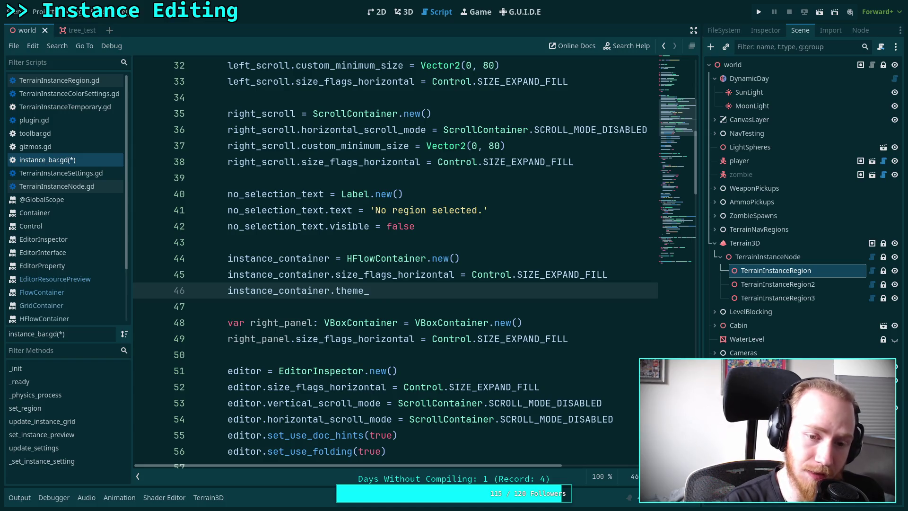
pyautogui.press('BackSpace')
pyautogui.press('BackSpace')
pyautogui.press('BackSpace')
pyautogui.write('add')
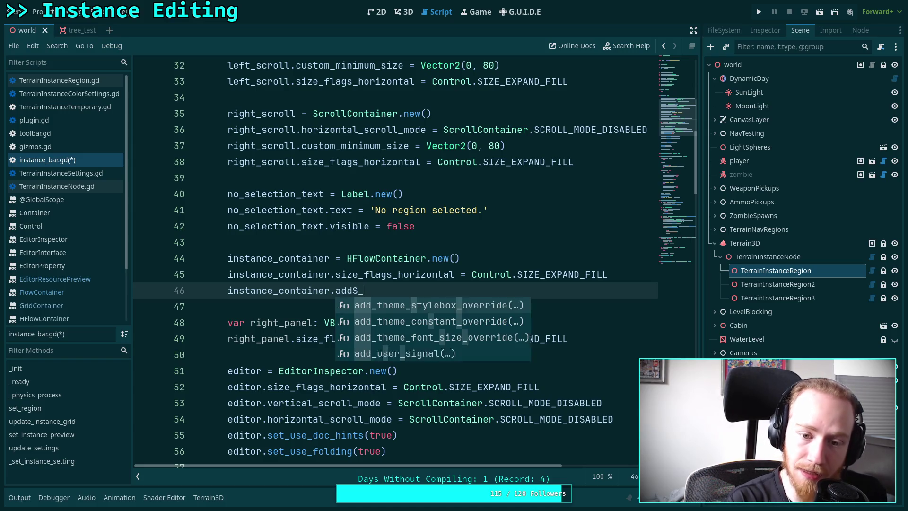
pyautogui.write('_th')
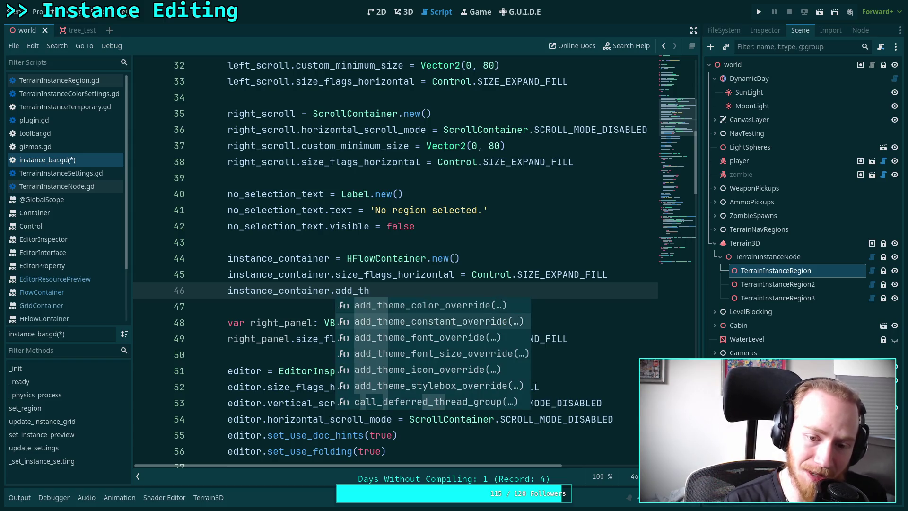
pyautogui.press('Down')
pyautogui.press('Return')
pyautogui.write('*')
pyautogui.press('BackSpace')
pyautogui.write("&'h_")
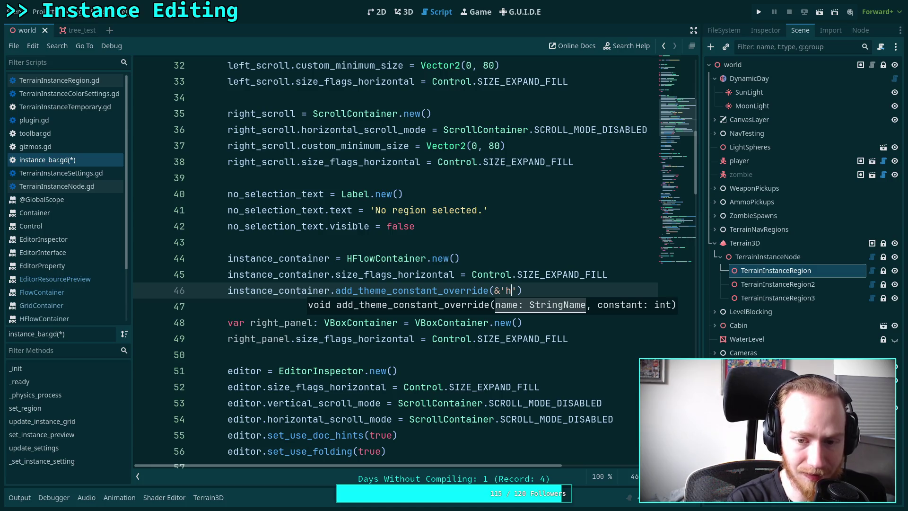
pyautogui.write("separation',")
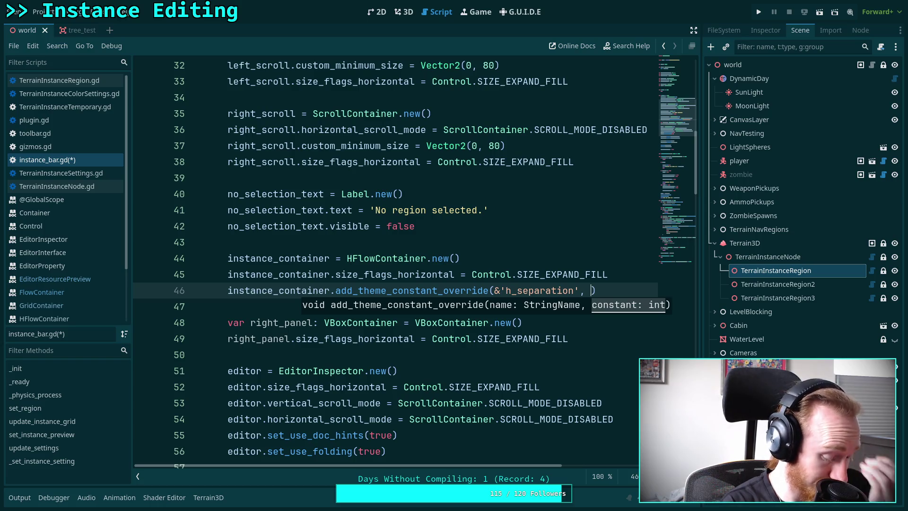
pyautogui.write(' 7')
# Duplicate it as a v_separation override on line 47, save, and view the 3D scene
pyautogui.hotkey('ctrl', 'shift', 'd')
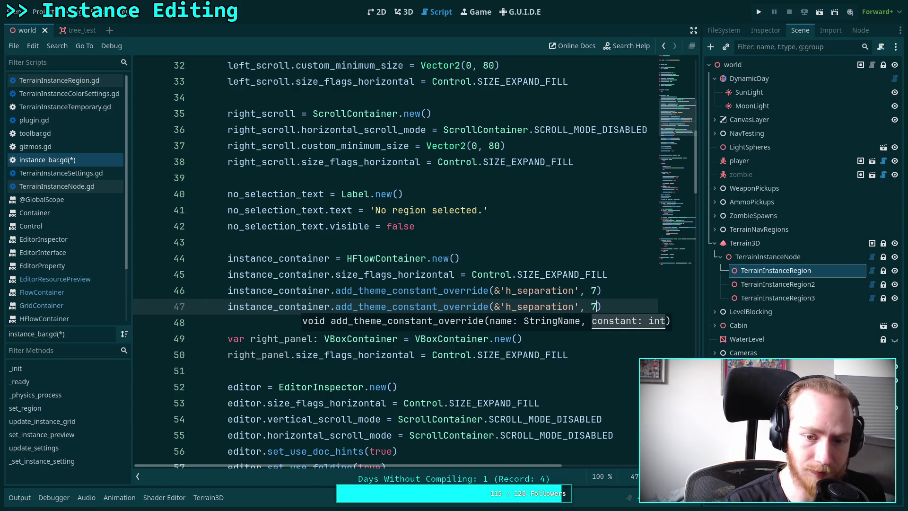
pyautogui.click(507, 306)
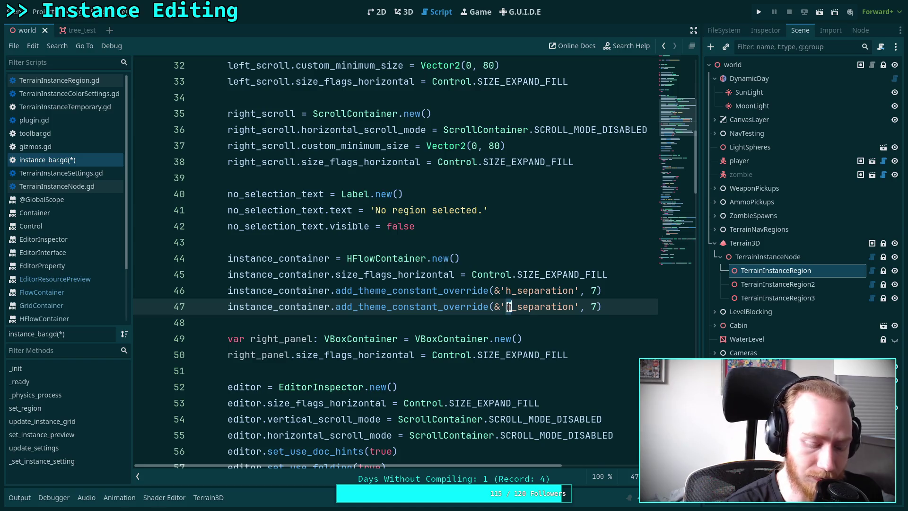
pyautogui.press('Delete')
pyautogui.write('v')
pyautogui.click(598, 306)
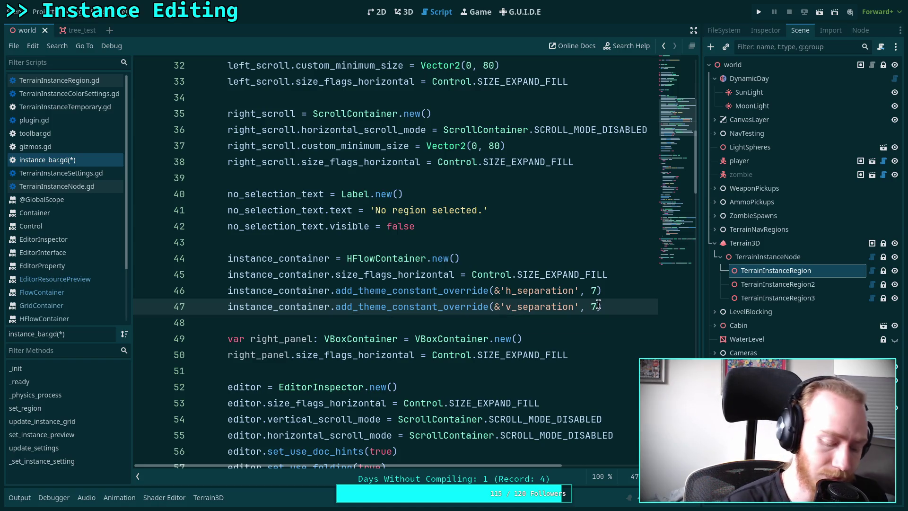
pyautogui.hotkey('ctrl', 's')
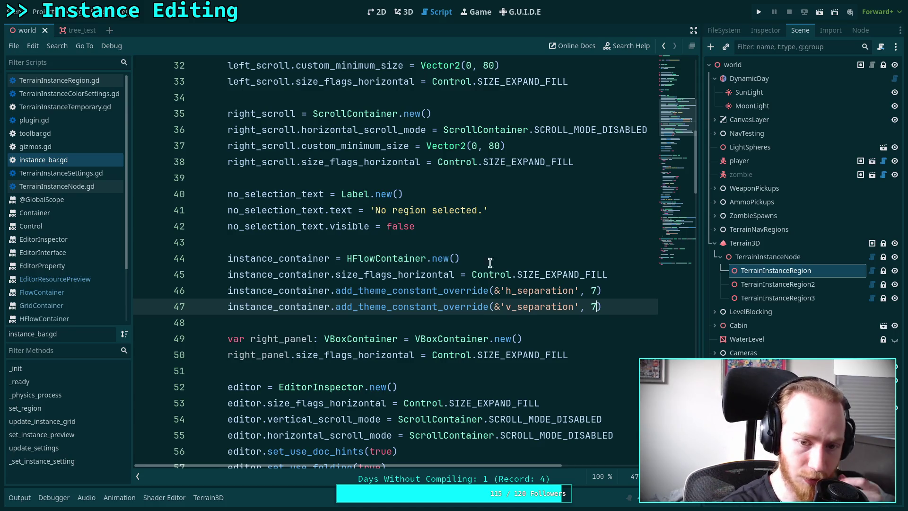
pyautogui.click(403, 12)
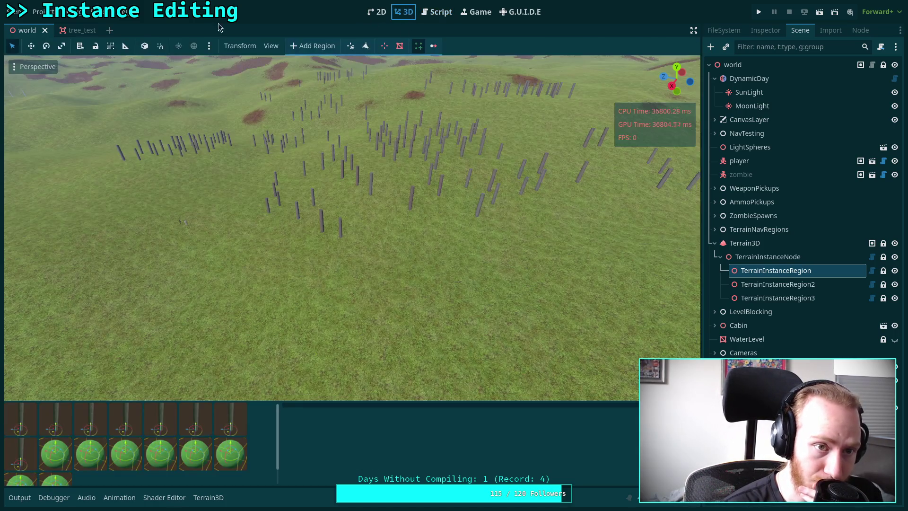
# Duplicate ids.append(setting.id) on line 130 to fake many ids, then show the 3D view
pyautogui.click(38, 11)
pyautogui.click(439, 11)
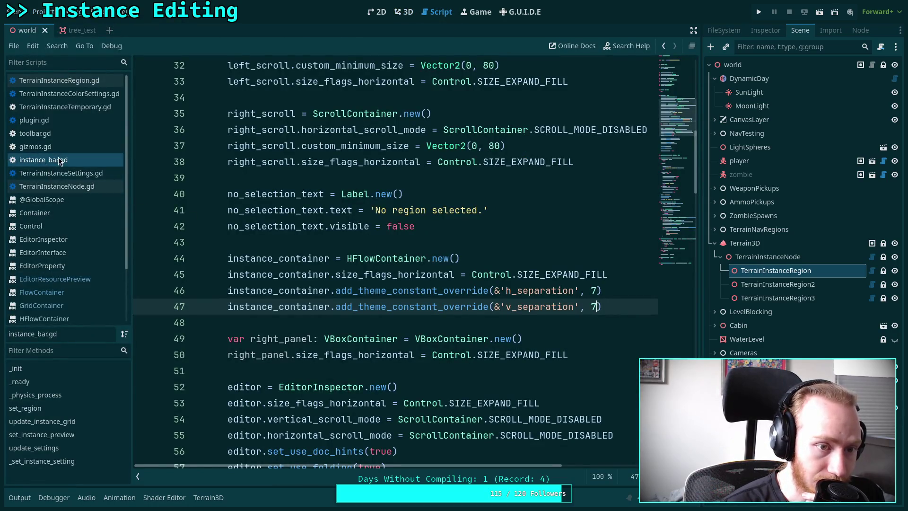
pyautogui.scroll(-20, 335, 200)
pyautogui.scroll(-7, 335, 200)
pyautogui.scroll(8, 378, 203)
pyautogui.click(390, 208)
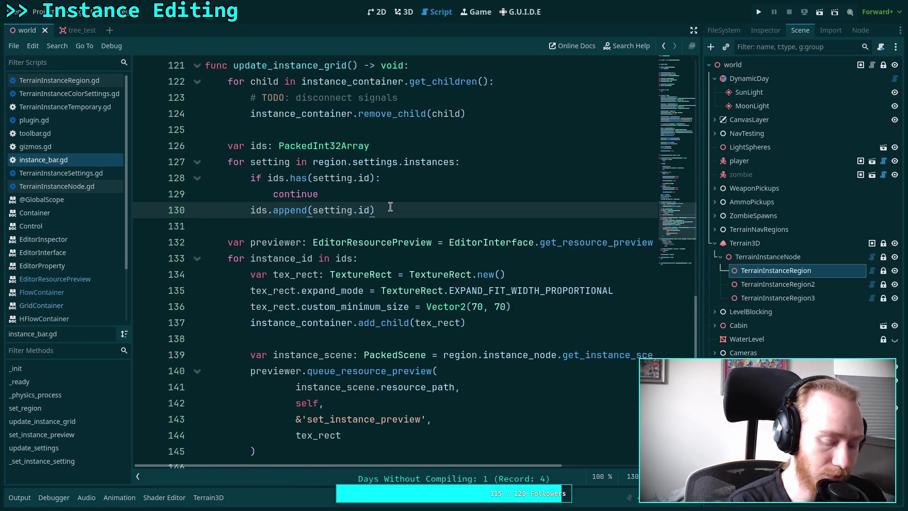
pyautogui.hotkey('ctrl', 'shift', 'd')
pyautogui.hotkey('ctrl', 'shift', 'd')
pyautogui.hotkey('ctrl', 'shift', 'd')
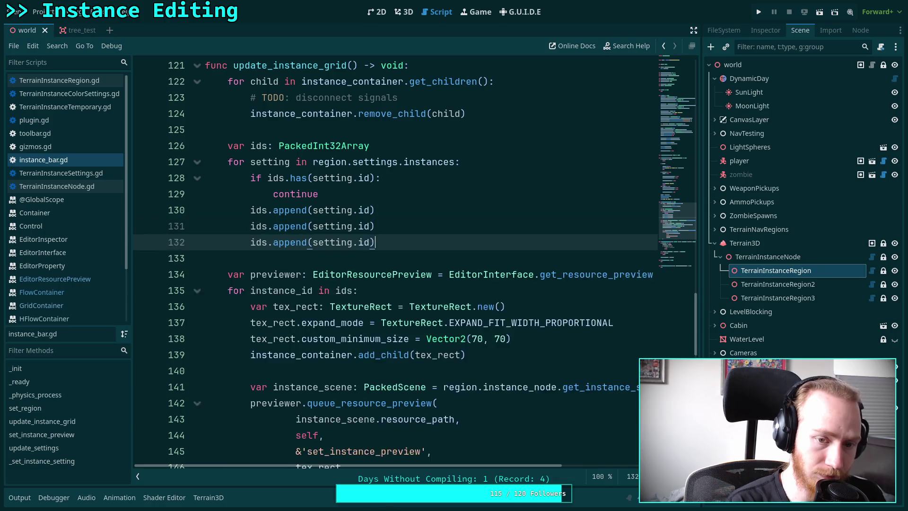
pyautogui.hotkey('ctrl', 'shift', 'd')
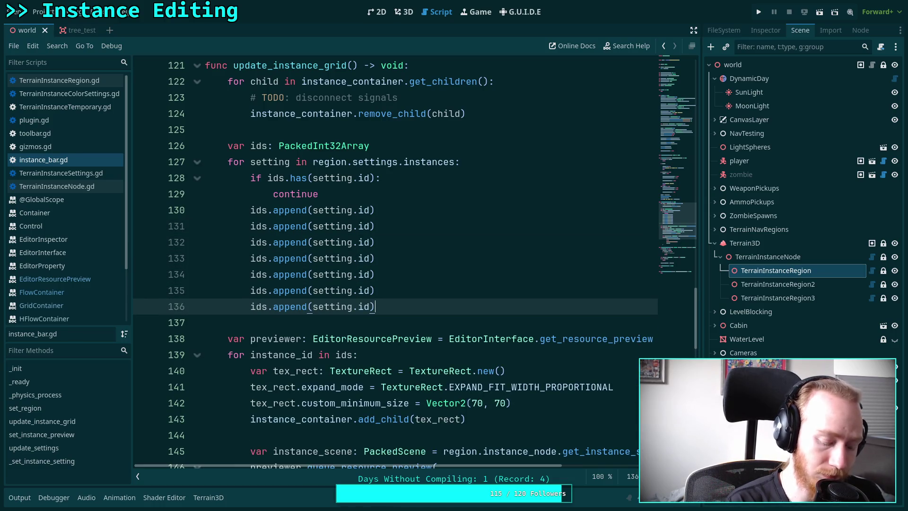
pyautogui.click(398, 18)
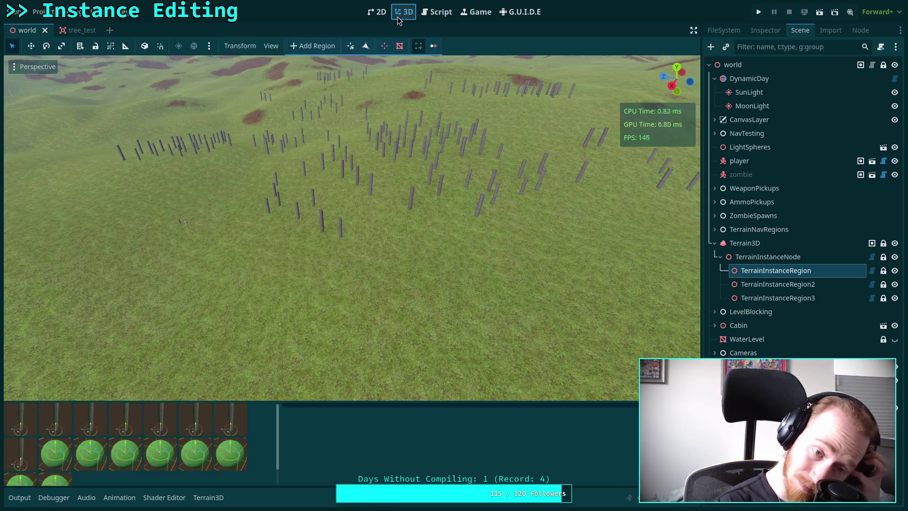
# Reload the Terrain Instancer plugin in Project Settings and test palette thumbnail wrapping by resizing
pyautogui.click(41, 12)
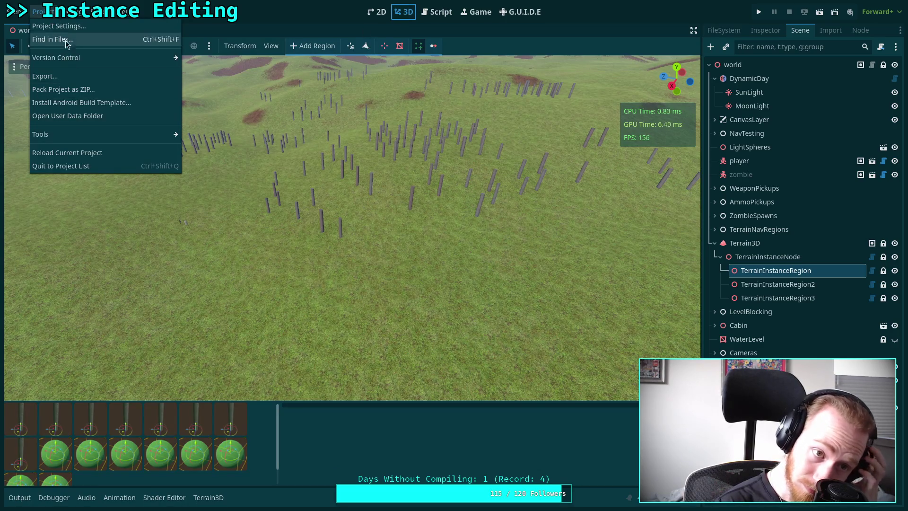
pyautogui.click(57, 26)
pyautogui.click(206, 181)
pyautogui.click(206, 181)
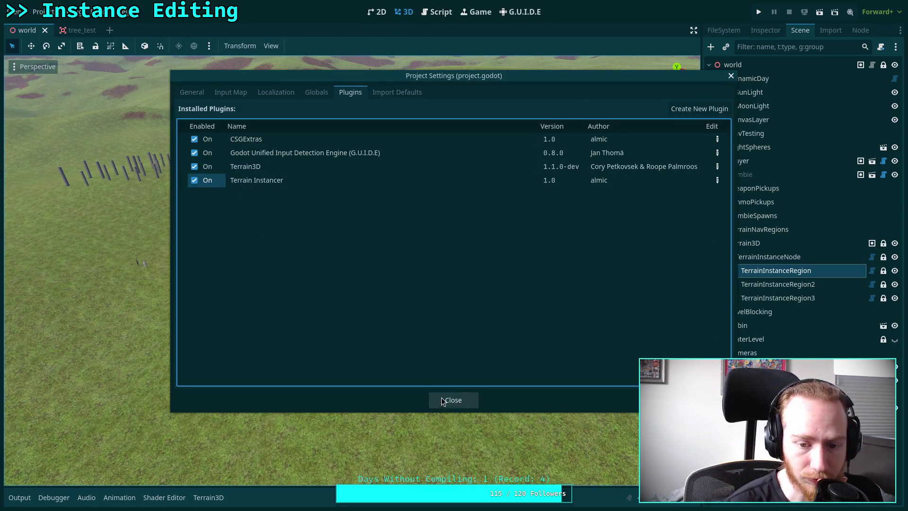
pyautogui.click(444, 399)
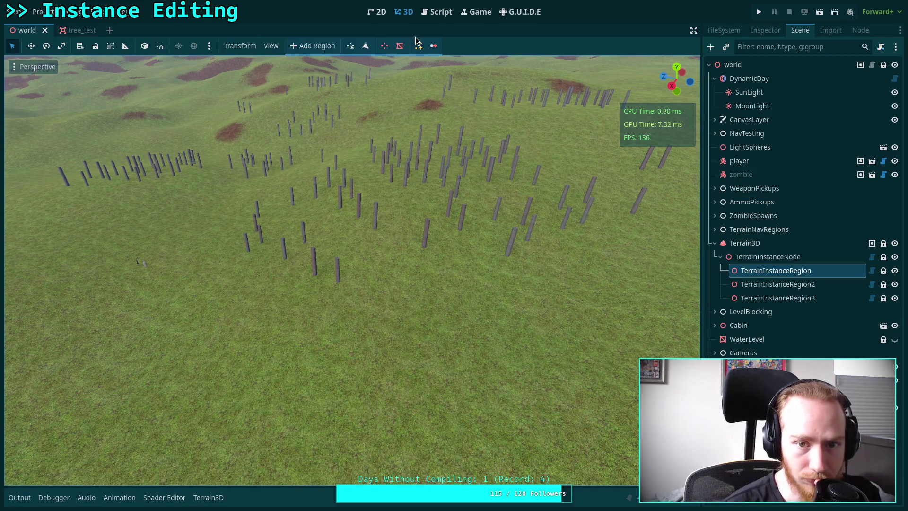
pyautogui.click(418, 45)
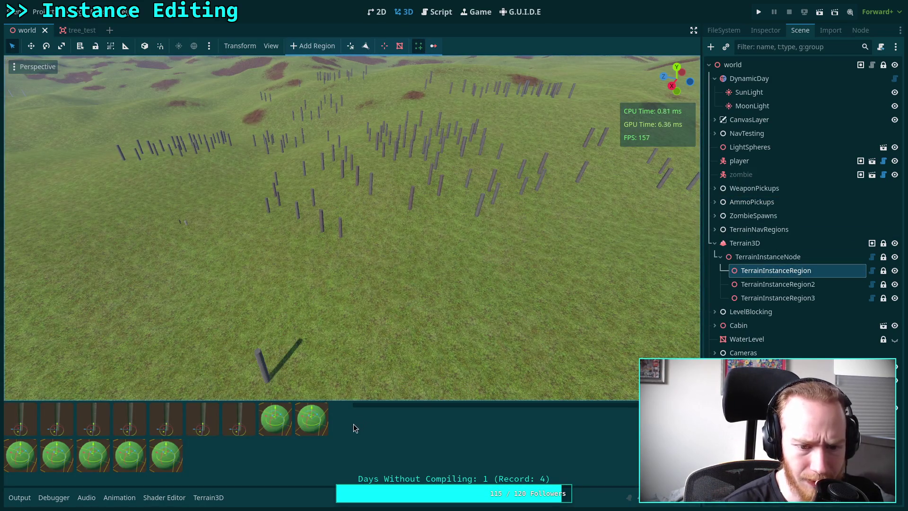
pyautogui.moveTo(351, 425)
pyautogui.mouseDown()
pyautogui.moveTo(173, 425)
pyautogui.moveTo(335, 424)
pyautogui.mouseUp()
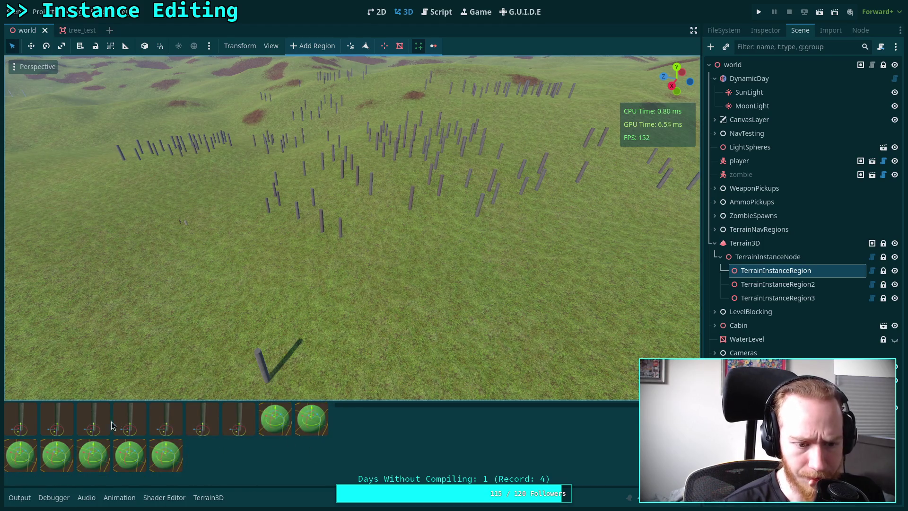
# Delete the duplicated ids.append lines, leaving a single one at line 130
pyautogui.click(434, 18)
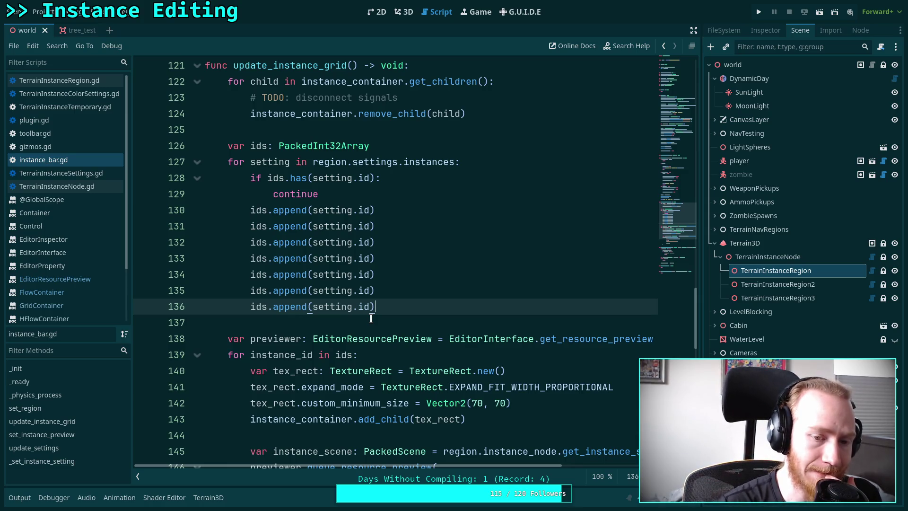
pyautogui.moveTo(401, 305); pyautogui.dragTo(400, 214)
pyautogui.press('BackSpace')
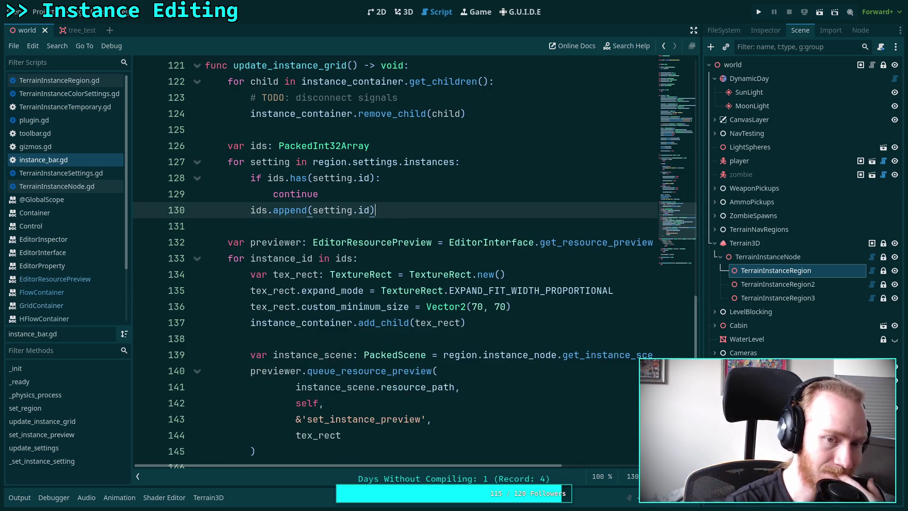
pyautogui.scroll(5, 402, 236)
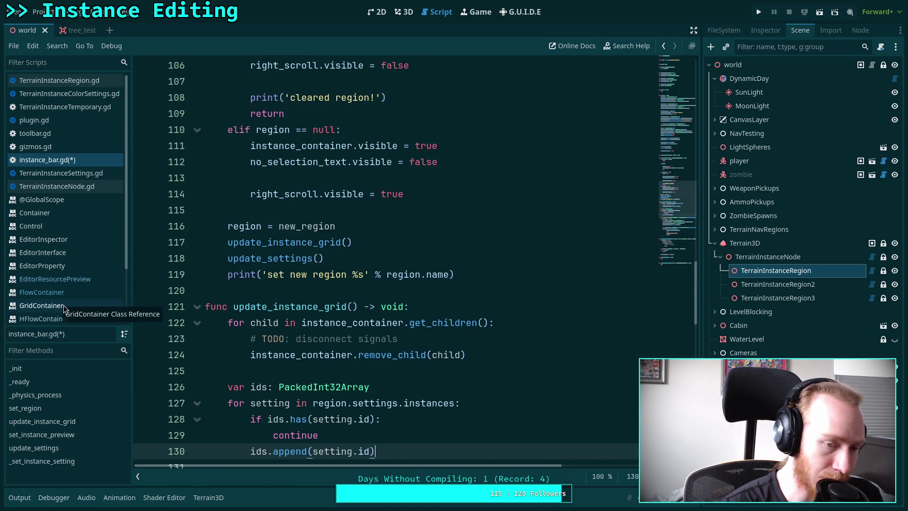
pyautogui.click(63, 305)
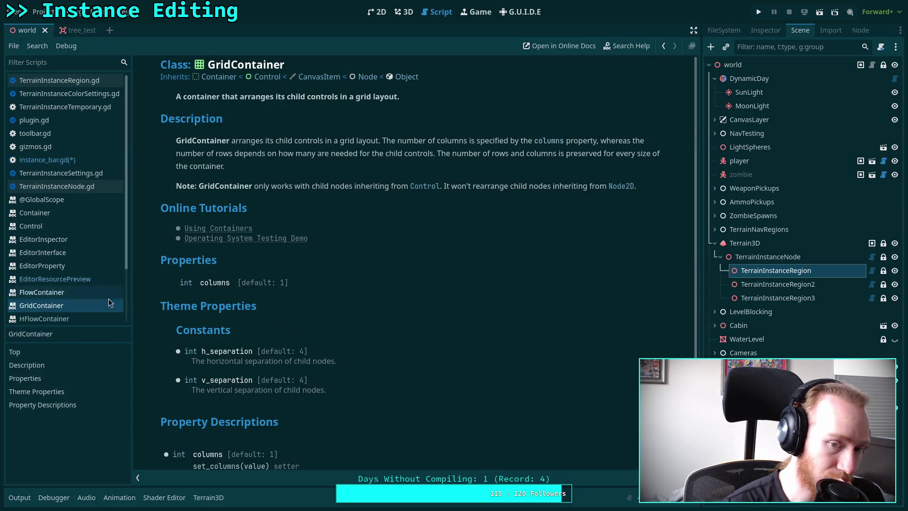
pyautogui.click(106, 296)
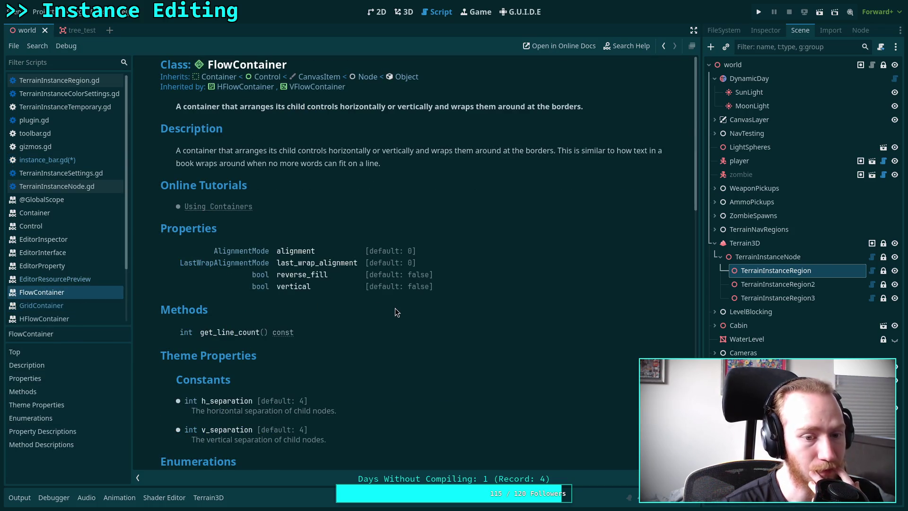
pyautogui.click(218, 77)
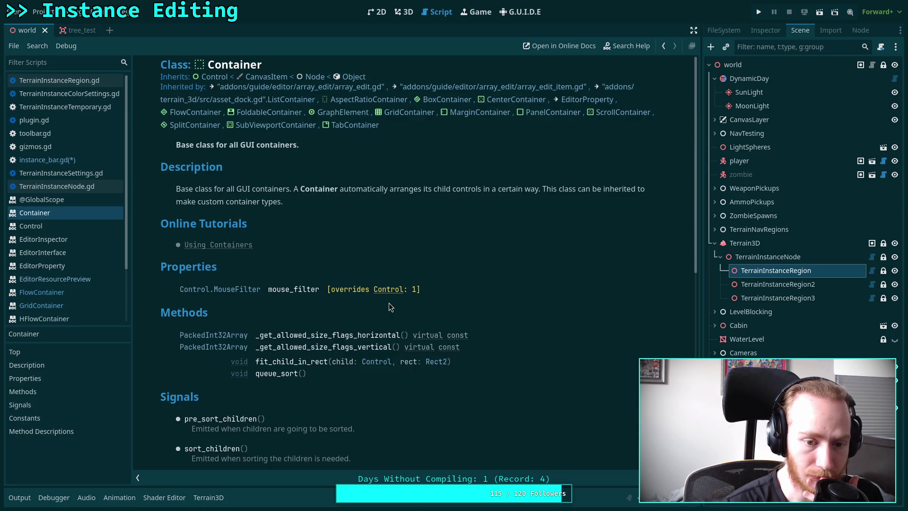
pyautogui.scroll(-10, 389, 303)
pyautogui.scroll(10, 389, 307)
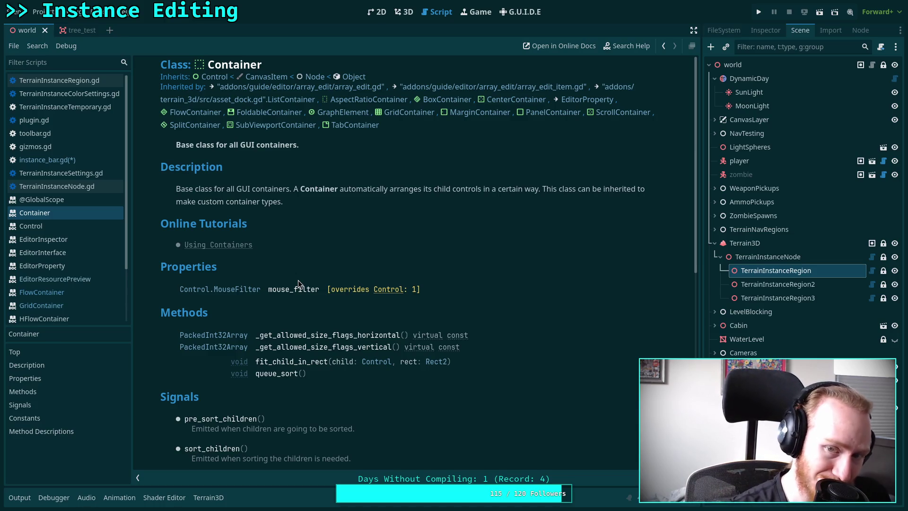
pyautogui.click(59, 163)
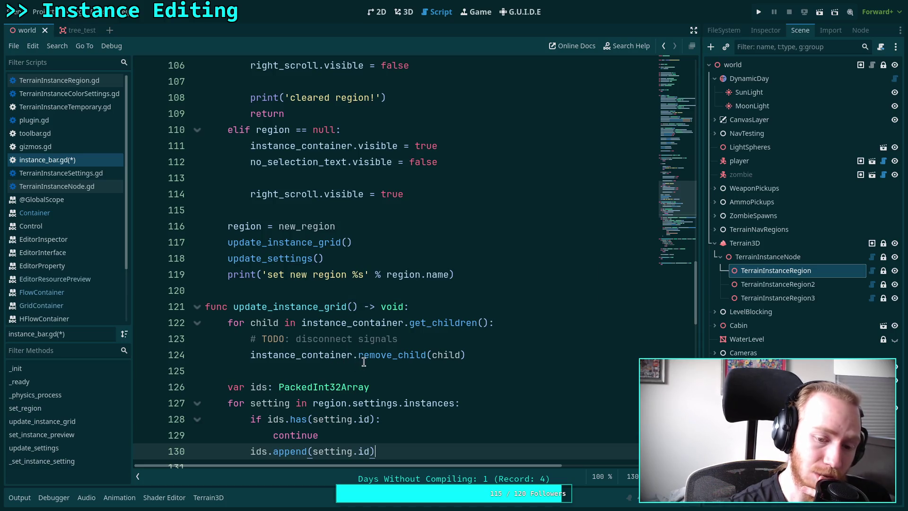
pyautogui.moveTo(371, 358)
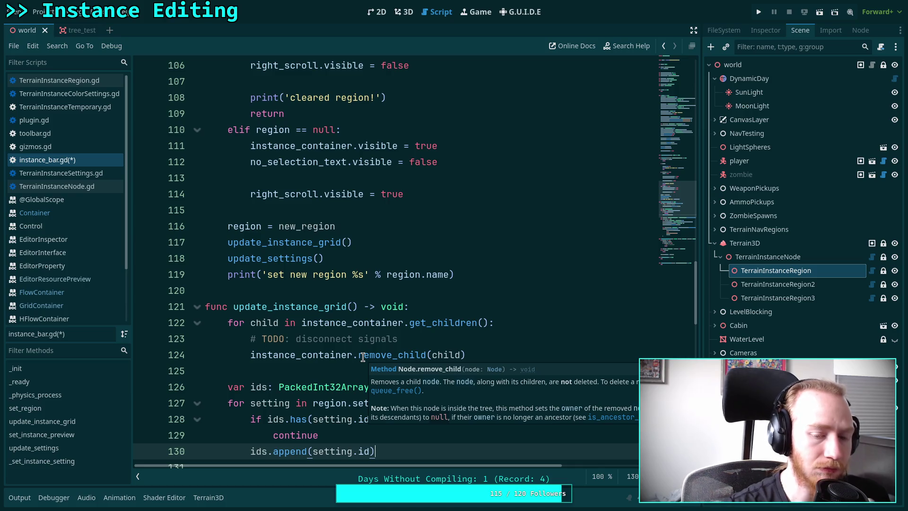
pyautogui.scroll(-5, 360, 341)
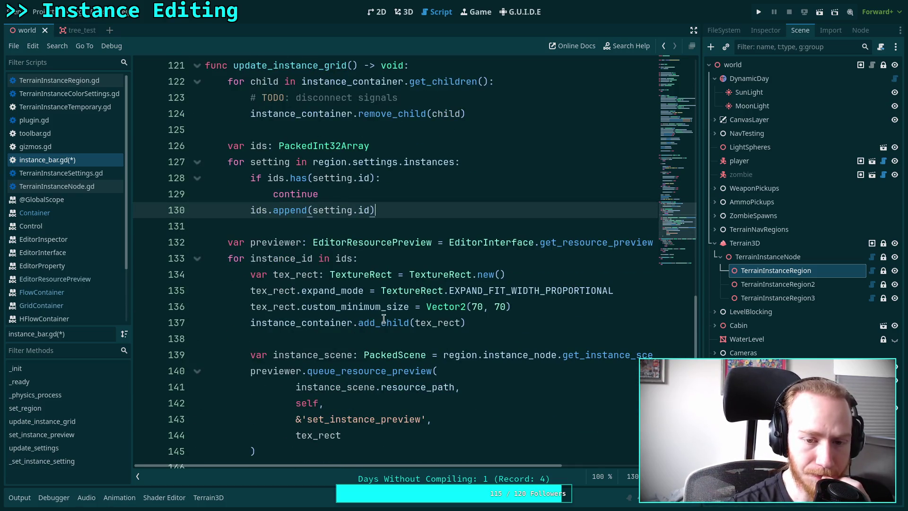
pyautogui.scroll(-1, 384, 319)
pyautogui.click(435, 222)
# Declare var container: MarginContainer = MarginContainer.new() inside the preview loop
pyautogui.click(447, 206)
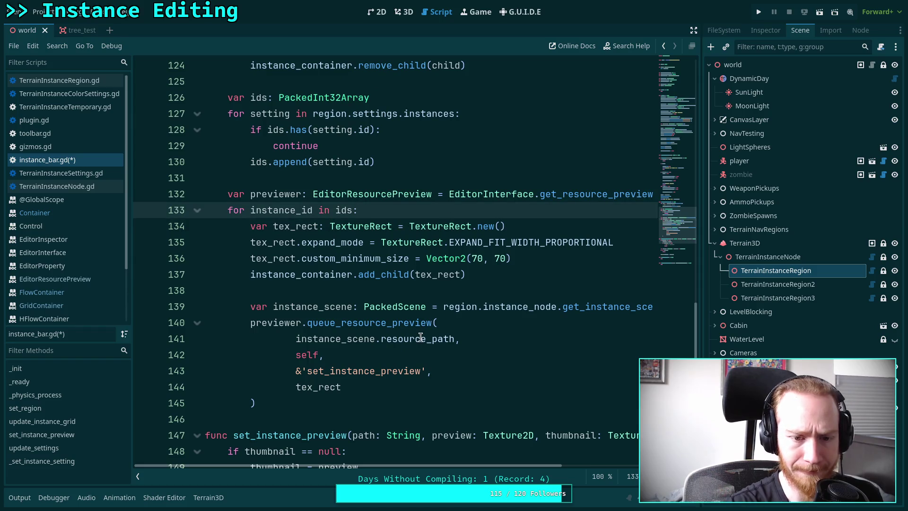
pyautogui.press('Return')
pyautogui.write('var ')
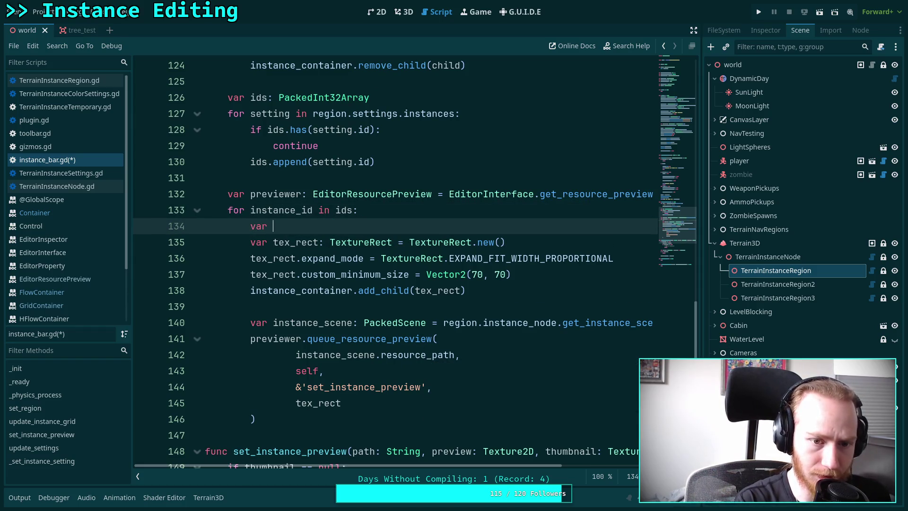
pyautogui.write('container: Margin')
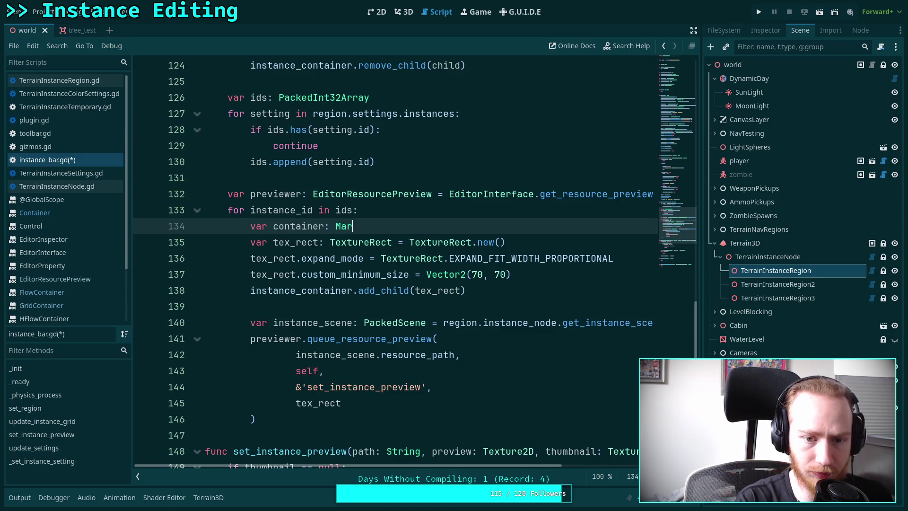
pyautogui.press('Return')
pyautogui.write('= Mar')
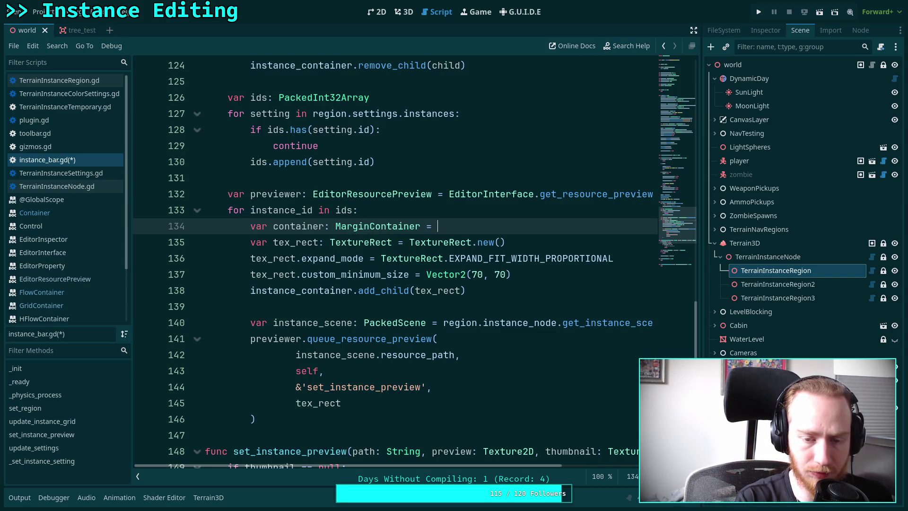
pyautogui.press('Return')
pyautogui.write('ner.ne')
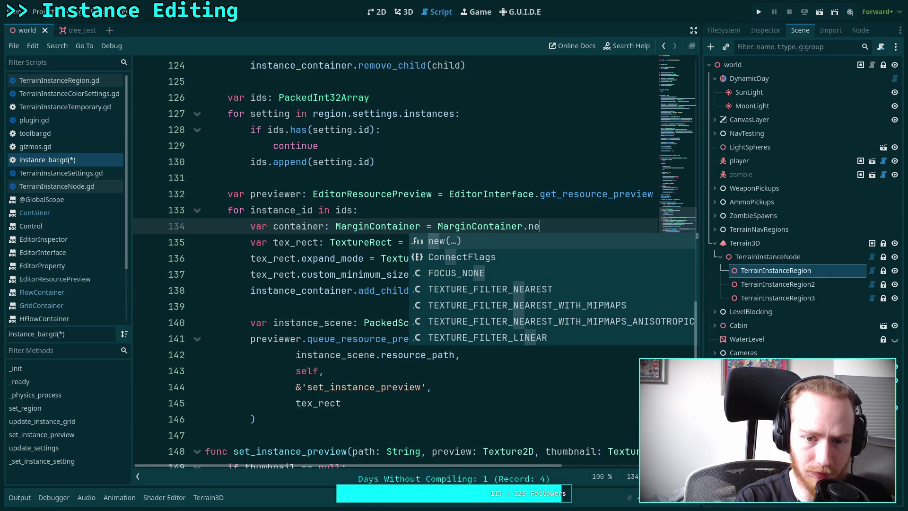
pyautogui.press('Return')
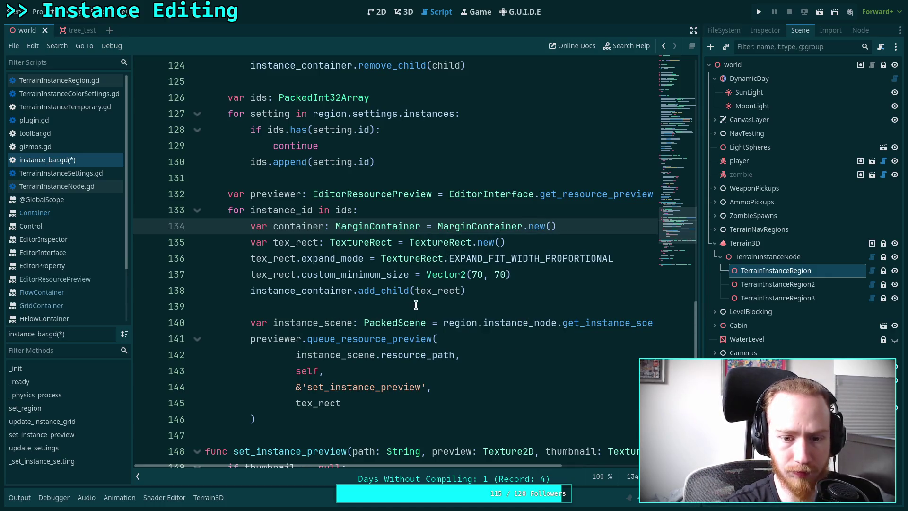
# Change the instance_container.add_child argument from tex_rect to container
pyautogui.doubleClick(434, 290)
pyautogui.write('ma')
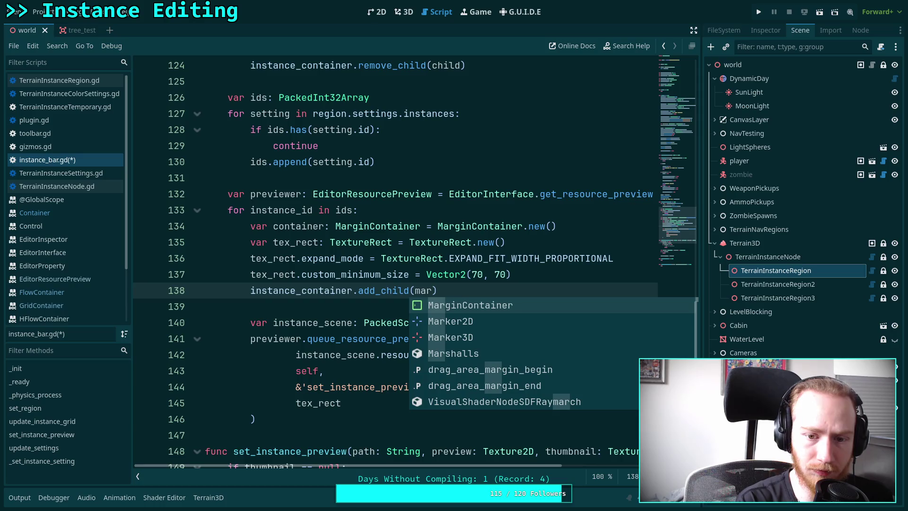
pyautogui.press('BackSpace')
pyautogui.press('BackSpace')
pyautogui.write('container')
pyautogui.press('Escape')
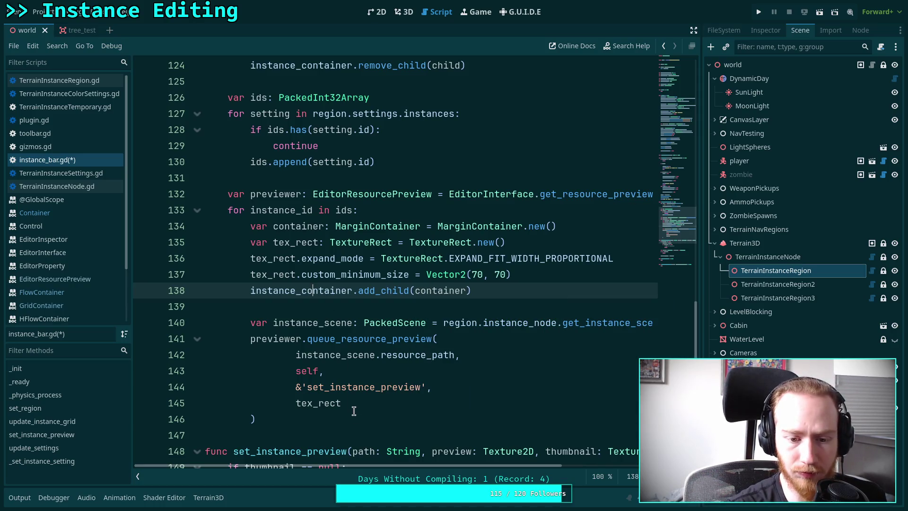
# Move instance_container.add_child(container) below the queue_resource_preview call, separated by a blank line
pyautogui.click(360, 419)
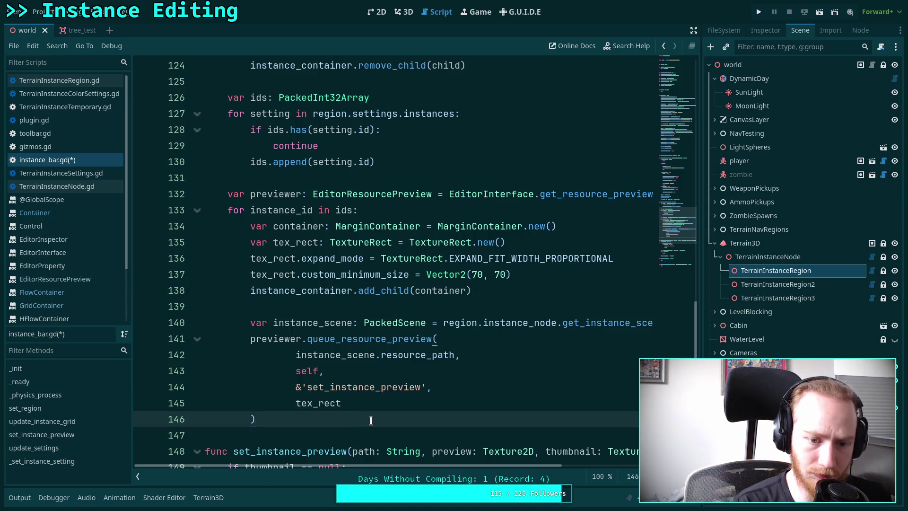
pyautogui.click(512, 275)
pyautogui.press('Return')
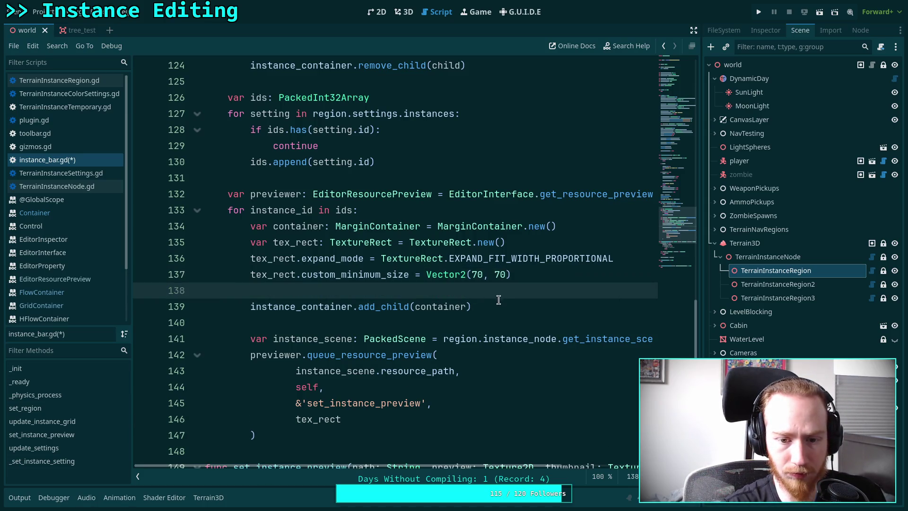
pyautogui.click(515, 307)
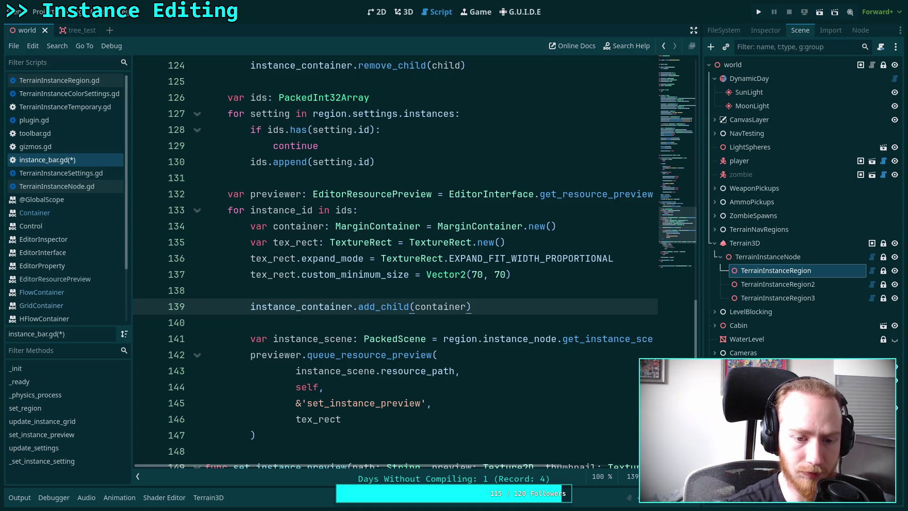
pyautogui.hotkey('alt', 'Down')
pyautogui.hotkey('alt', 'Down')
pyautogui.hotkey('alt', 'Down')
pyautogui.click(457, 416)
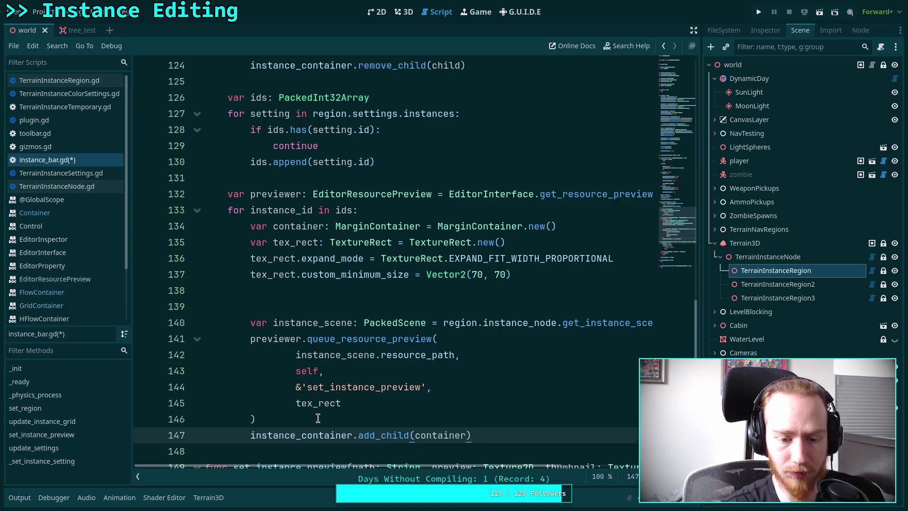
pyautogui.press('Return')
# Add container.add_child(tex_rect) after the TextureRect minimum size setting and save the script
pyautogui.click(371, 308)
pyautogui.press('Up')
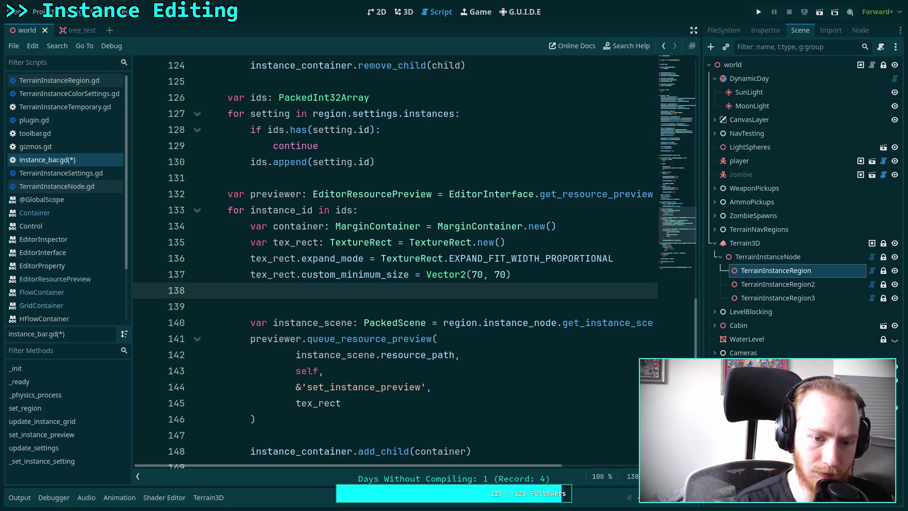
pyautogui.press('Up')
pyautogui.press('Up')
pyautogui.press('Up')
pyautogui.press('Home')
pyautogui.press('Return')
pyautogui.press('Down')
pyautogui.press('Down')
pyautogui.press('Down')
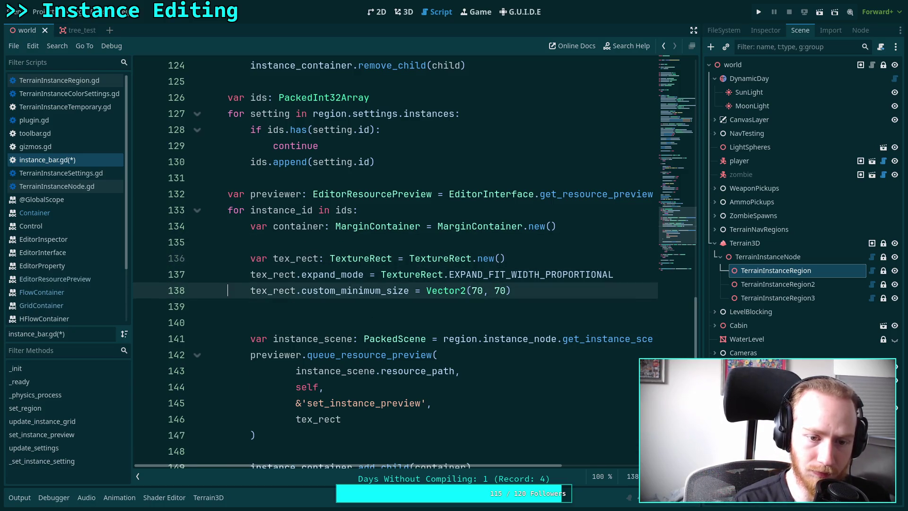
pyautogui.write('con')
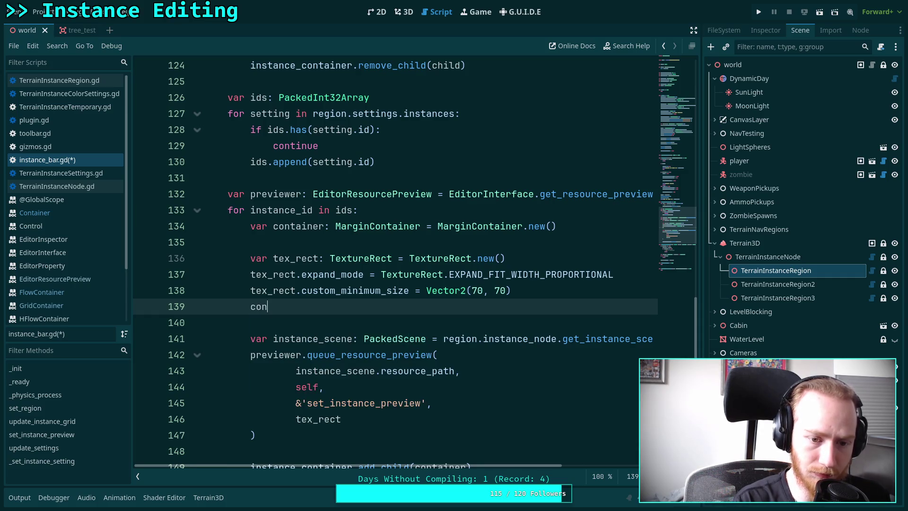
pyautogui.write('tainer.add_c')
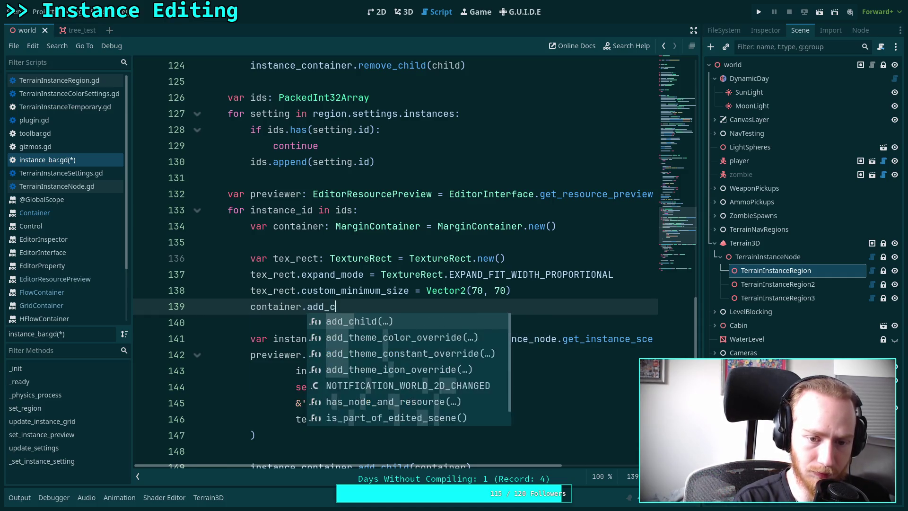
pyautogui.press('Return')
pyautogui.write('tex_rec)')
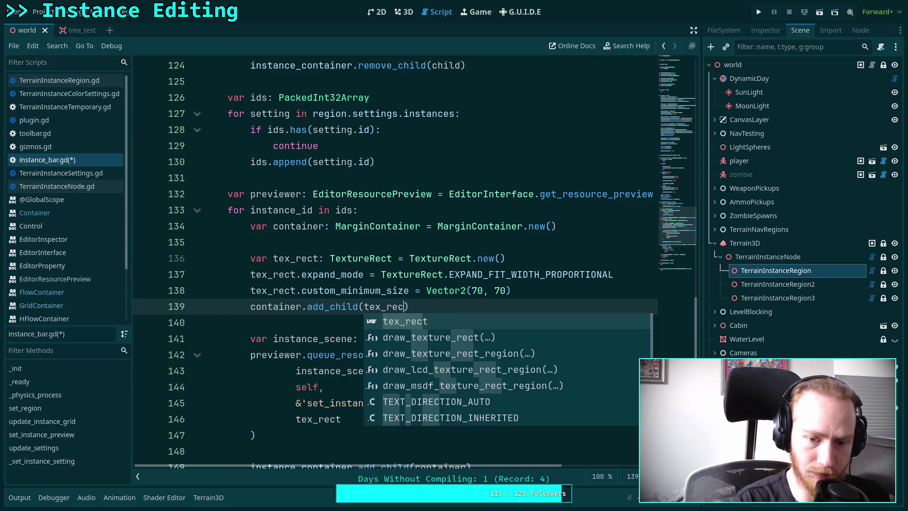
pyautogui.press('Return')
pyautogui.press('End')
pyautogui.hotkey('ctrl', 's')
# Start a new container. line beneath the MarginContainer declaration
pyautogui.press('Up')
pyautogui.press('Up')
pyautogui.press('Up')
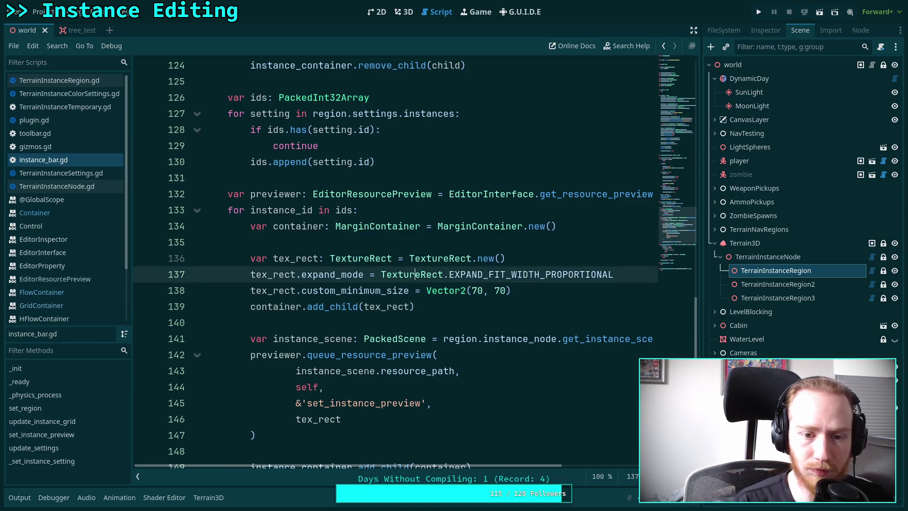
pyautogui.press('Return')
pyautogui.press('Up')
pyautogui.write('container.')
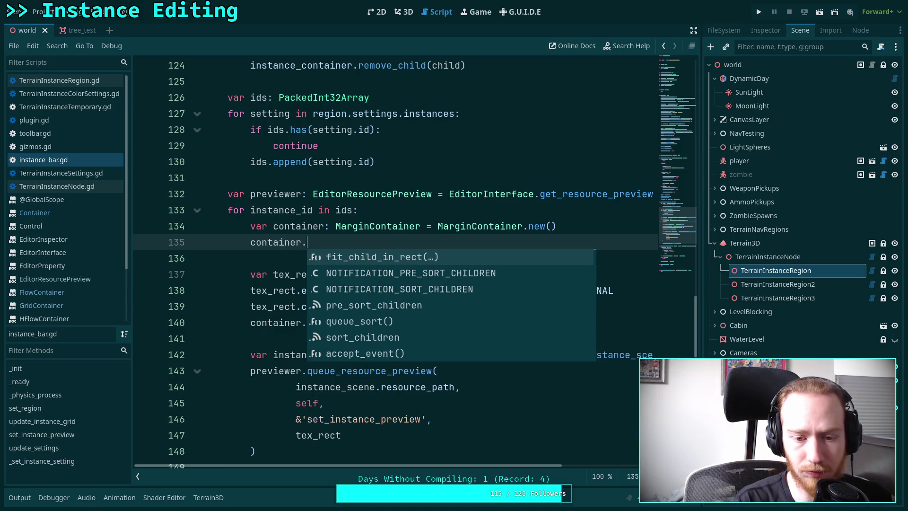
pyautogui.rightClick(391, 227)
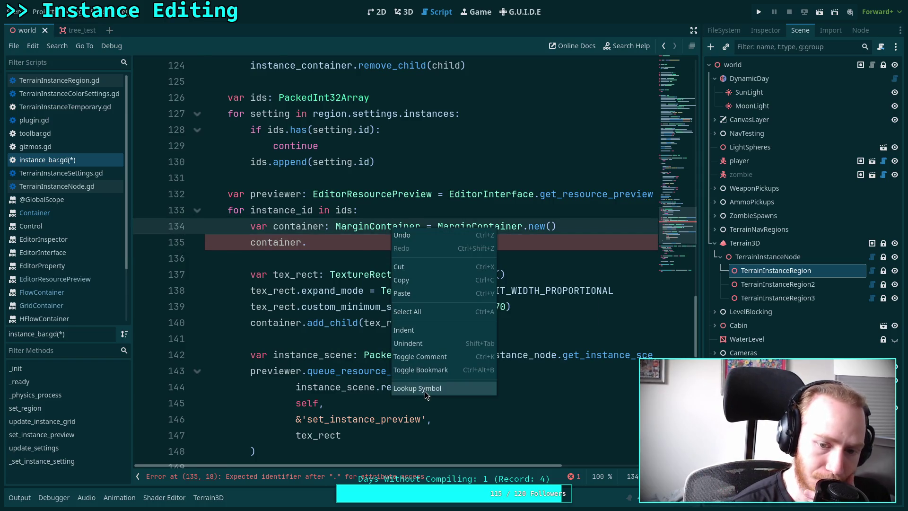
pyautogui.click(424, 389)
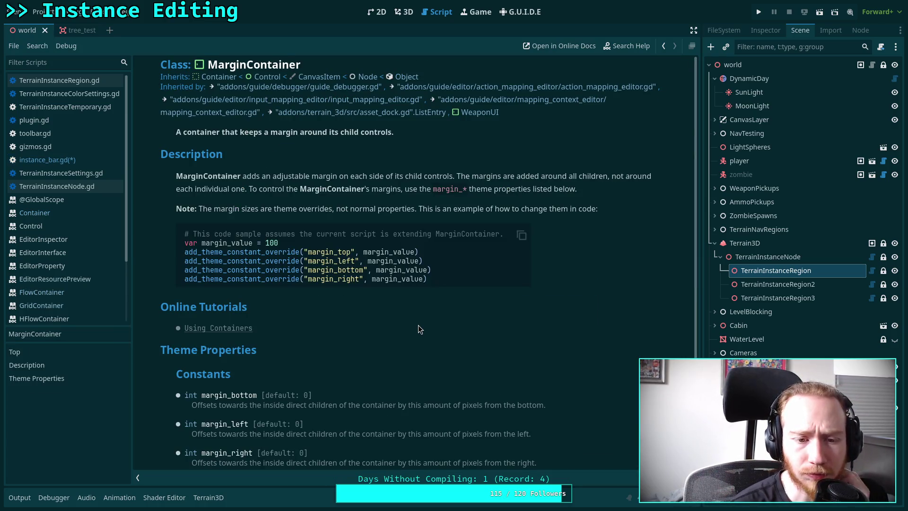
pyautogui.scroll(-1, 415, 321)
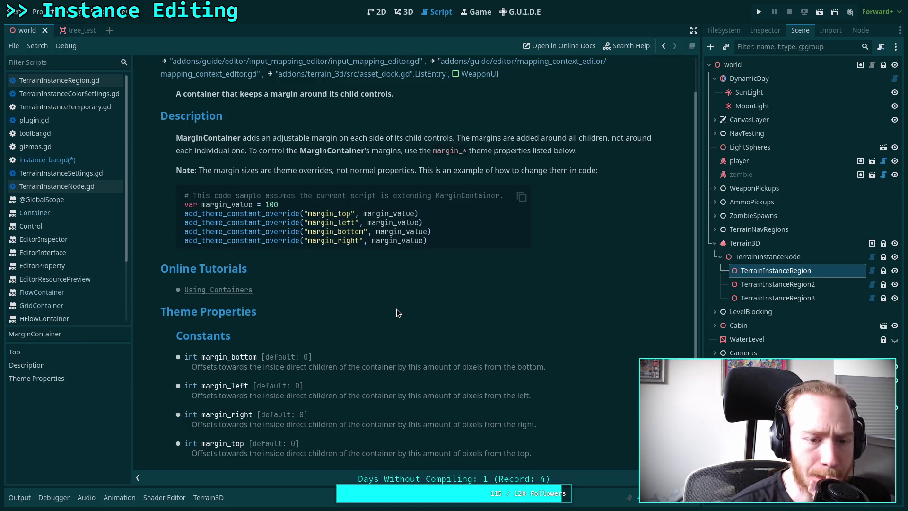
pyautogui.scroll(1, 397, 308)
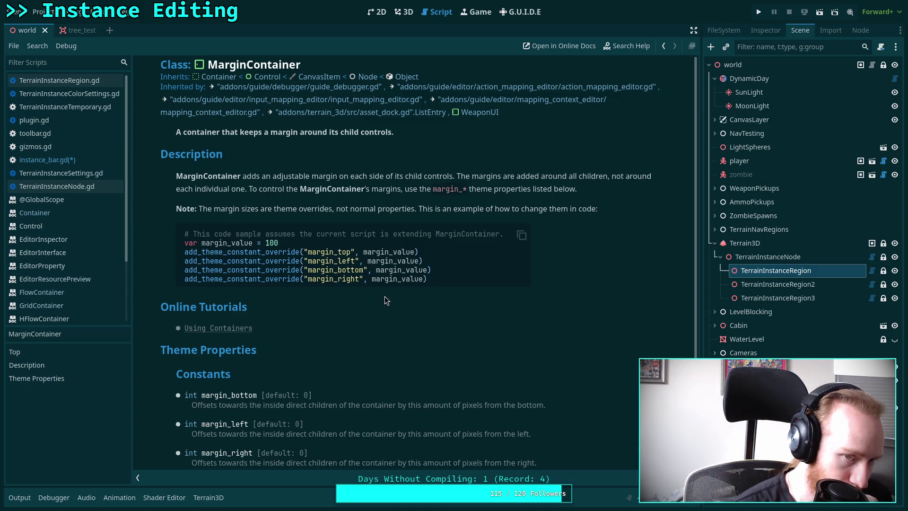
pyautogui.click(220, 77)
pyautogui.click(220, 77)
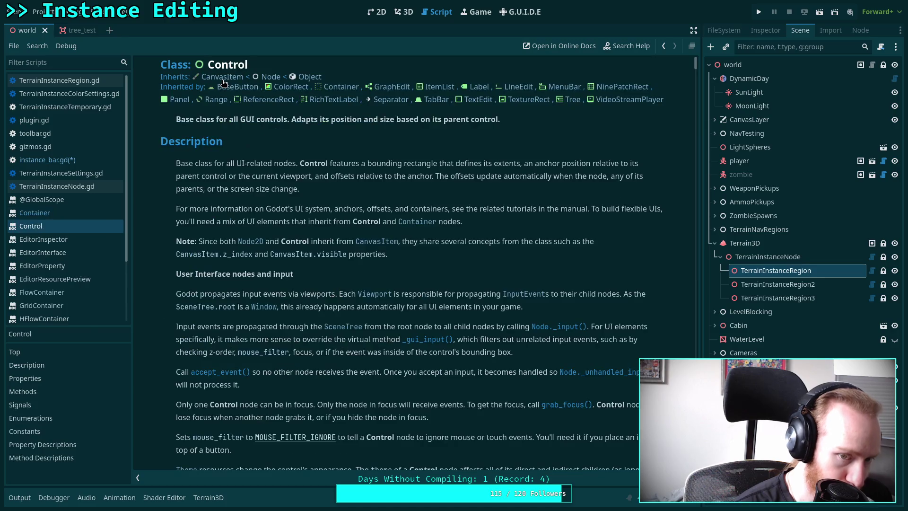
pyautogui.scroll(-15, 358, 241)
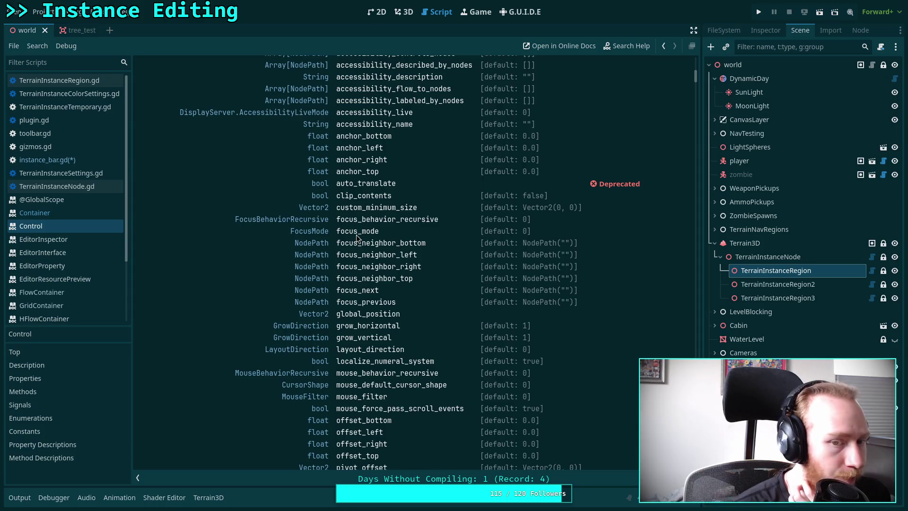
pyautogui.scroll(-5, 356, 235)
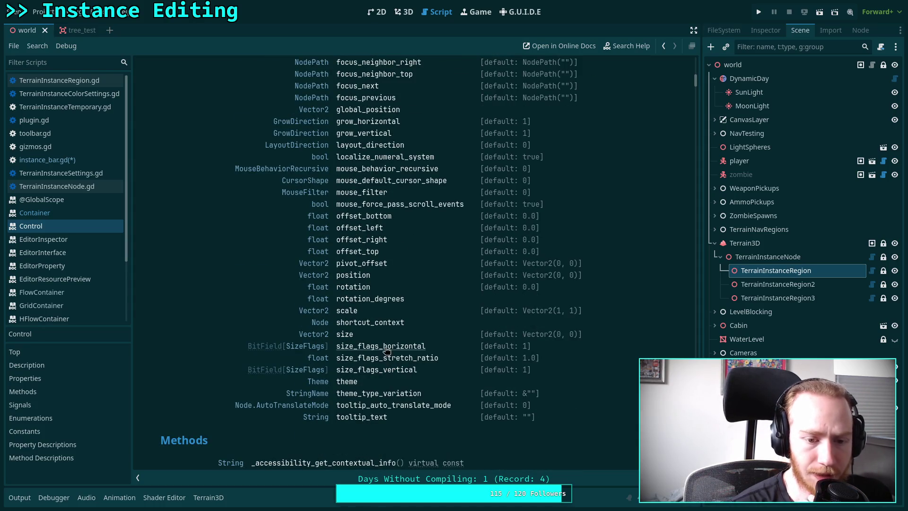
pyautogui.click(71, 162)
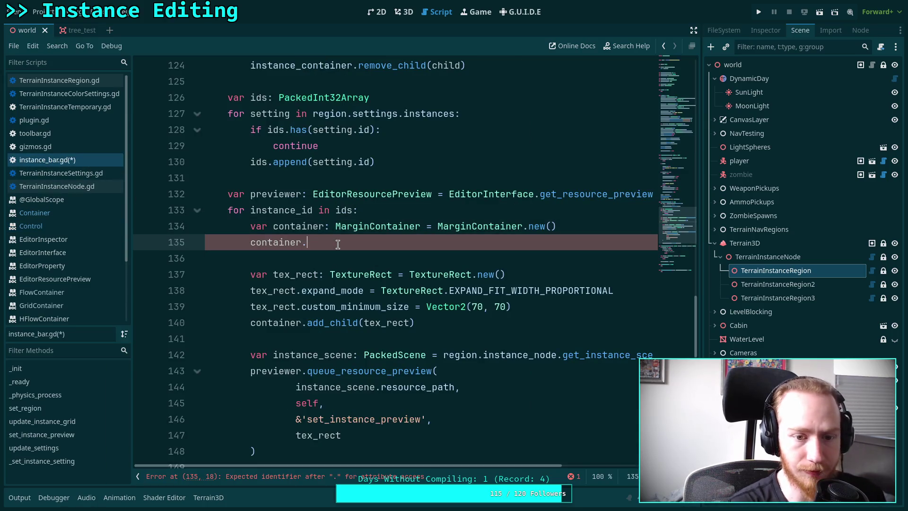
# Write container.size_flags_horizontal = Control.SIZE_EXPAND_FILL using autocomplete
pyautogui.write('size_')
pyautogui.press('Down')
pyautogui.press('Return')
pyautogui.write('=')
pyautogui.press('Down')
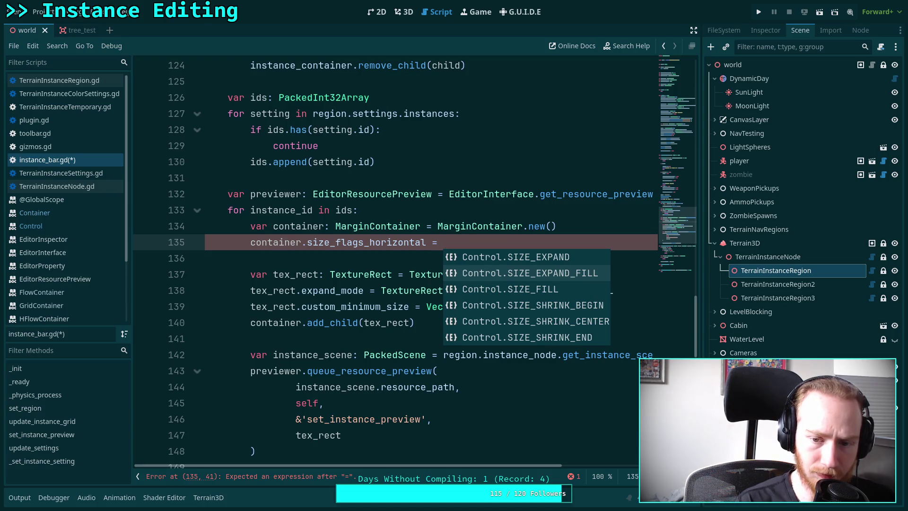
pyautogui.press('Return')
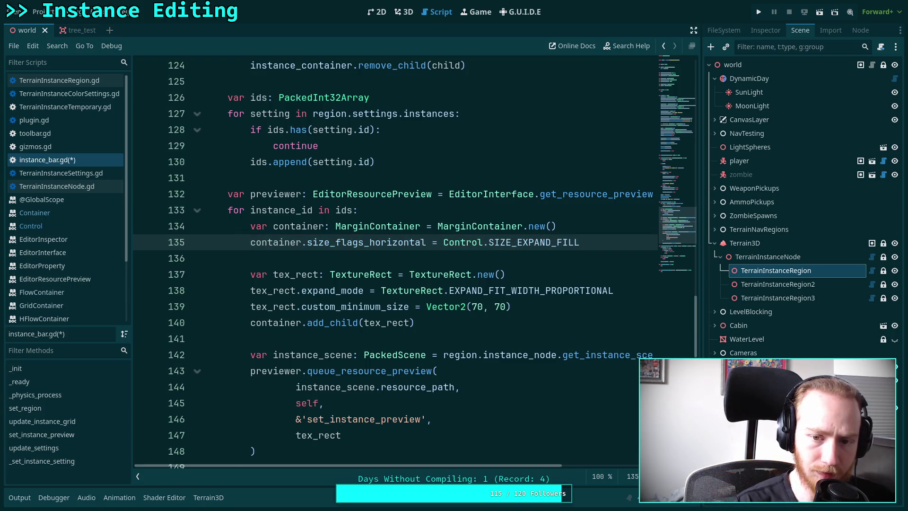
# Check the Control documentation for the size flag constants, then return to instance_bar.gd
pyautogui.moveTo(532, 237)
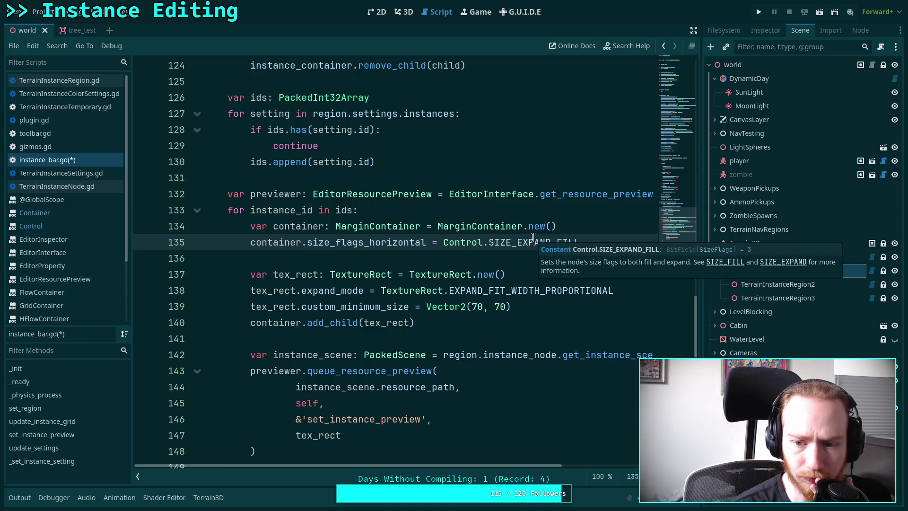
pyautogui.click(707, 264)
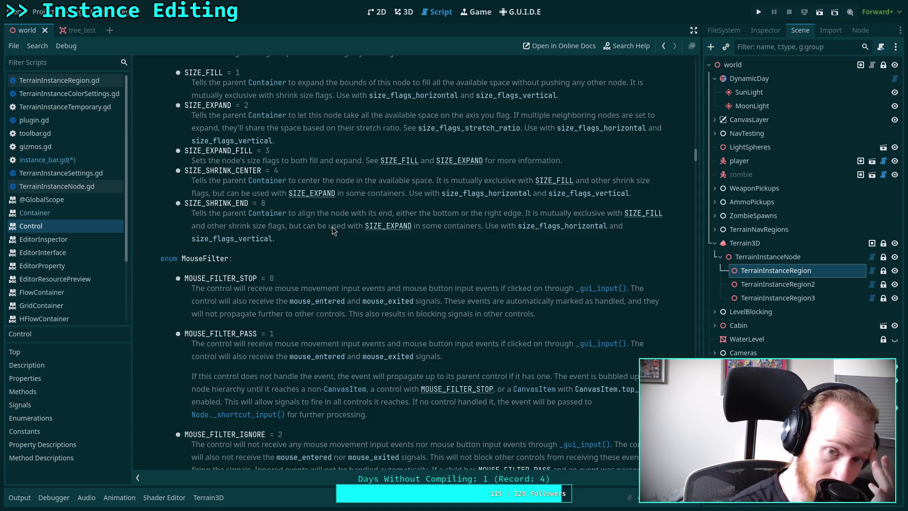
pyautogui.click(47, 159)
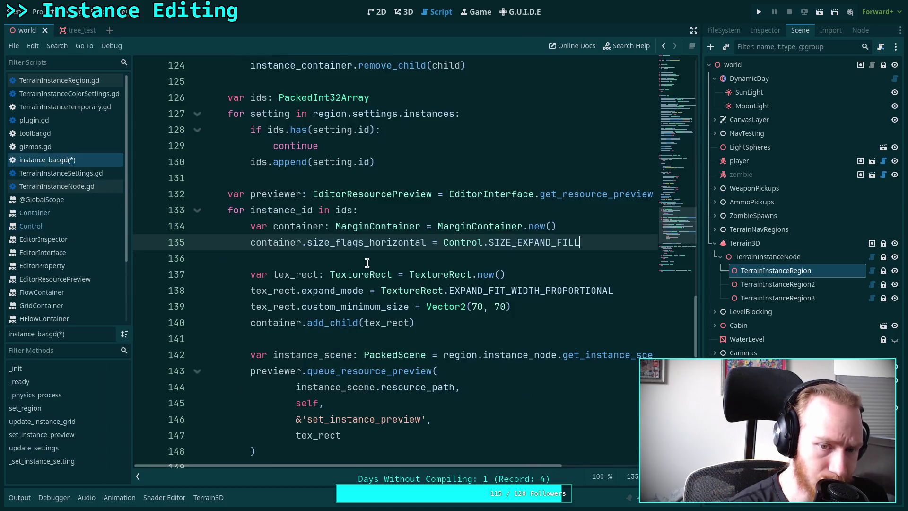
pyautogui.moveTo(460, 268)
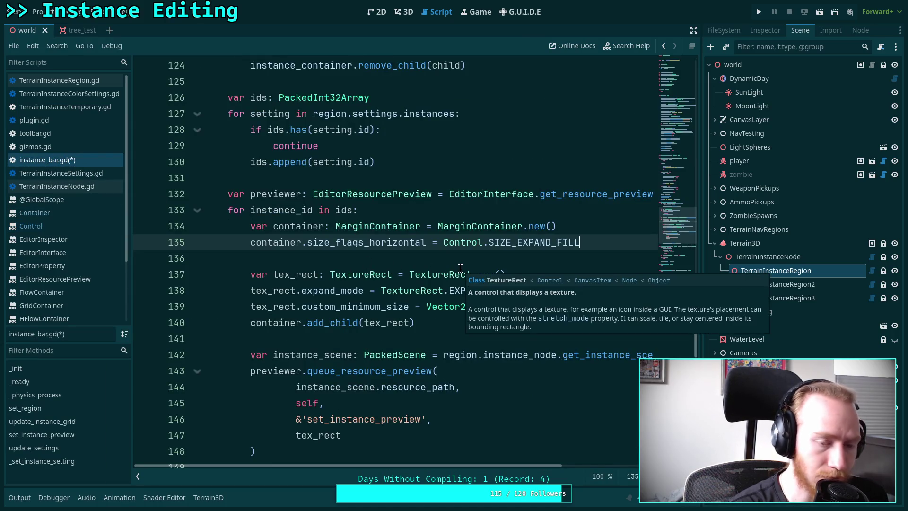
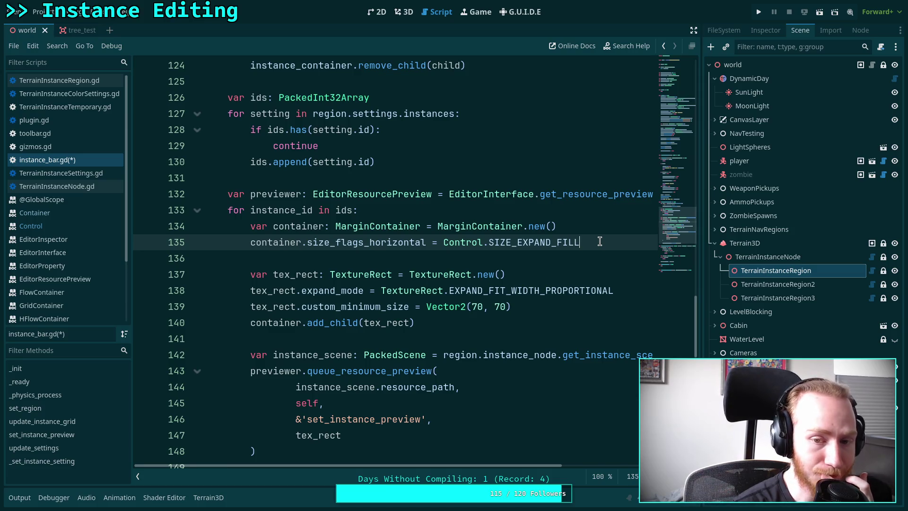
# Save instance_bar.gd and view the instance bar's thumbnail grid in the 3D scene
pyautogui.scroll(-1, 600, 241)
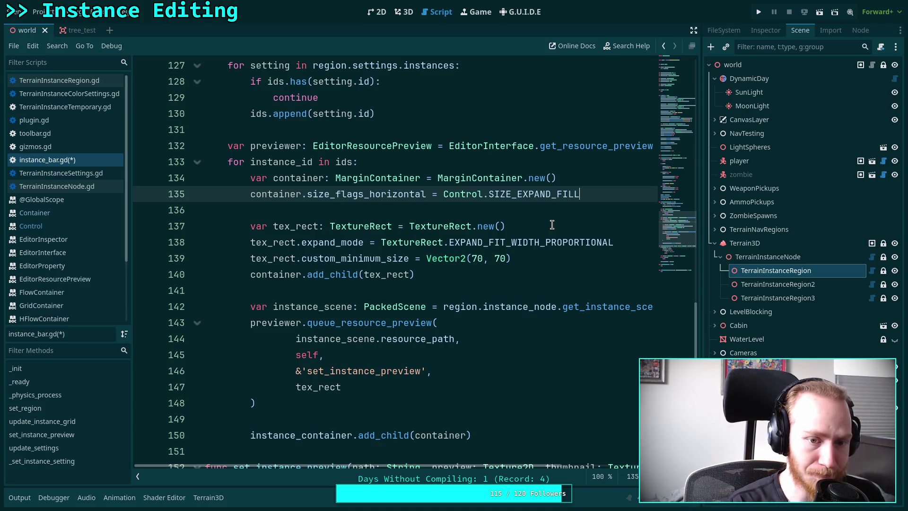
pyautogui.scroll(-1, 542, 217)
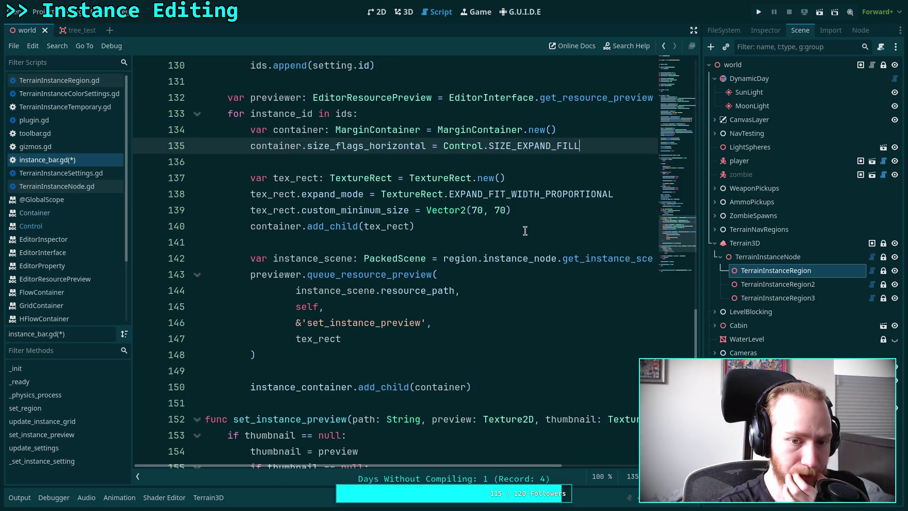
pyautogui.hotkey('ctrl', 's')
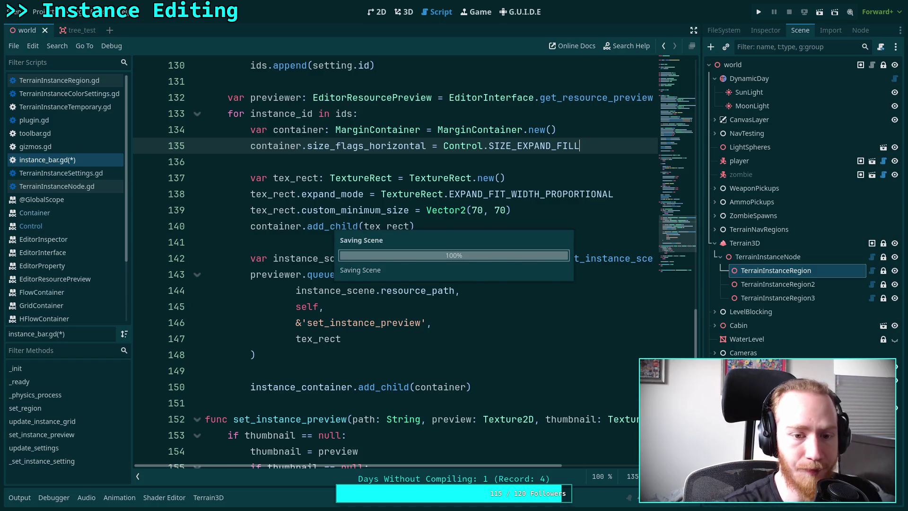
pyautogui.click(403, 12)
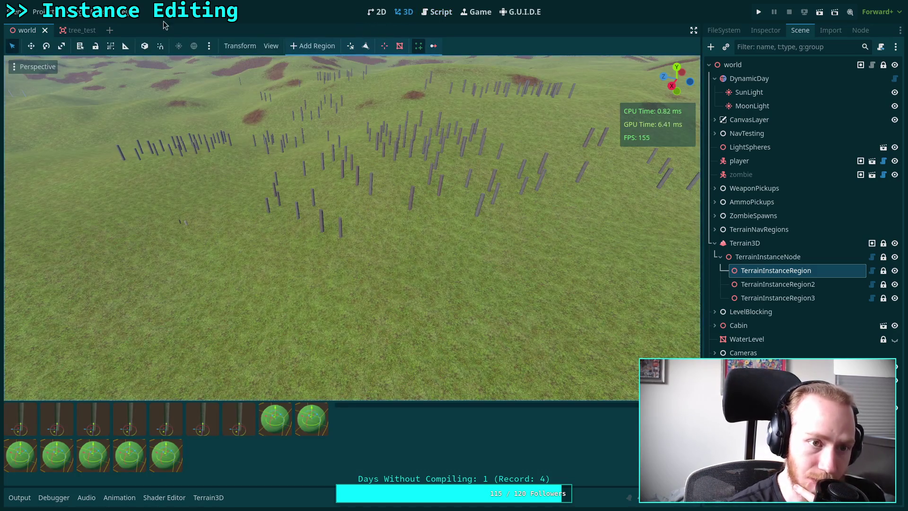
# Reselect TerrainInstanceRegion, resize the bottom panel to check the thumbnails, then return to instance_bar.gd
pyautogui.click(775, 217)
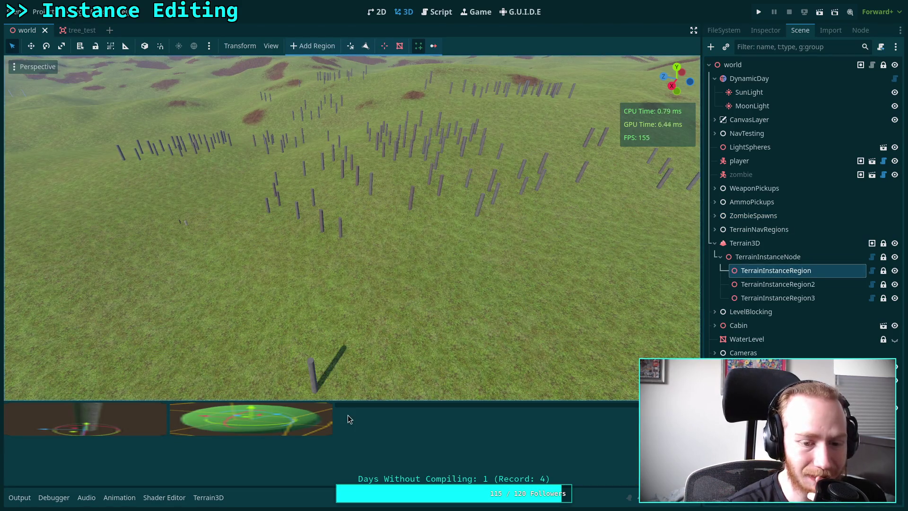
pyautogui.moveTo(334, 421)
pyautogui.mouseDown()
pyautogui.moveTo(36, 423)
pyautogui.moveTo(373, 434)
pyautogui.mouseUp()
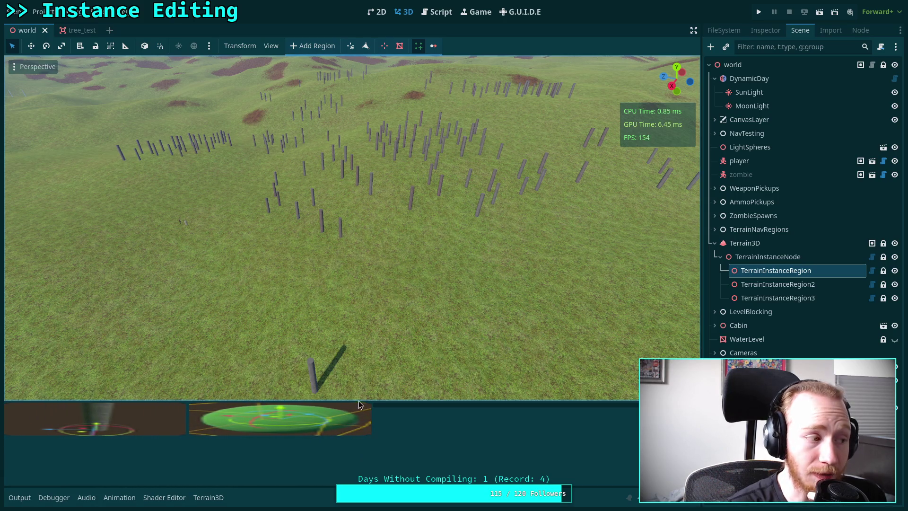
pyautogui.click(436, 14)
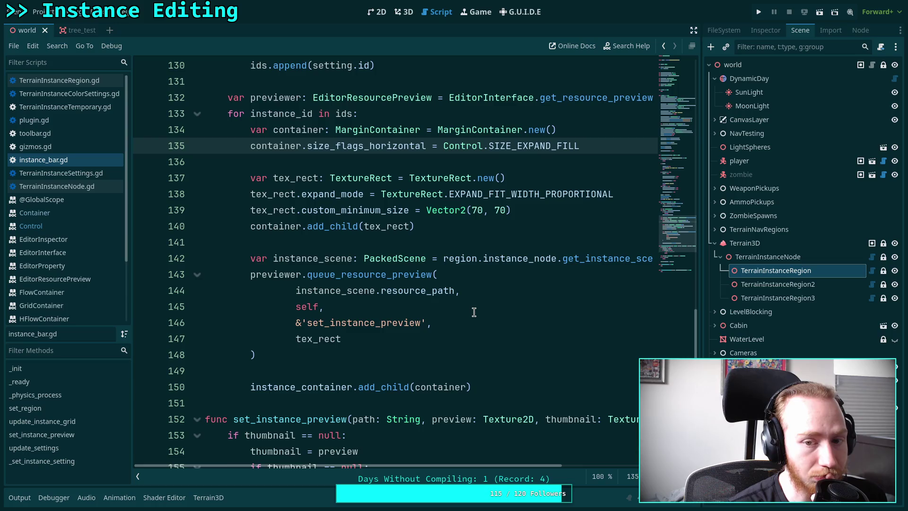
pyautogui.moveTo(461, 255)
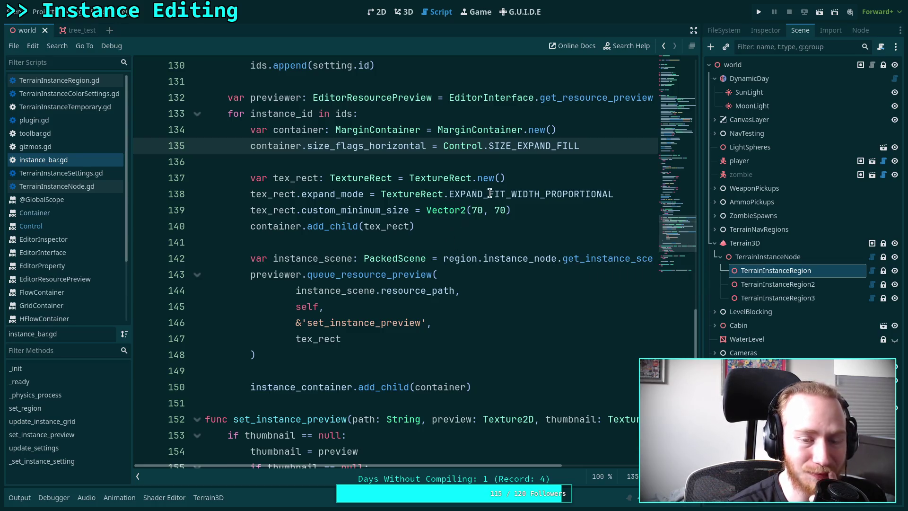
pyautogui.moveTo(480, 192)
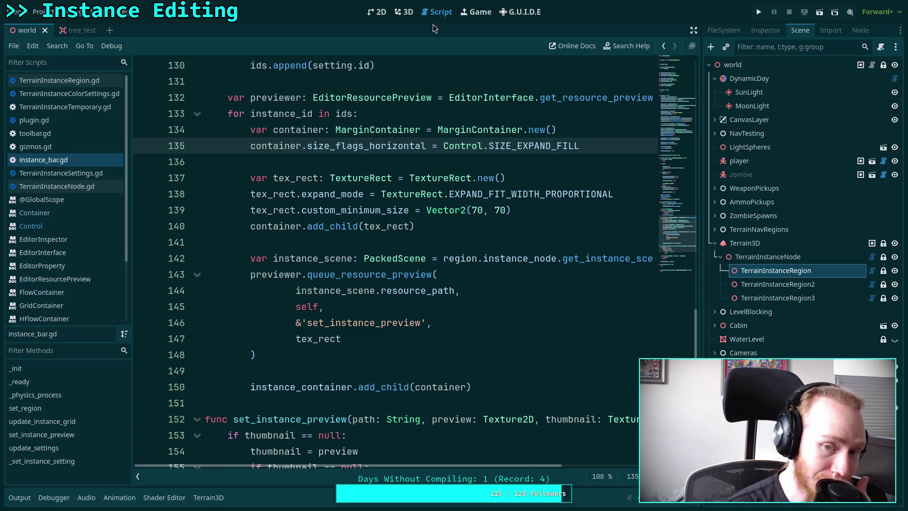
pyautogui.moveTo(512, 195); pyautogui.dragTo(539, 189)
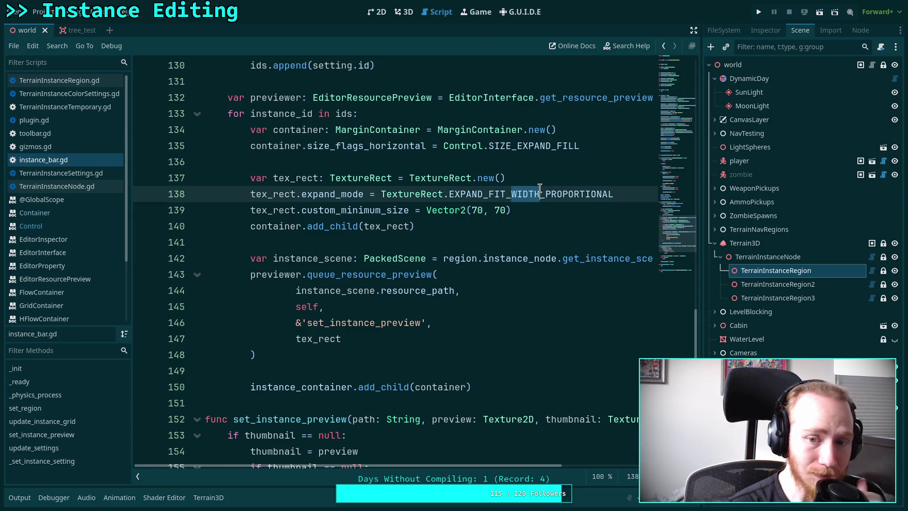
pyautogui.write('H')
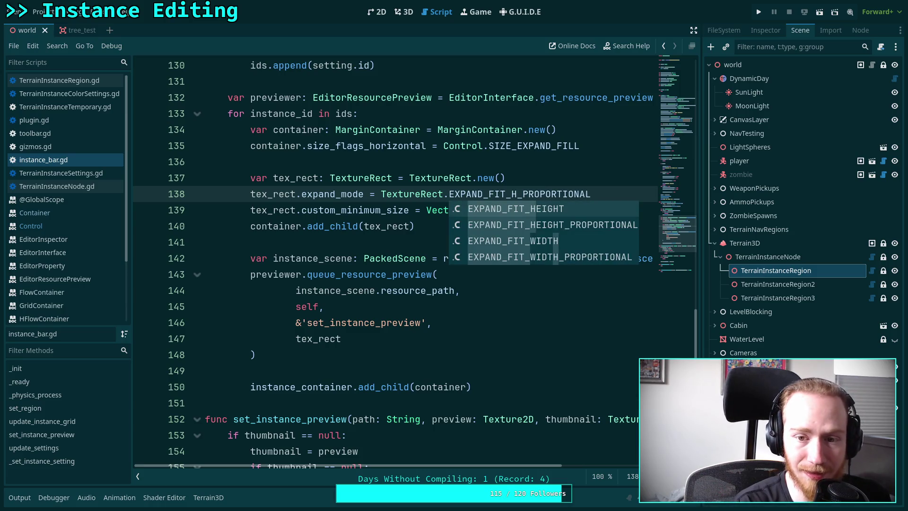
pyautogui.press('Down')
pyautogui.press('Return')
pyautogui.hotkey('ctrl', 's')
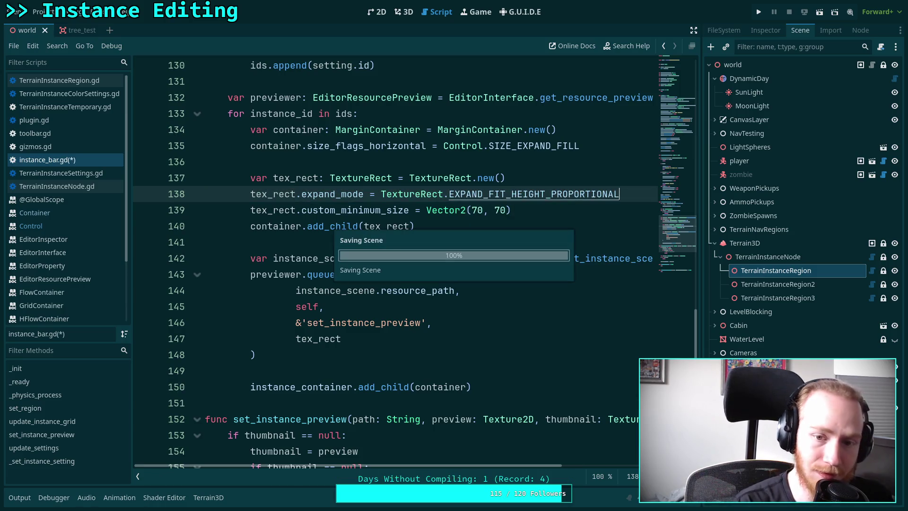
pyautogui.click(403, 12)
pyautogui.click(767, 257)
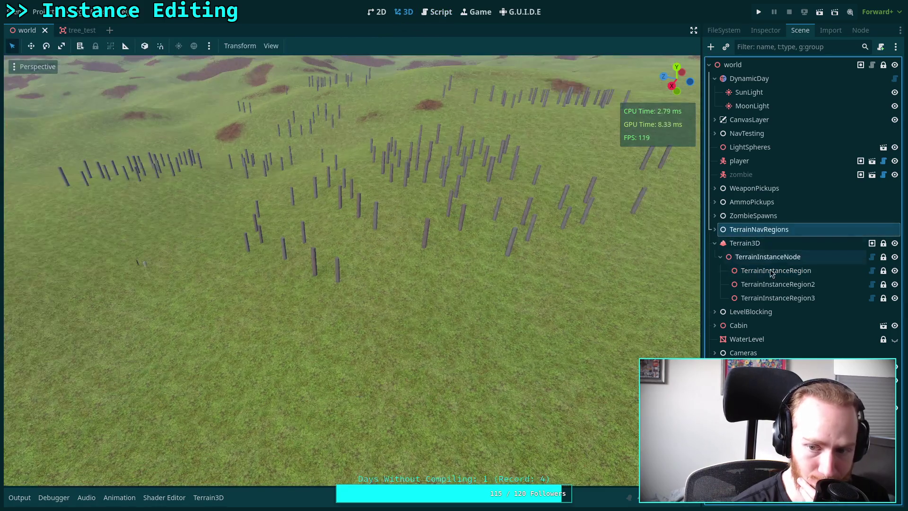
pyautogui.click(773, 274)
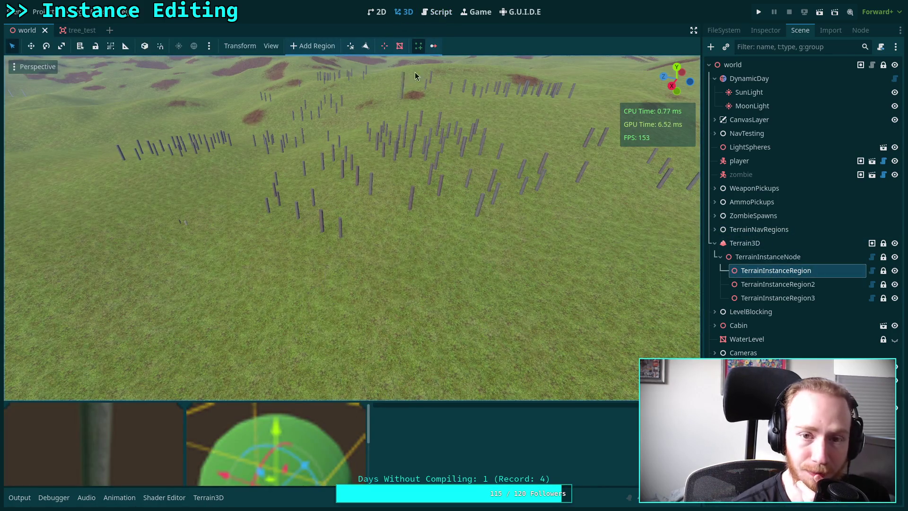
pyautogui.click(439, 13)
pyautogui.moveTo(511, 194); pyautogui.dragTo(546, 189)
pyautogui.write('W_PROPORTIONAL')
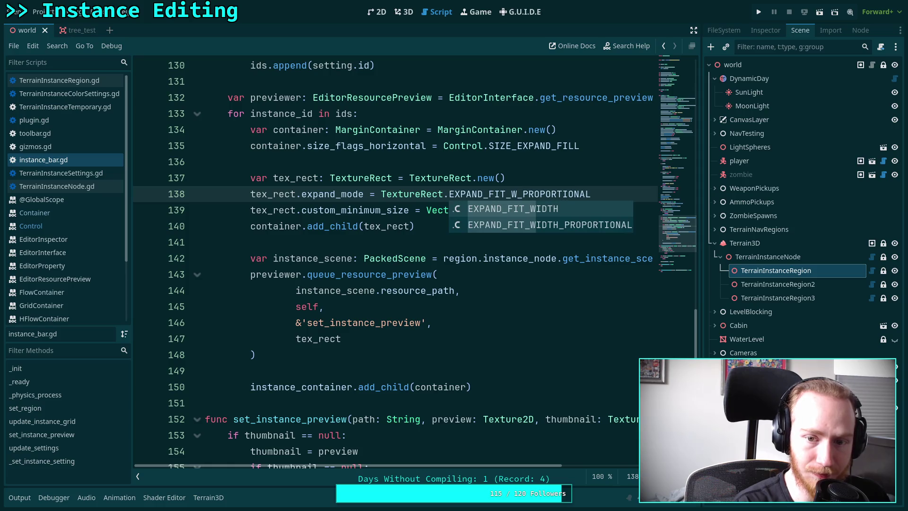
pyautogui.press('Tab')
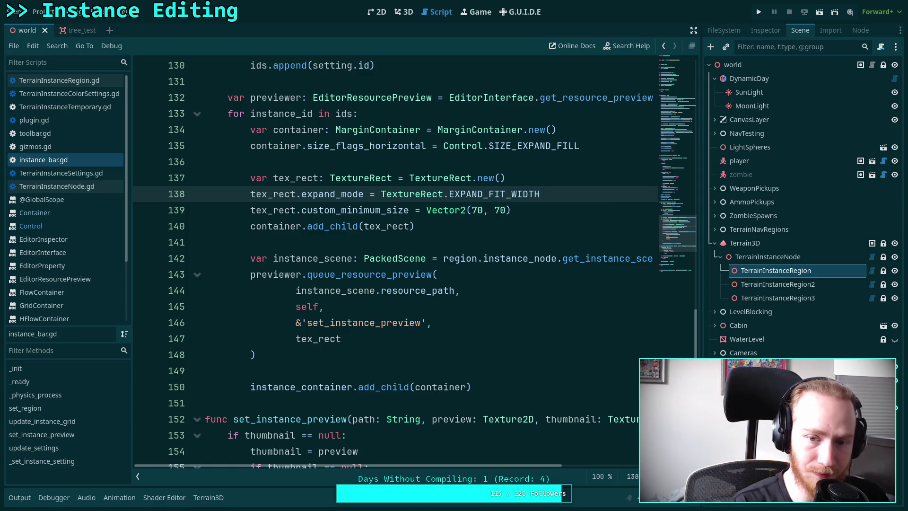
pyautogui.hotkey('ctrl', 's')
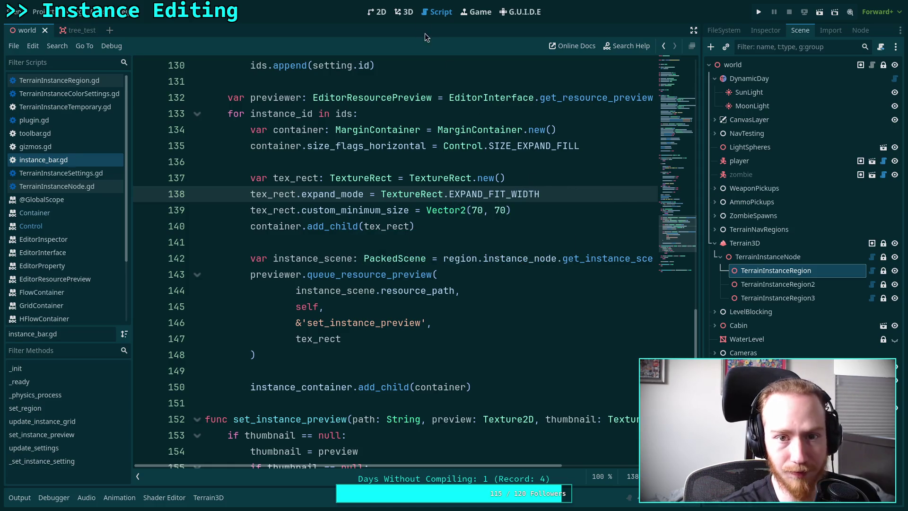
pyautogui.click(403, 12)
pyautogui.click(755, 247)
pyautogui.click(775, 270)
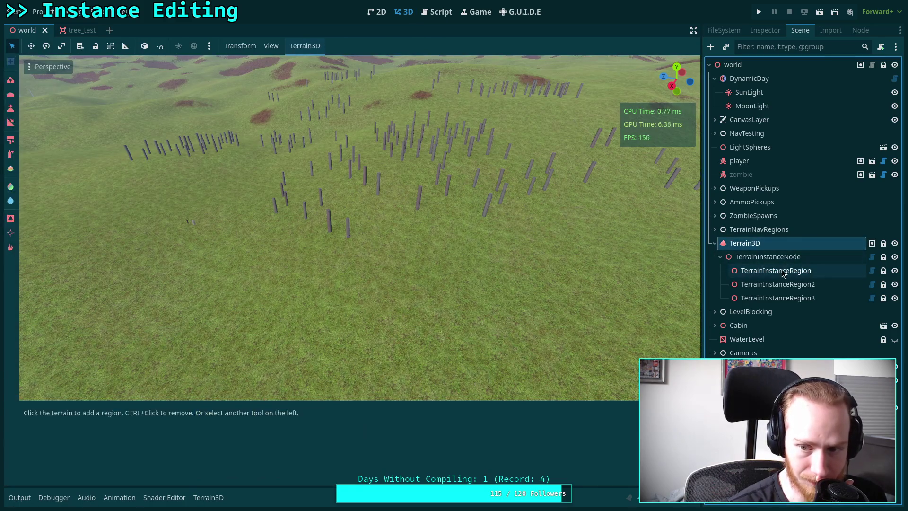
pyautogui.click(436, 12)
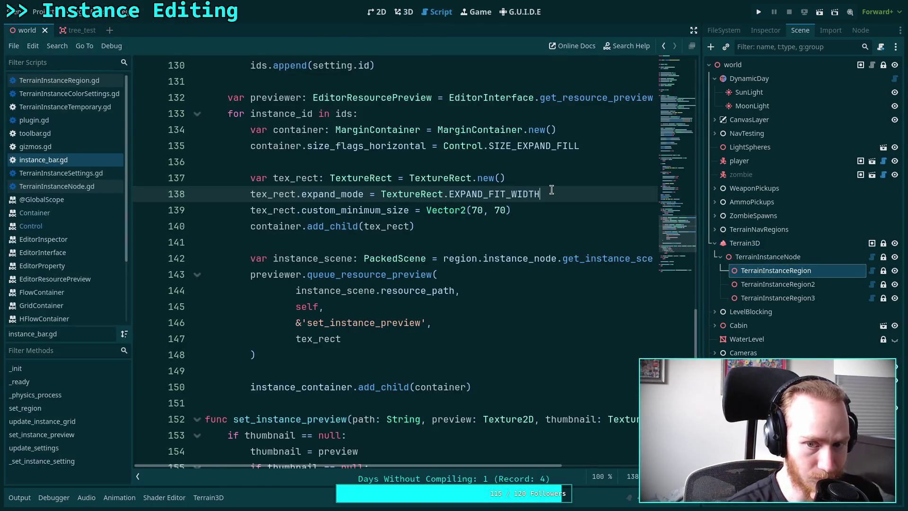
pyautogui.write('_PR')
pyautogui.press('Return')
pyautogui.hotkey('ctrl', 's')
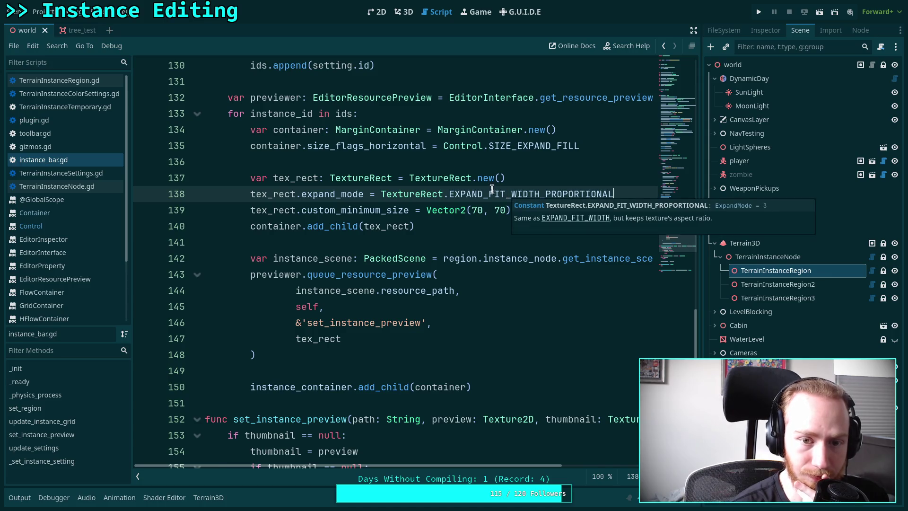
pyautogui.click(404, 12)
pyautogui.click(792, 230)
pyautogui.click(775, 270)
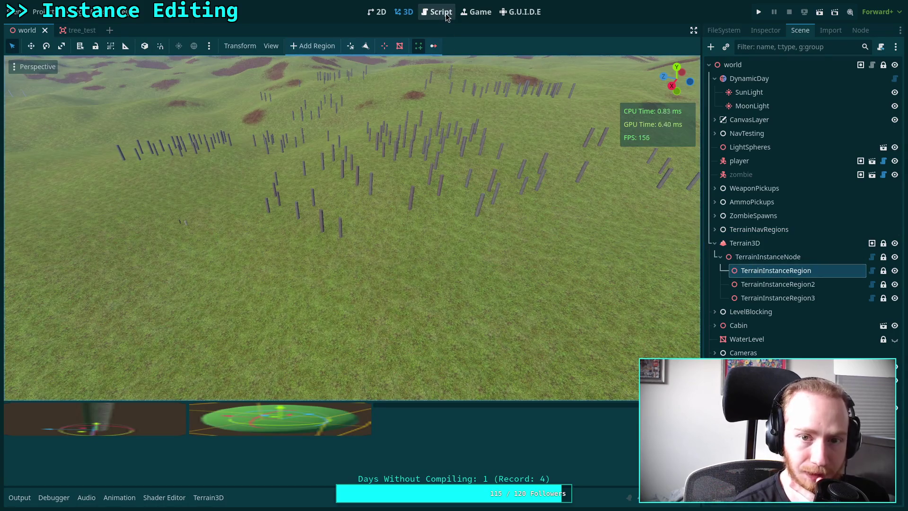
pyautogui.click(447, 17)
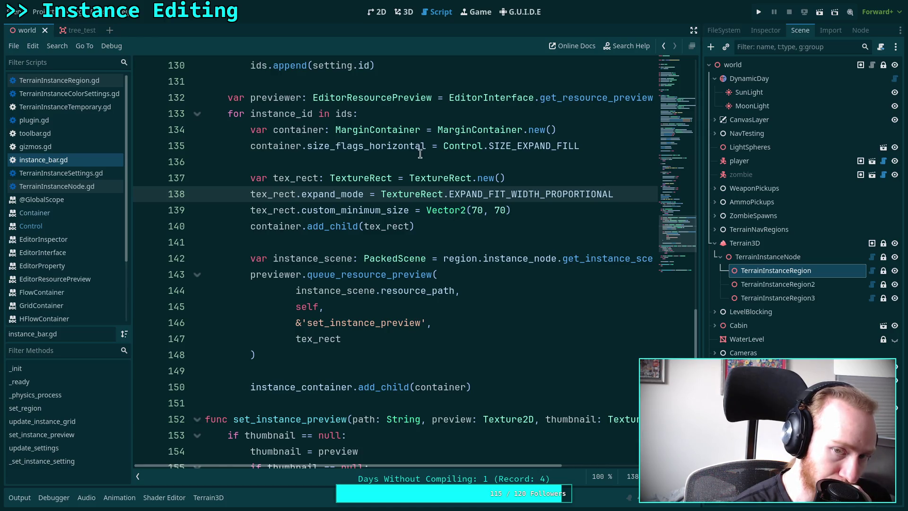
pyautogui.moveTo(516, 149)
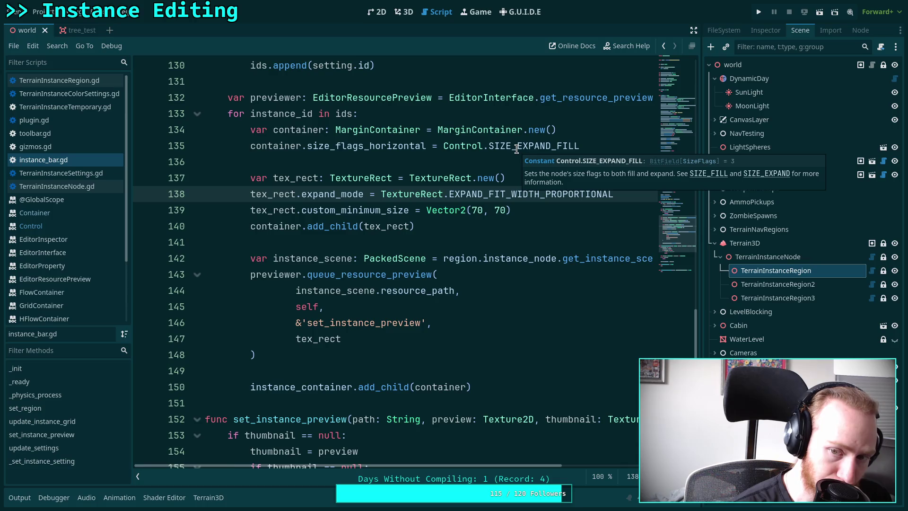
pyautogui.click(709, 174)
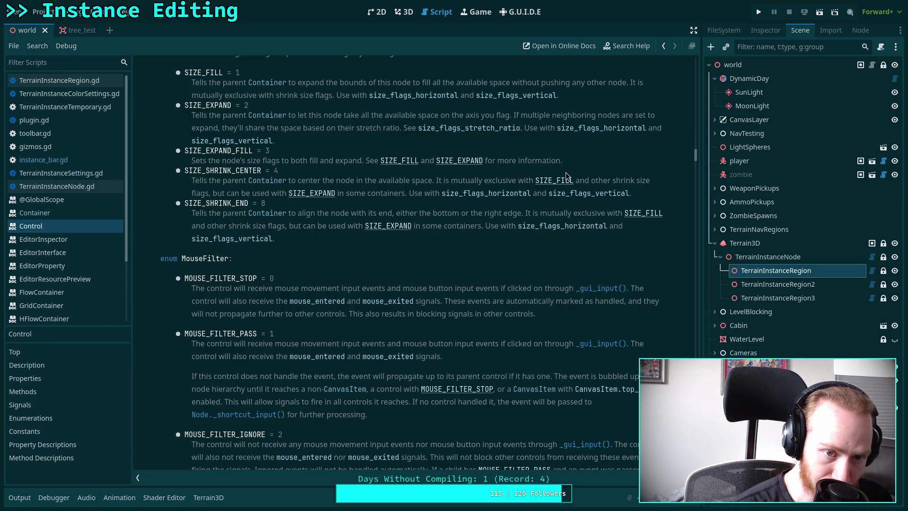
pyautogui.scroll(2, 566, 176)
pyautogui.scroll(4, 566, 175)
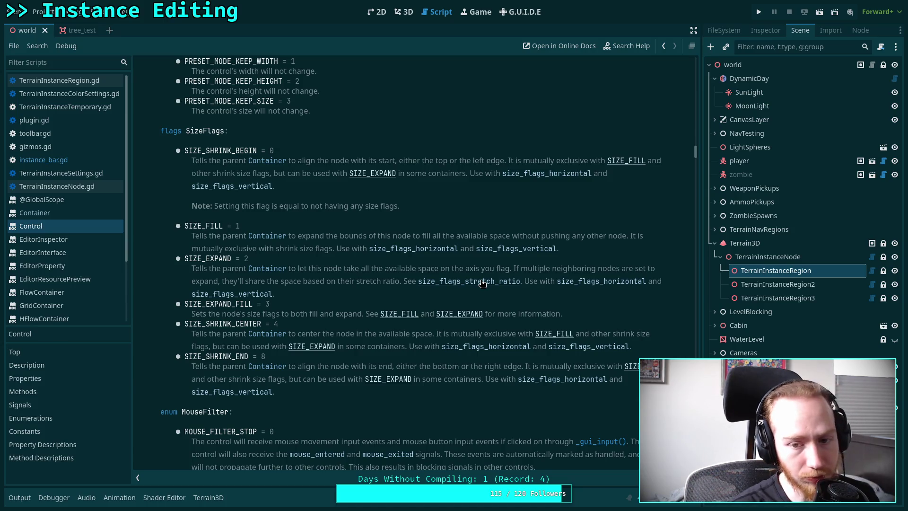
pyautogui.click(480, 283)
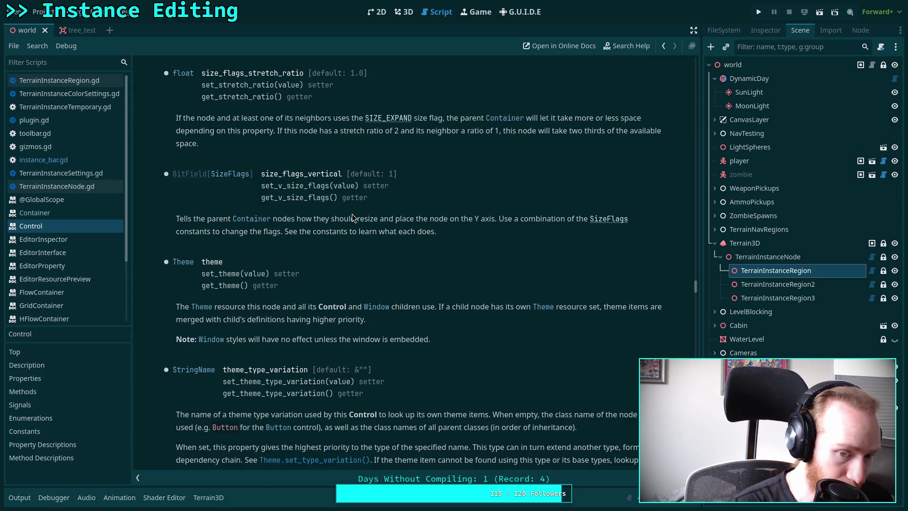
pyautogui.click(43, 160)
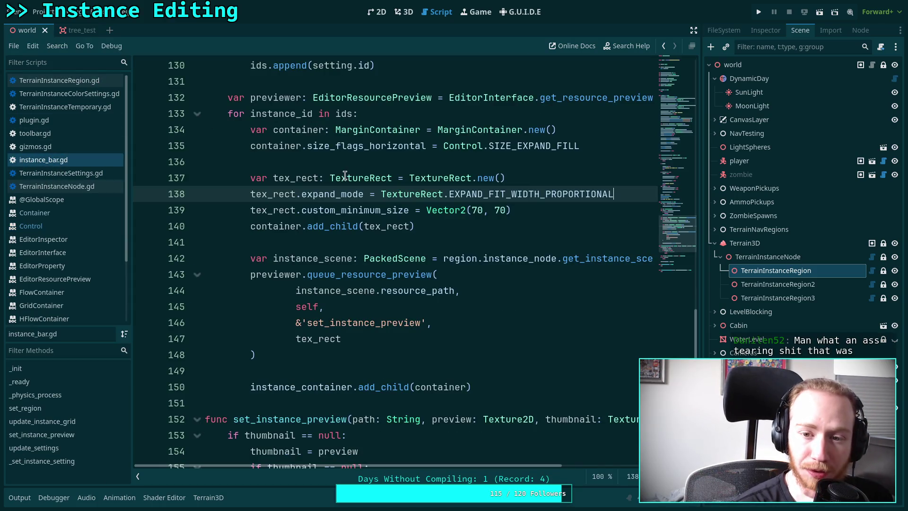
# Remove the half-typed 'container.expa' line and the leftover blank line after line 135
pyautogui.click(639, 135)
pyautogui.click(620, 149)
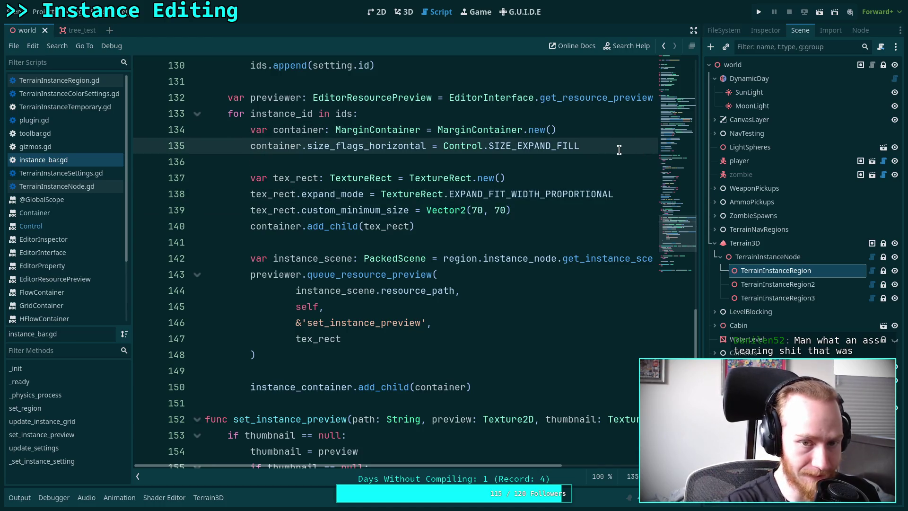
pyautogui.press('Return')
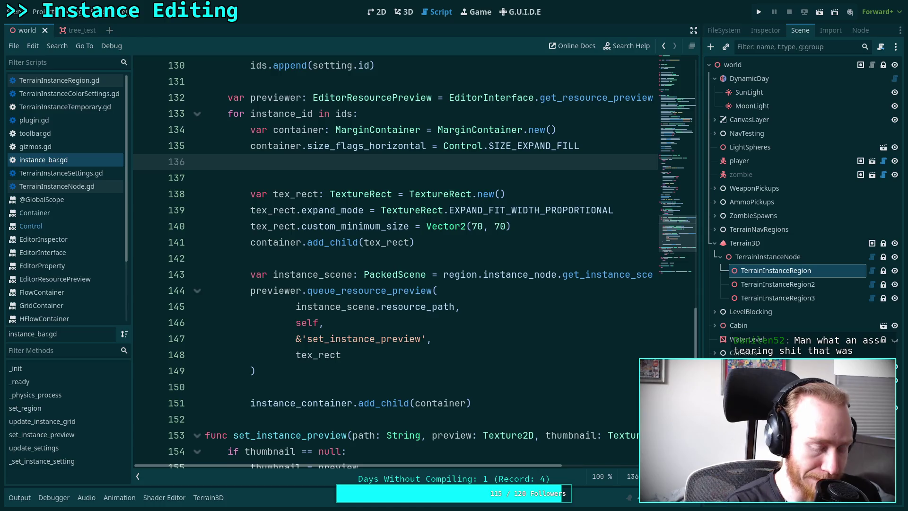
pyautogui.write('container.')
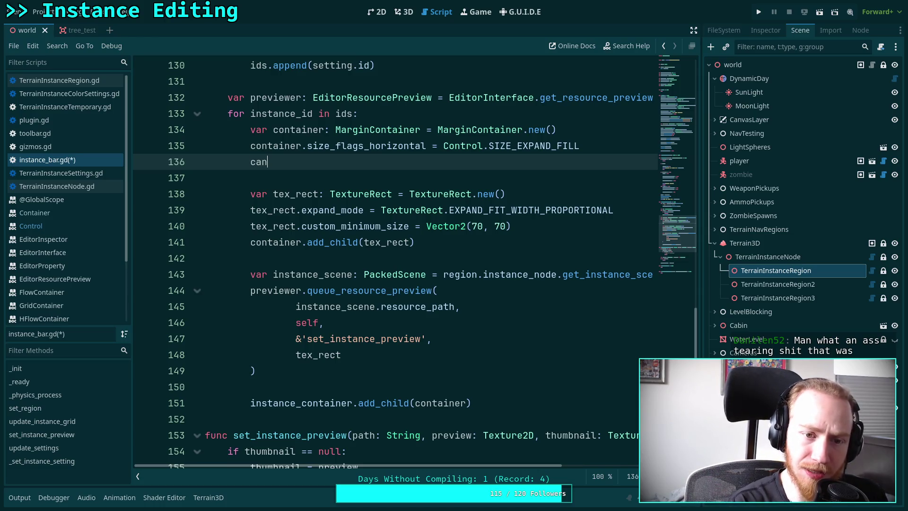
pyautogui.write('expa')
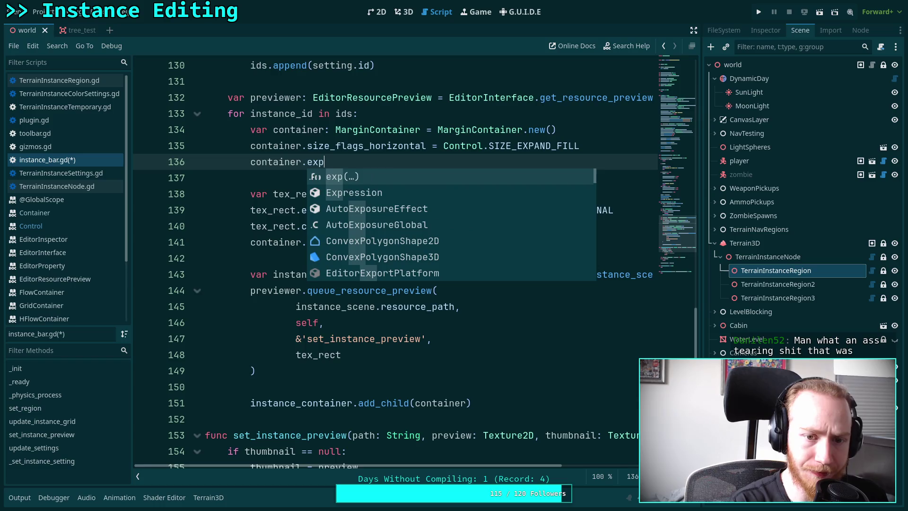
pyautogui.press('BackSpace')
pyautogui.press('BackSpace')
pyautogui.press('BackSpace')
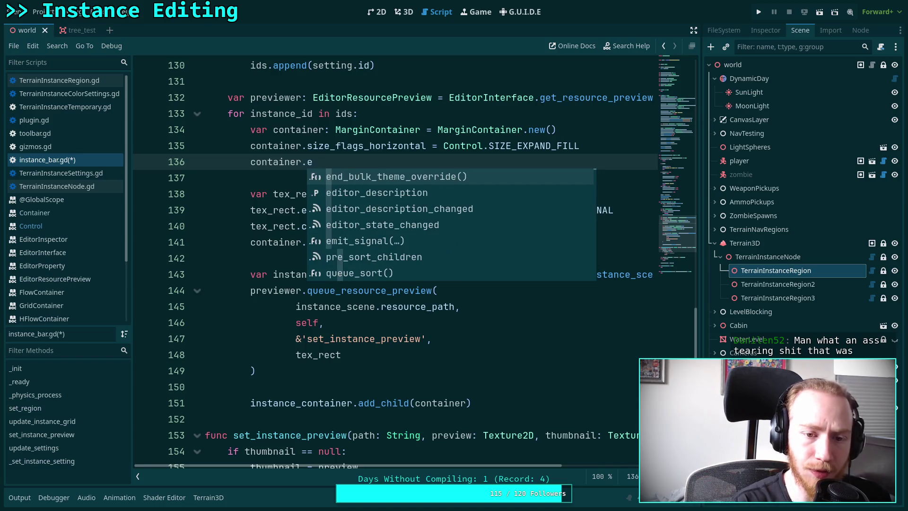
pyautogui.press('BackSpace')
pyautogui.press('BackSpace')
pyautogui.press('BackSpace')
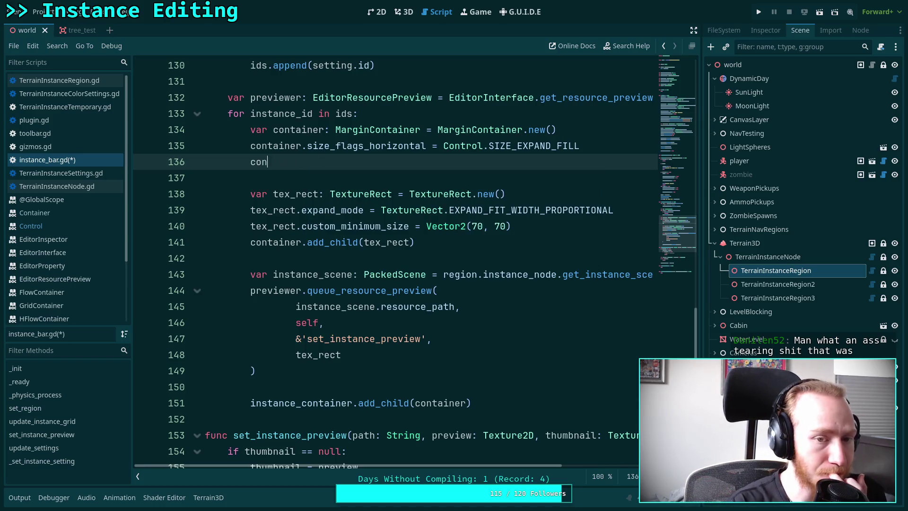
pyautogui.press('BackSpace')
pyautogui.press('BackSpace')
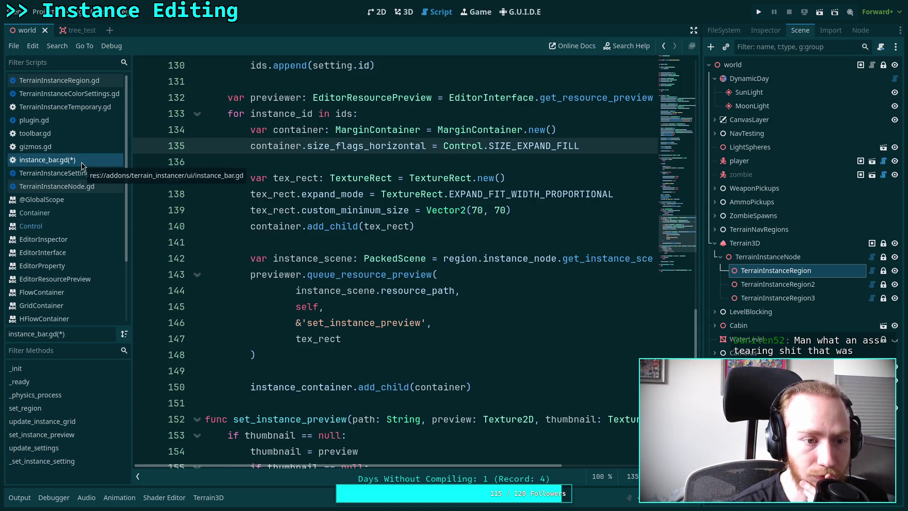
# Read the Container and Control docs on the SIZE_EXPAND_FILL size flag, then reopen instance_bar.gd
pyautogui.click(64, 224)
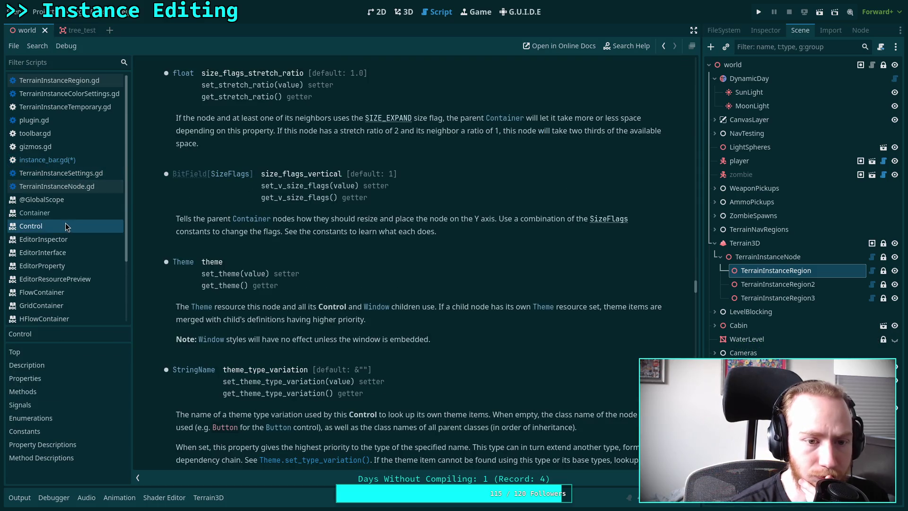
pyautogui.click(72, 211)
pyautogui.click(60, 225)
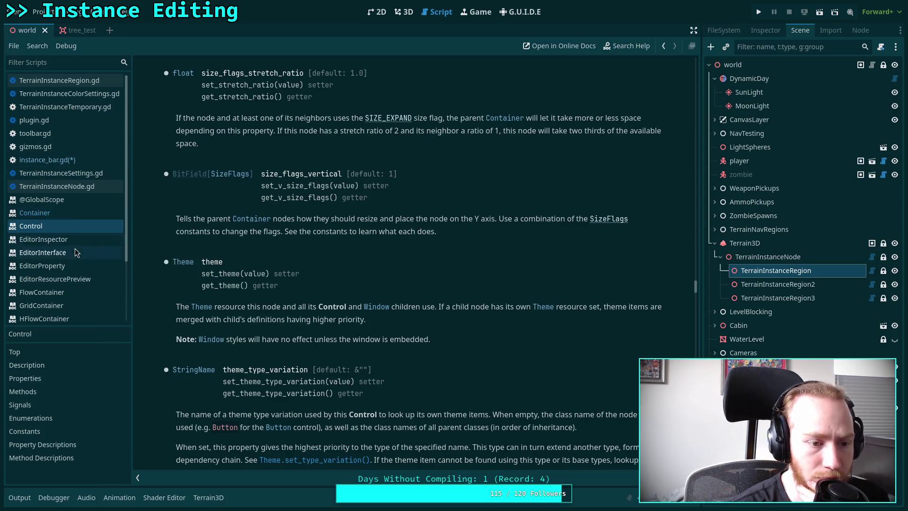
pyautogui.click(81, 158)
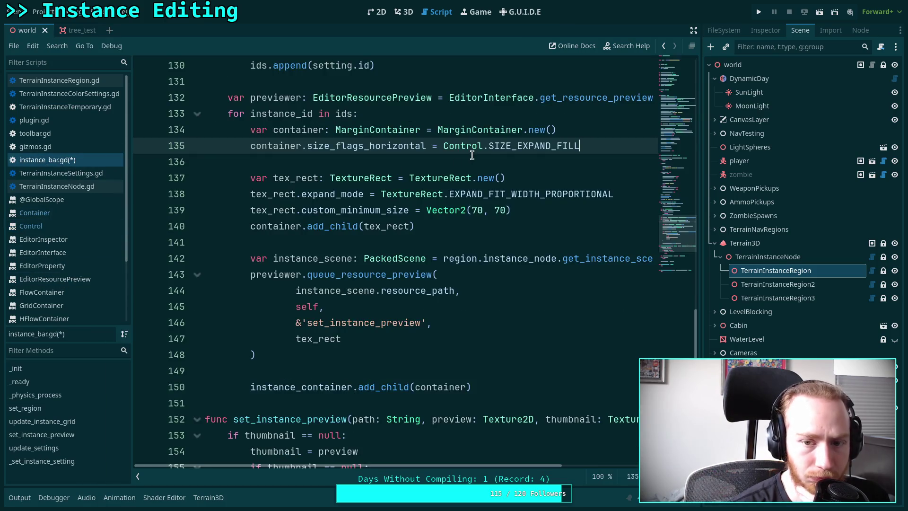
pyautogui.moveTo(533, 148)
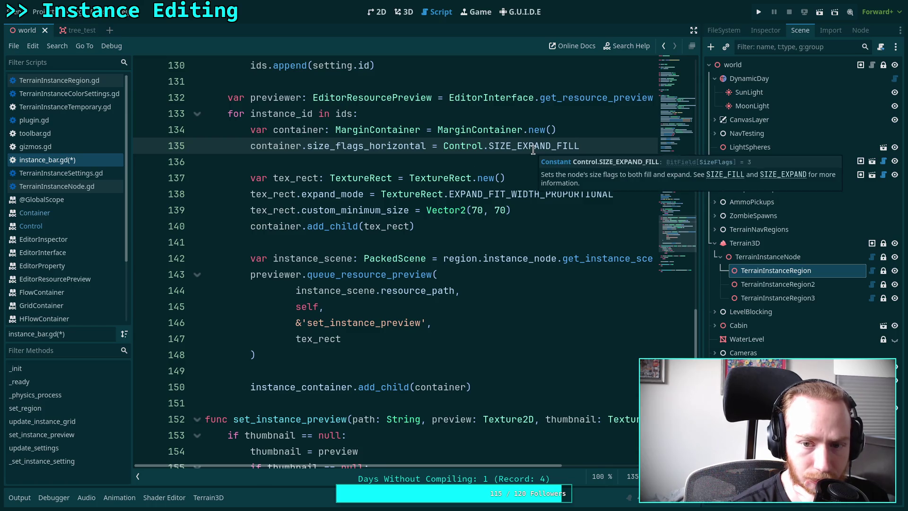
pyautogui.click(651, 162)
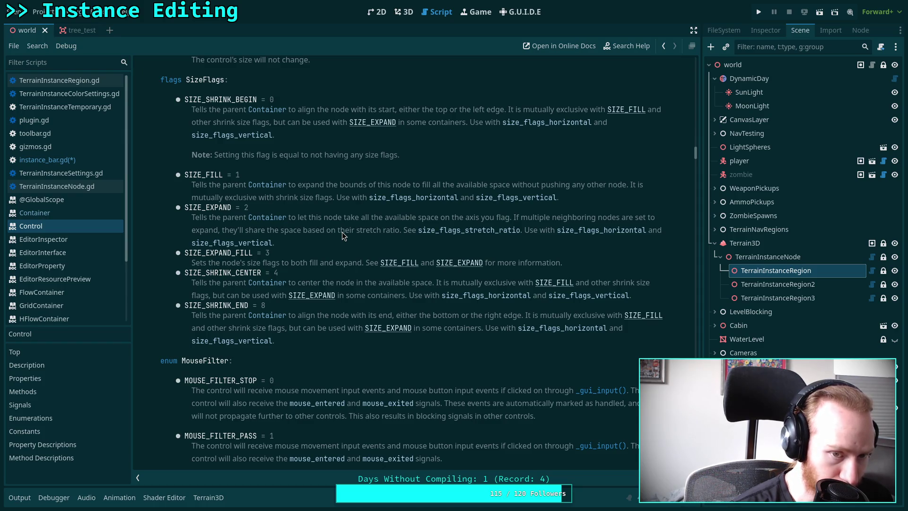
pyautogui.click(47, 160)
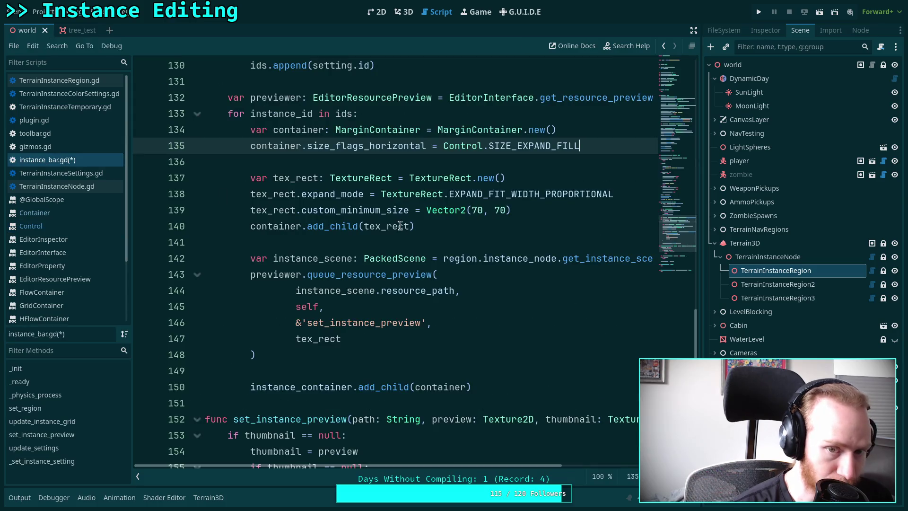
# Change SIZE_EXPAND_FILL to SIZE_EXPAND, save, and check the thumbnails in a resized bottom panel
pyautogui.moveTo(551, 145); pyautogui.dragTo(591, 142)
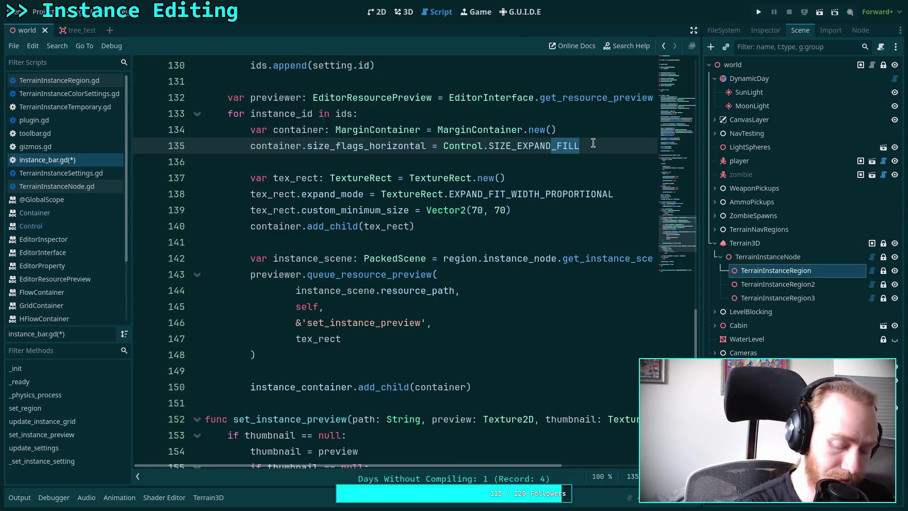
pyautogui.press('BackSpace')
pyautogui.hotkey('ctrl', 's')
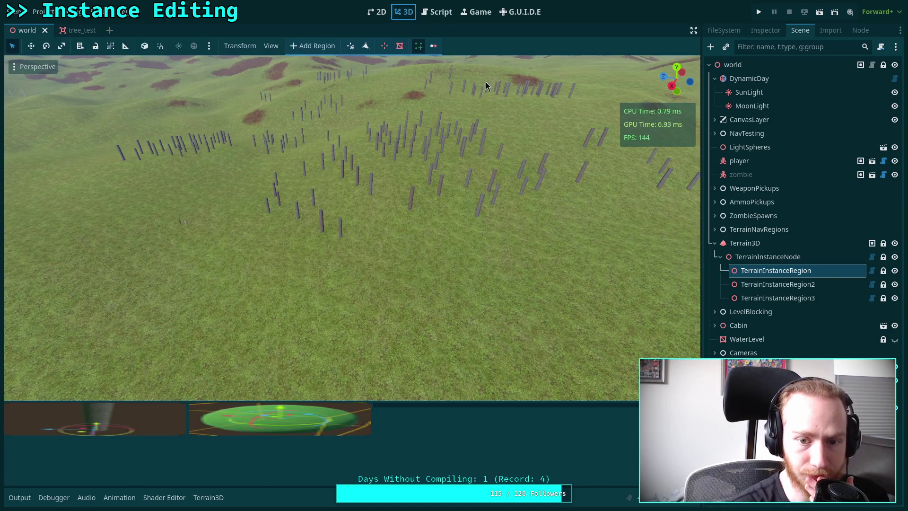
pyautogui.click(403, 12)
pyautogui.click(774, 244)
pyautogui.click(772, 274)
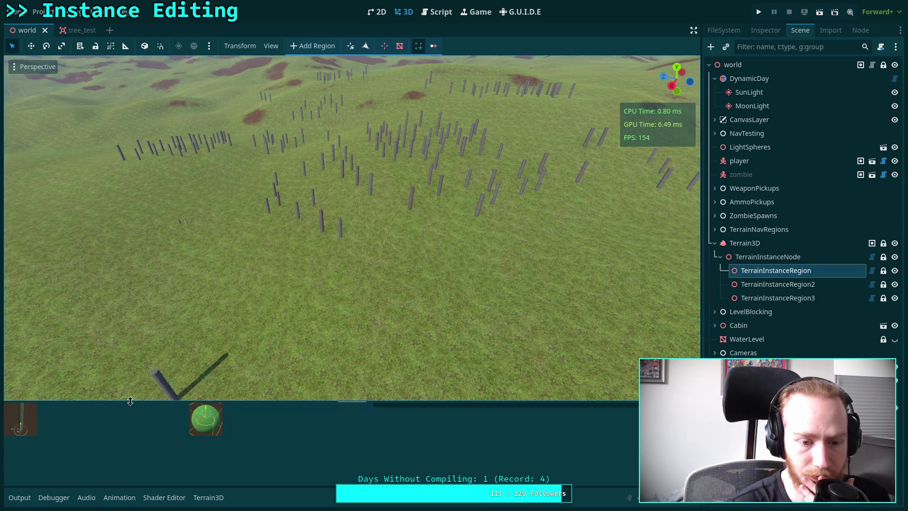
pyautogui.moveTo(372, 418)
pyautogui.mouseDown()
pyautogui.moveTo(56, 432)
pyautogui.moveTo(370, 433)
pyautogui.moveTo(344, 435)
pyautogui.mouseUp()
# Duplicate the ids.append line for testing, save, and narrow the panel to check thumbnail wrapping
pyautogui.click(436, 12)
pyautogui.scroll(5, 385, 124)
pyautogui.click(406, 306)
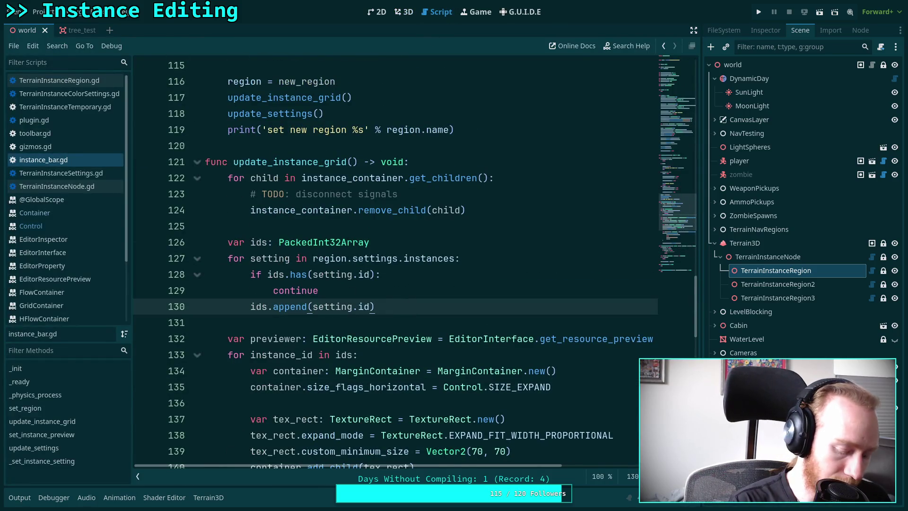
pyautogui.hotkey('ctrl', 'shift', 'd')
pyautogui.hotkey('ctrl', 'shift', 'd')
pyautogui.hotkey('ctrl', 'shift', 'd')
pyautogui.hotkey('ctrl', 's')
pyautogui.click(403, 11)
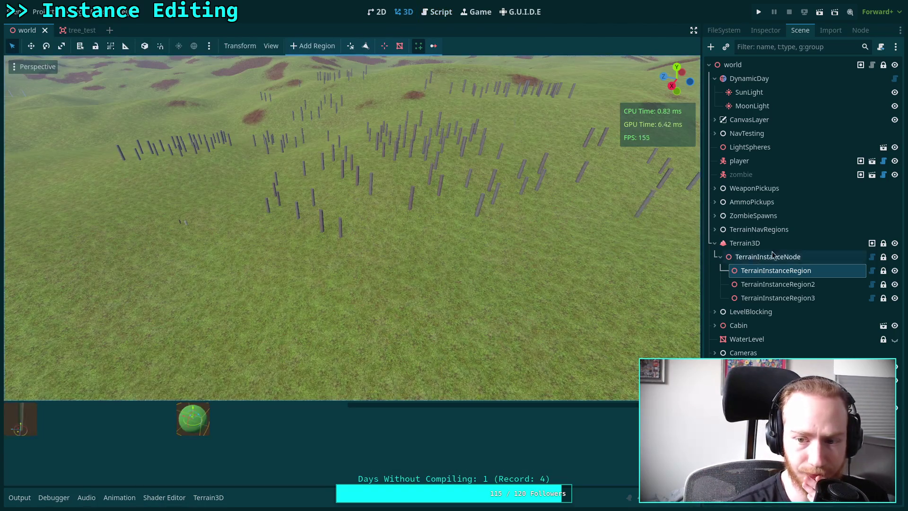
pyautogui.click(772, 256)
pyautogui.click(776, 270)
pyautogui.moveTo(347, 418)
pyautogui.mouseDown()
pyautogui.moveTo(405, 419)
pyautogui.moveTo(196, 425)
pyautogui.moveTo(405, 429)
pyautogui.mouseUp()
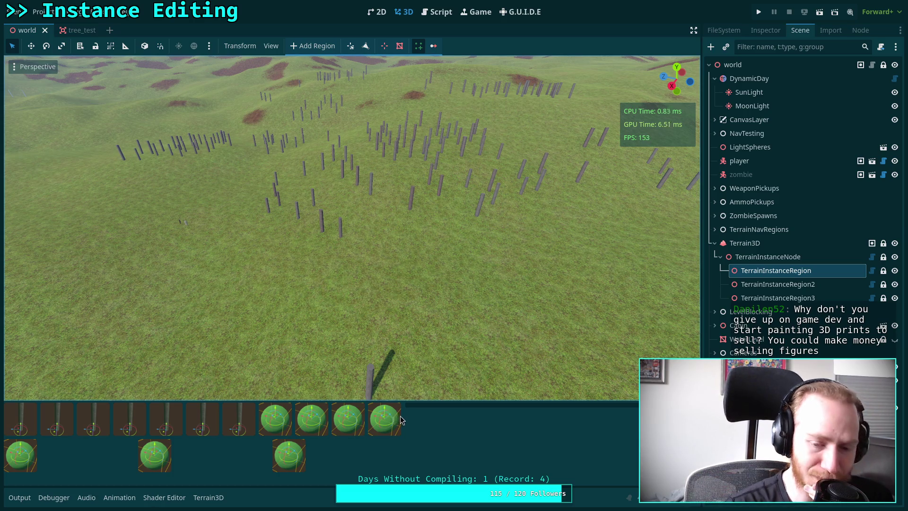
pyautogui.moveTo(404, 444)
pyautogui.mouseDown()
pyautogui.moveTo(287, 441)
pyautogui.moveTo(384, 445)
pyautogui.mouseUp()
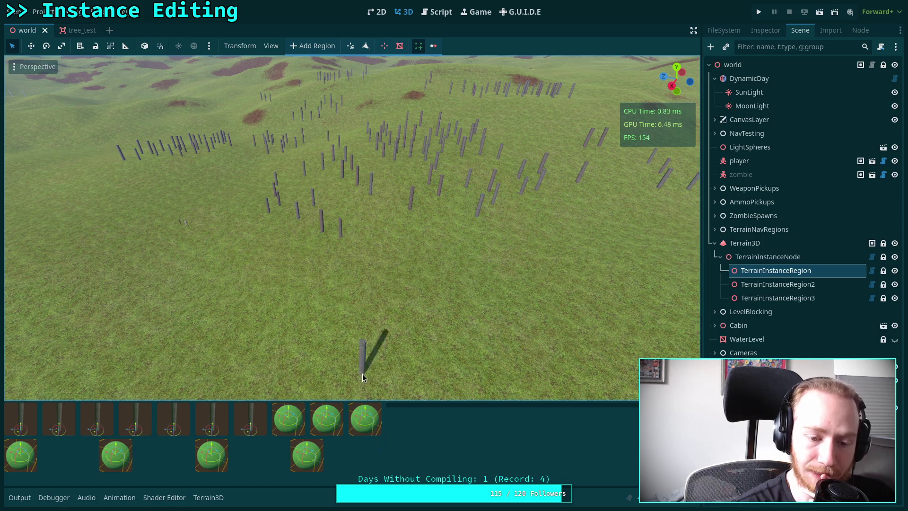
pyautogui.click(435, 16)
# Review the SIZE_EXPAND flag on line 141, then open the Container class documentation
pyautogui.scroll(-6, 411, 293)
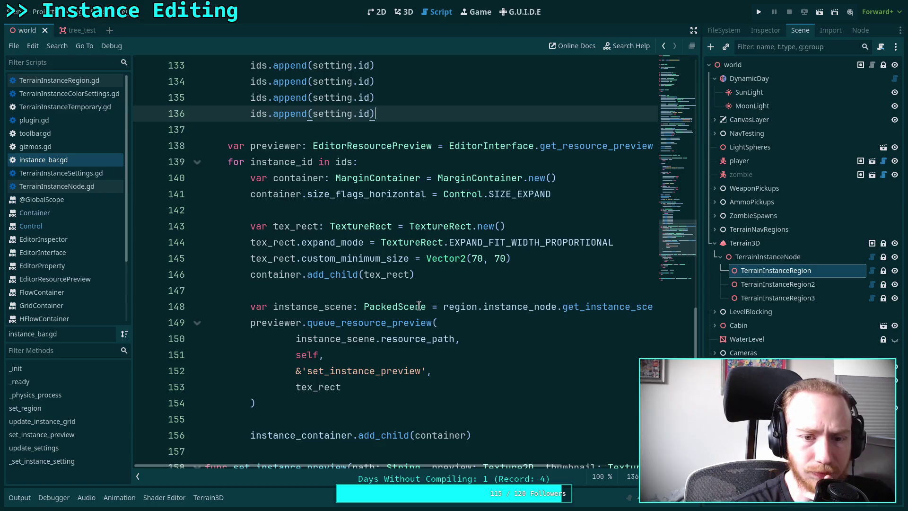
pyautogui.scroll(-5, 418, 306)
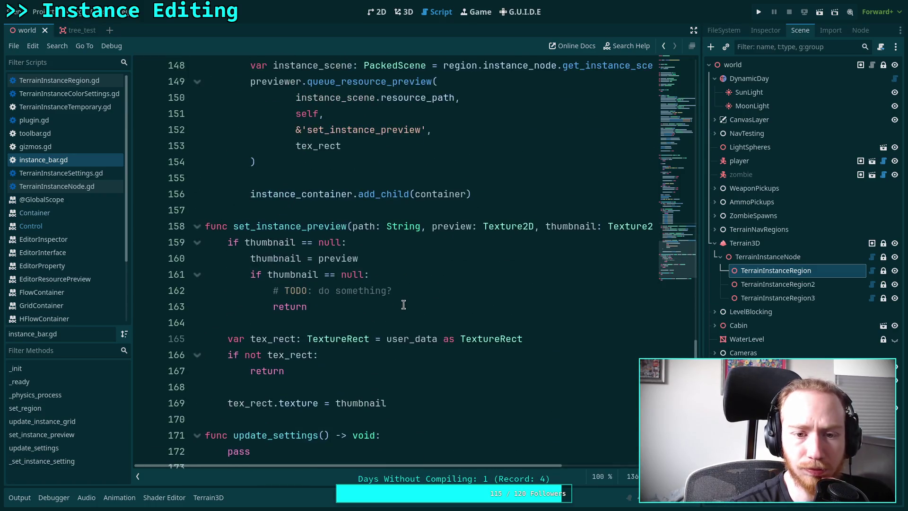
pyautogui.scroll(5, 405, 300)
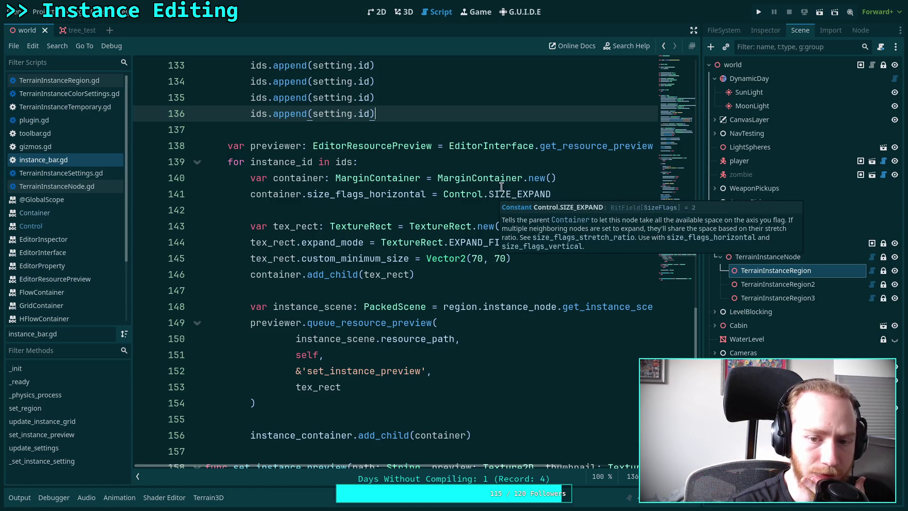
pyautogui.click(540, 194)
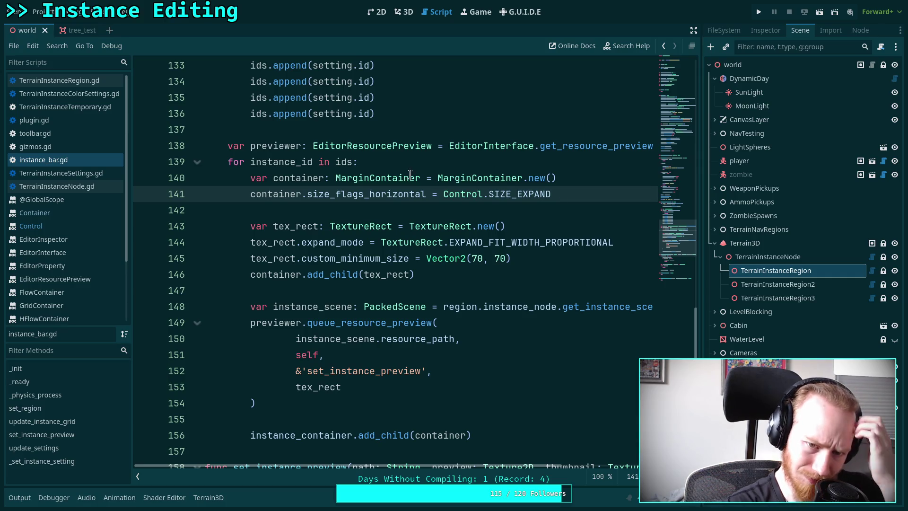
pyautogui.click(69, 216)
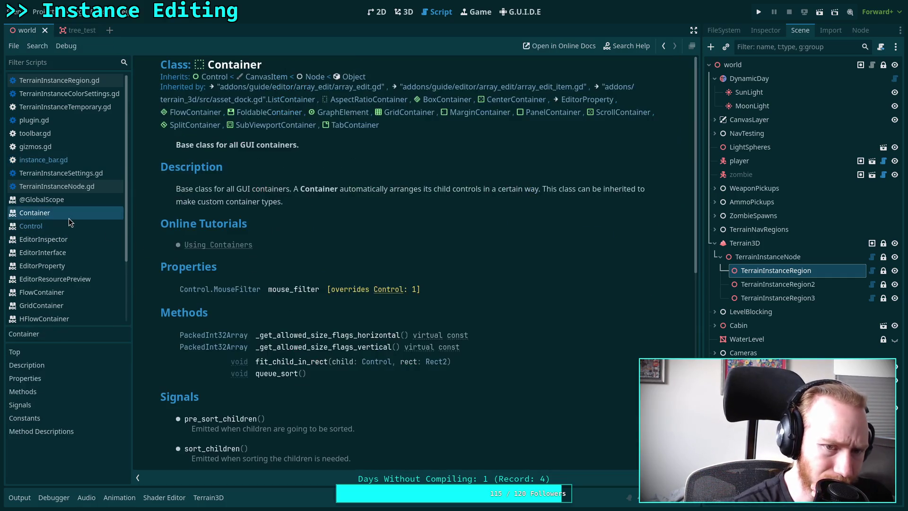
# Look up the MarginContainer class docs from its symbol in instance_bar.gd
pyautogui.scroll(-3, 300, 224)
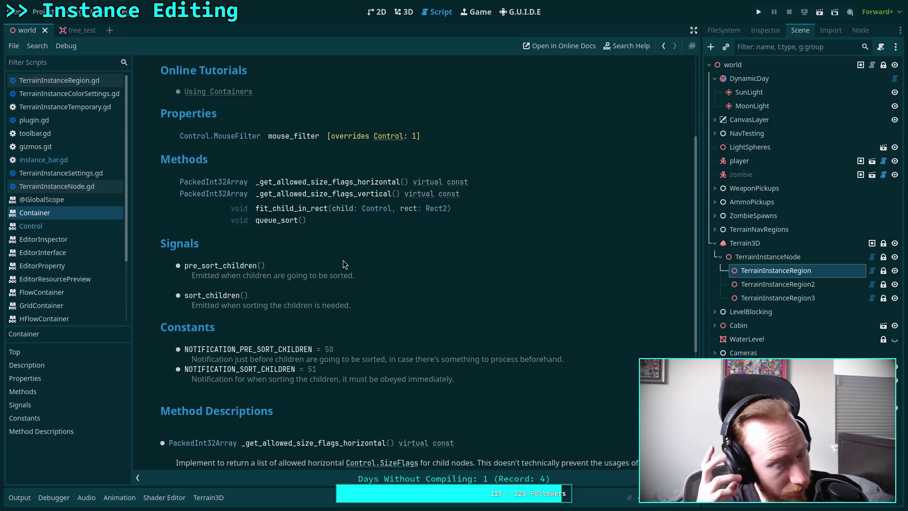
pyautogui.scroll(5, 350, 262)
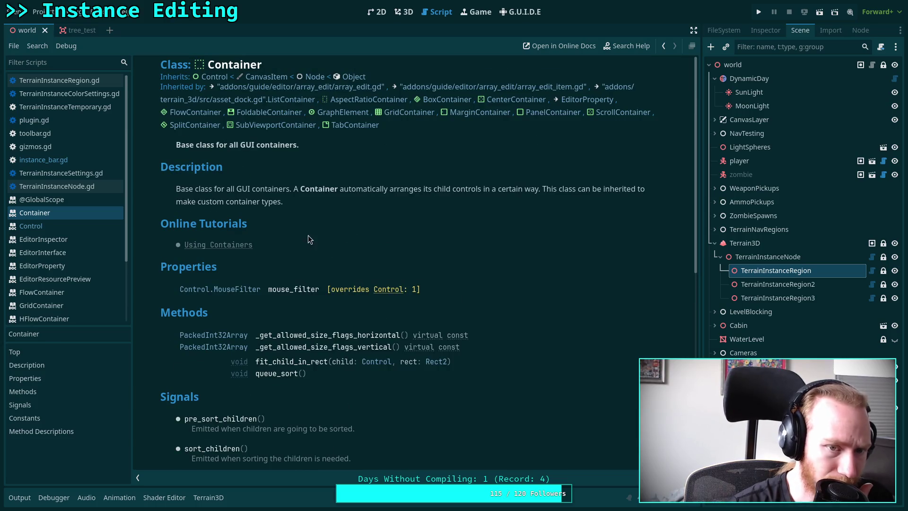
pyautogui.click(89, 174)
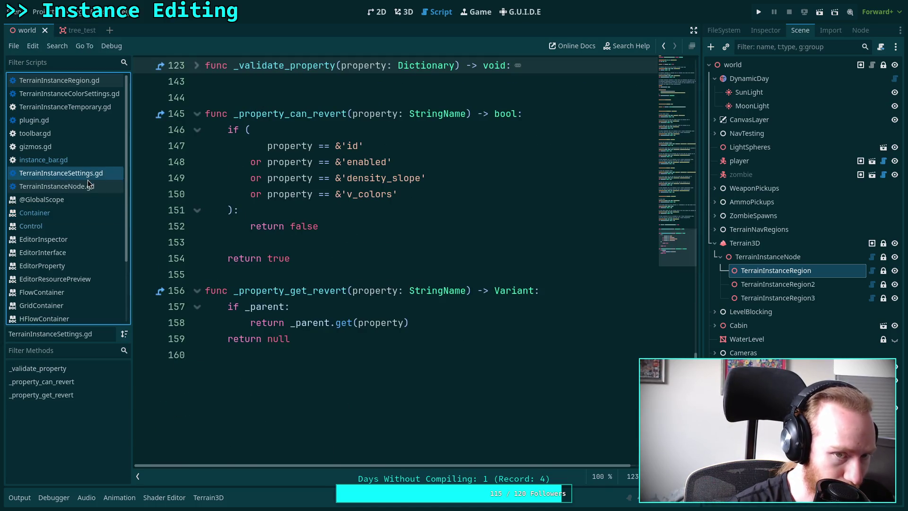
pyautogui.click(87, 161)
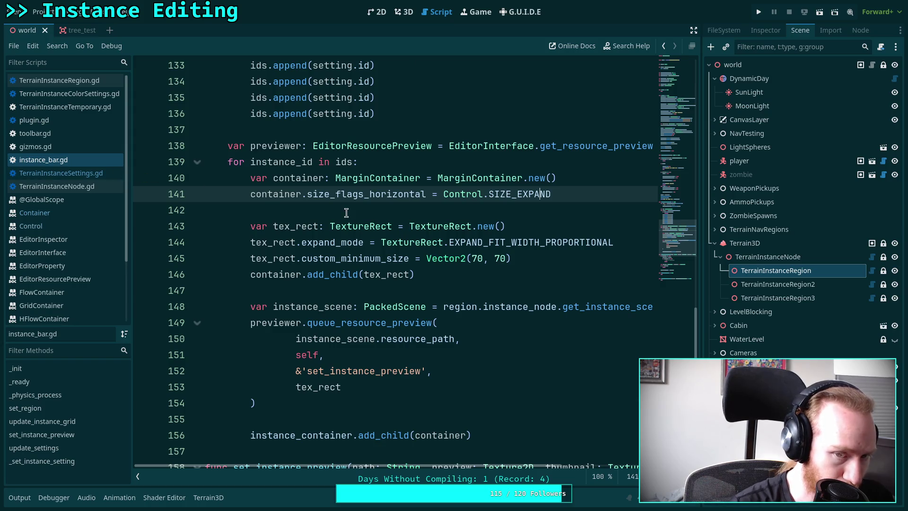
pyautogui.moveTo(362, 198)
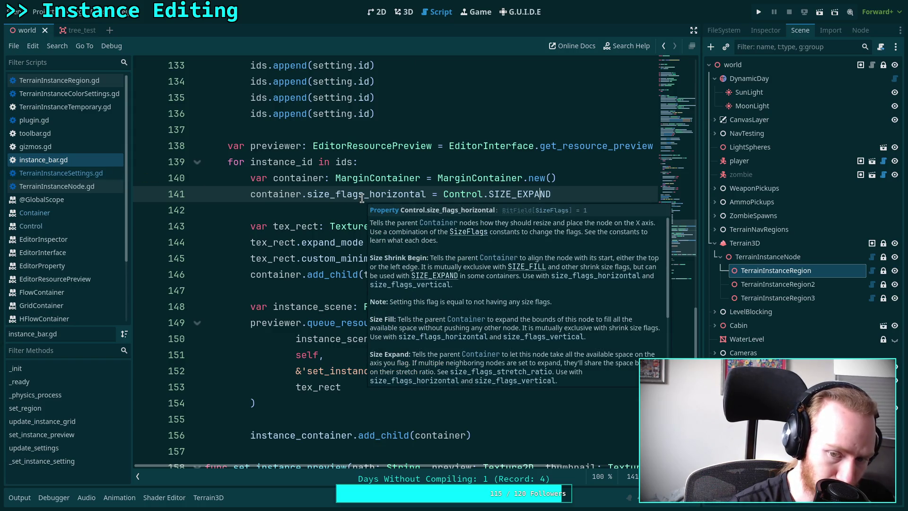
pyautogui.rightClick(362, 181)
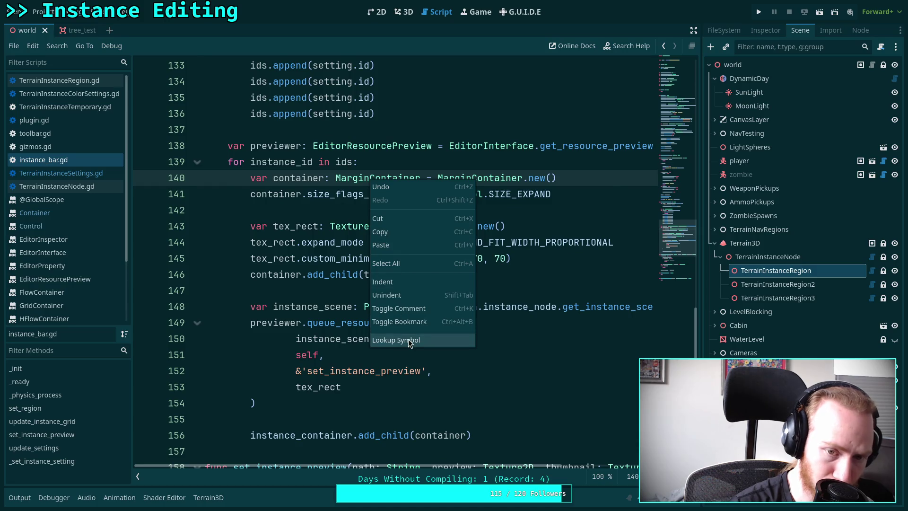
pyautogui.click(407, 339)
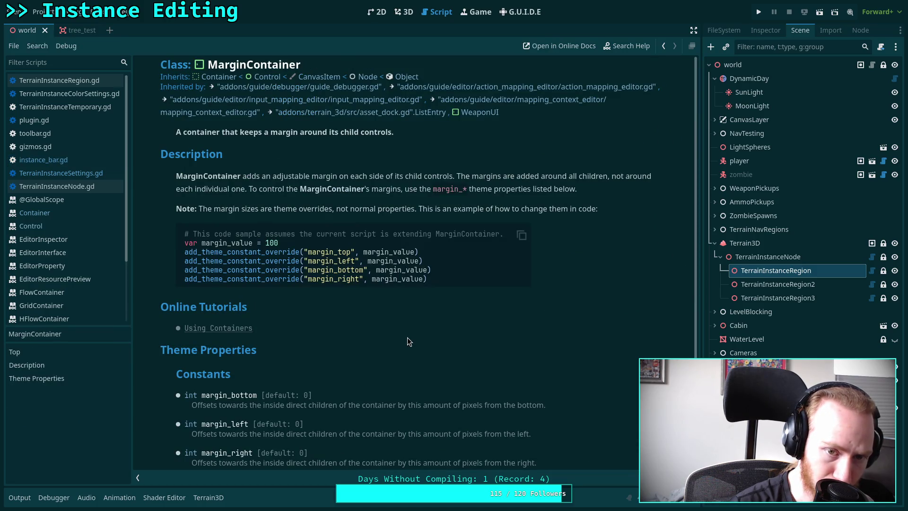
# Browse the parent Container reference and the FlowContainer class reference
pyautogui.scroll(-1, 407, 336)
pyautogui.scroll(1, 401, 326)
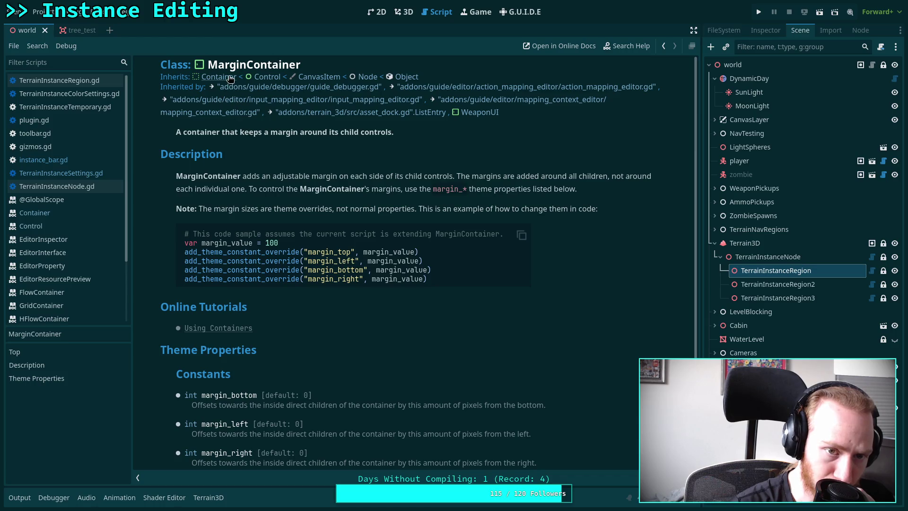
pyautogui.click(231, 78)
pyautogui.scroll(-1, 375, 257)
pyautogui.scroll(-5, 375, 257)
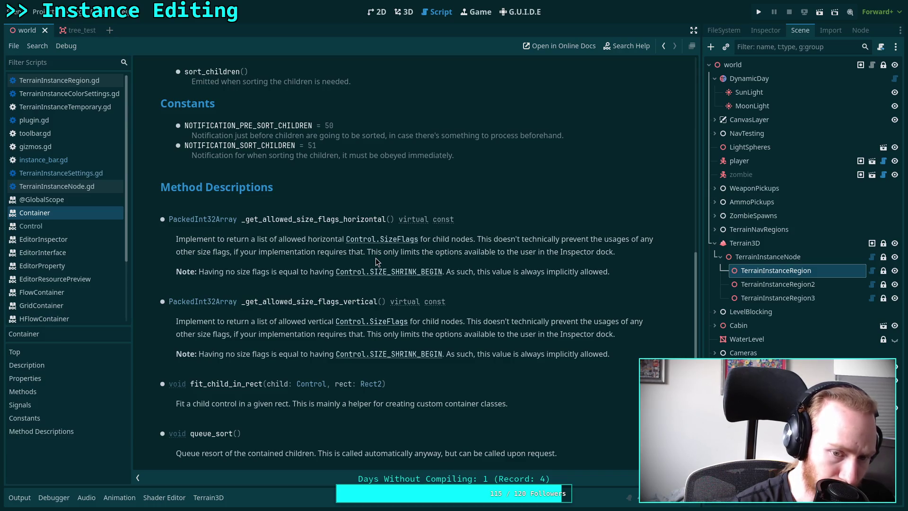
pyautogui.scroll(6, 375, 257)
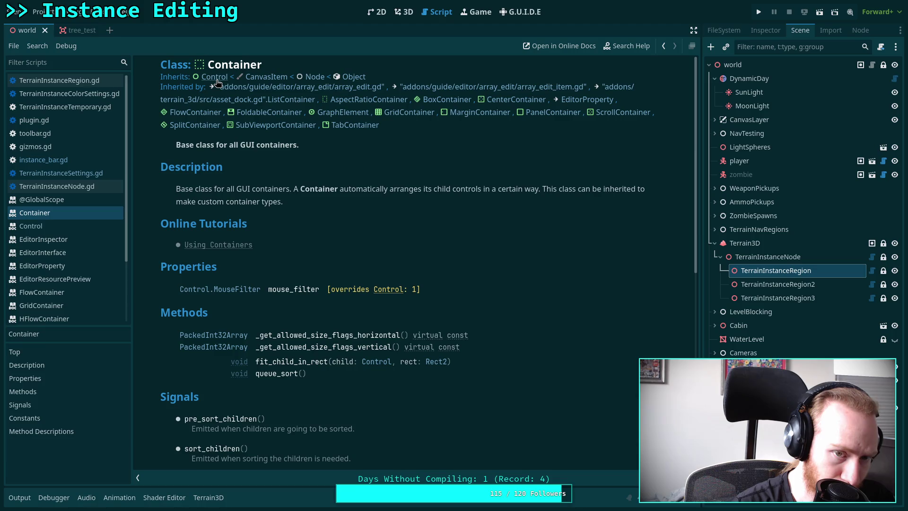
pyautogui.click(195, 112)
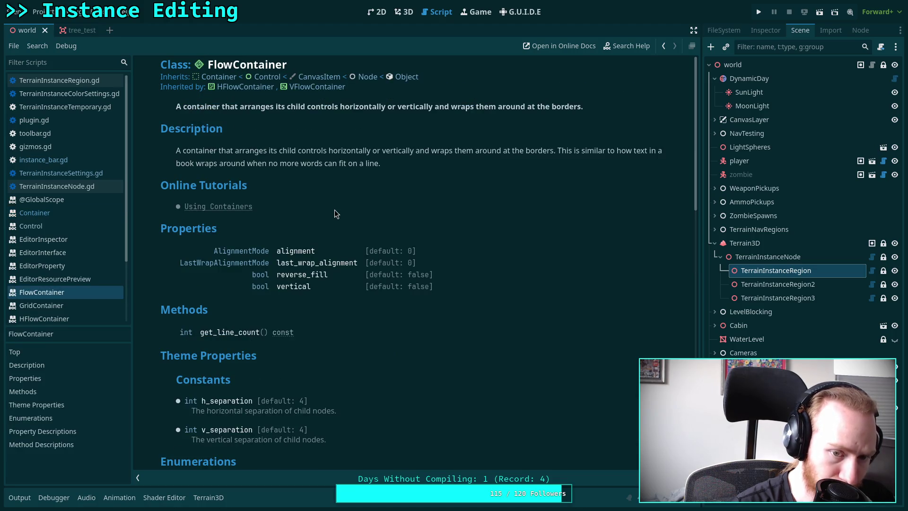
pyautogui.scroll(-2, 334, 209)
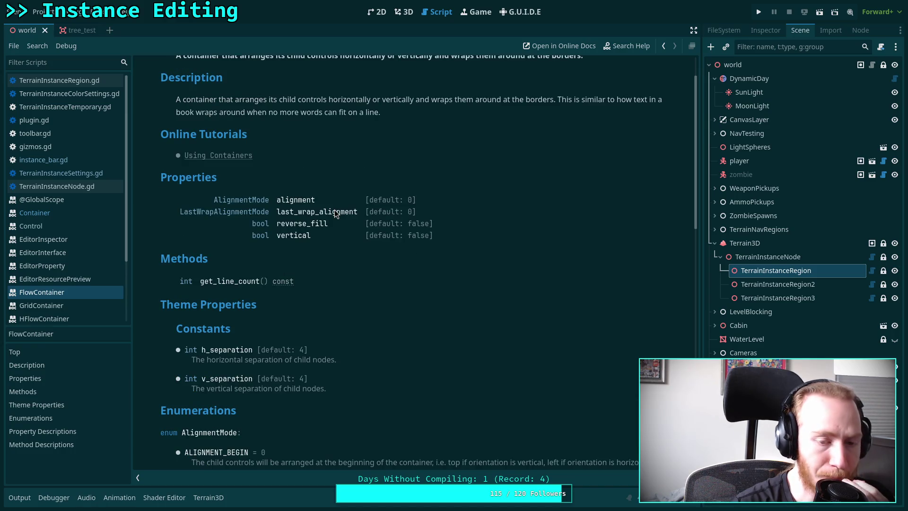
pyautogui.scroll(-2, 335, 214)
pyautogui.scroll(-6, 334, 214)
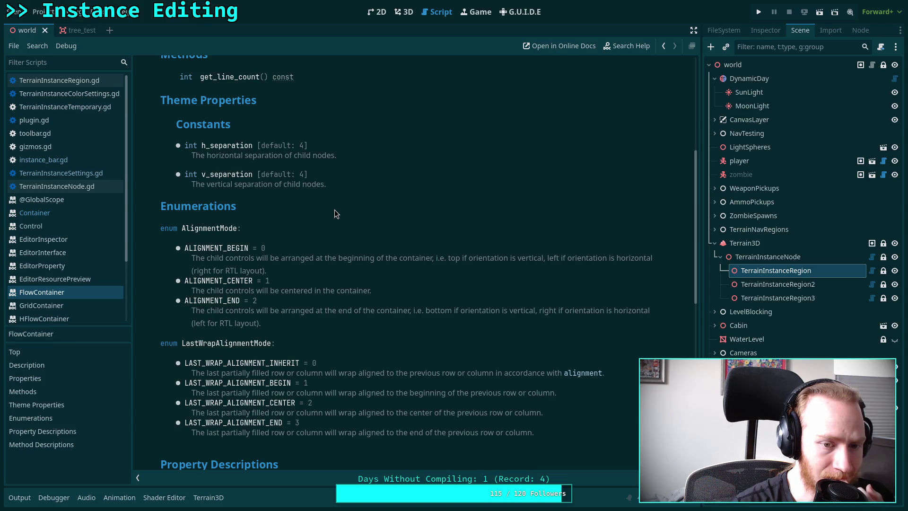
pyautogui.scroll(10, 334, 214)
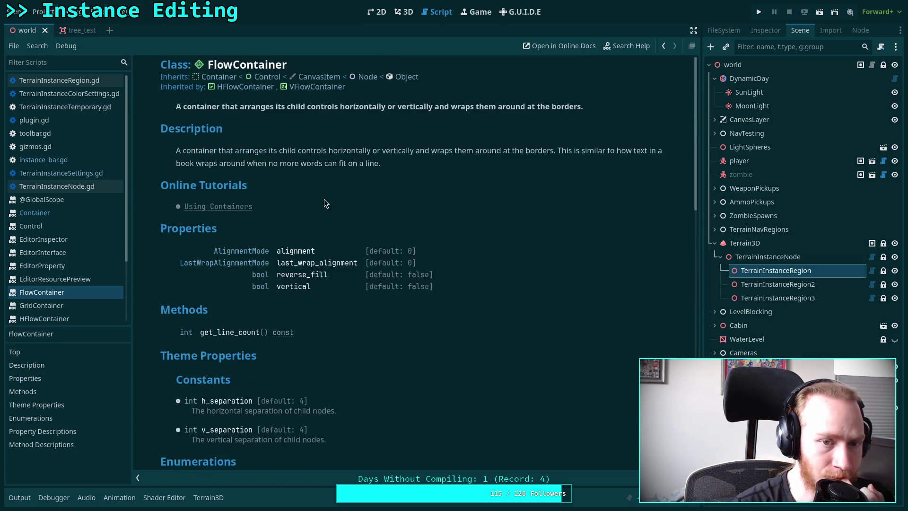
pyautogui.click(219, 77)
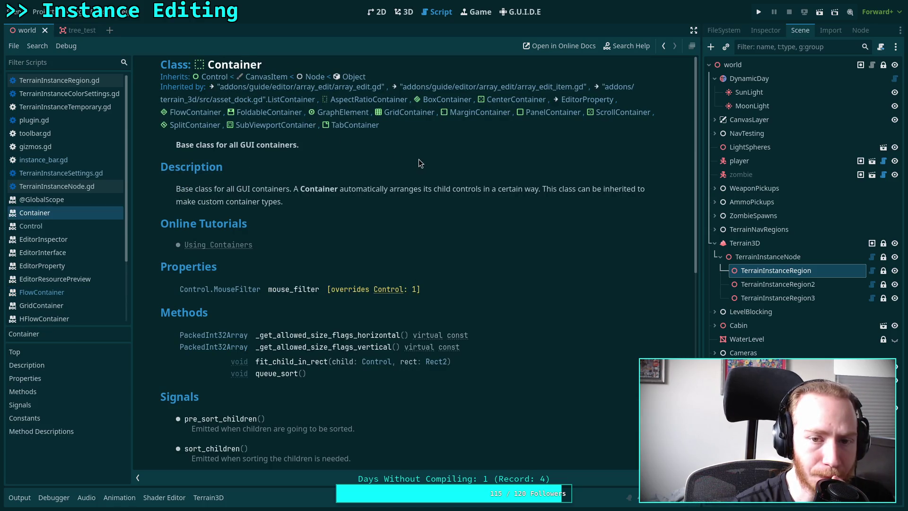
# Review the MarginContainer reference, then return to instance_bar.gd
pyautogui.click(472, 113)
pyautogui.scroll(-2, 502, 224)
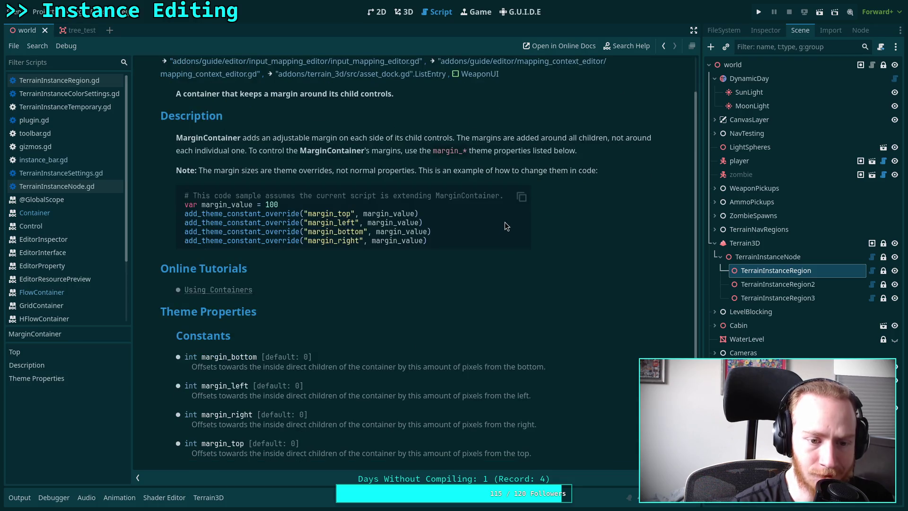
pyautogui.scroll(2, 505, 222)
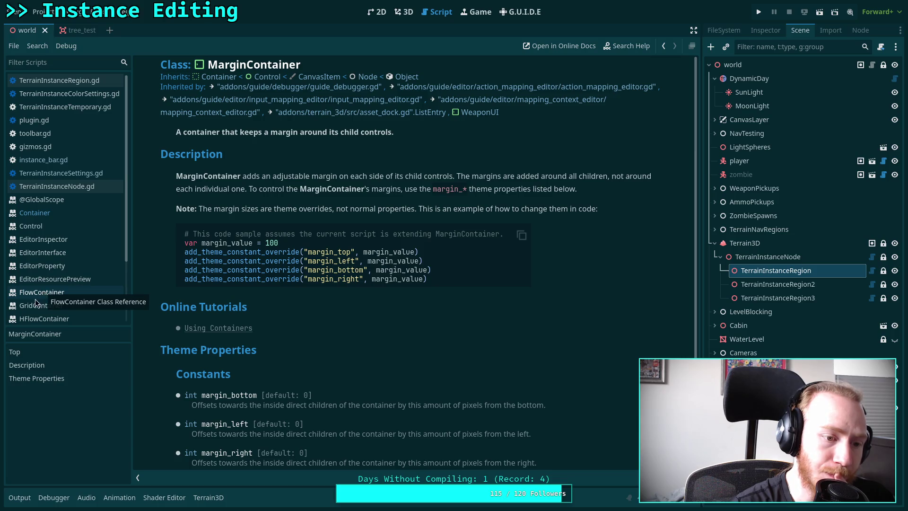
pyautogui.click(66, 173)
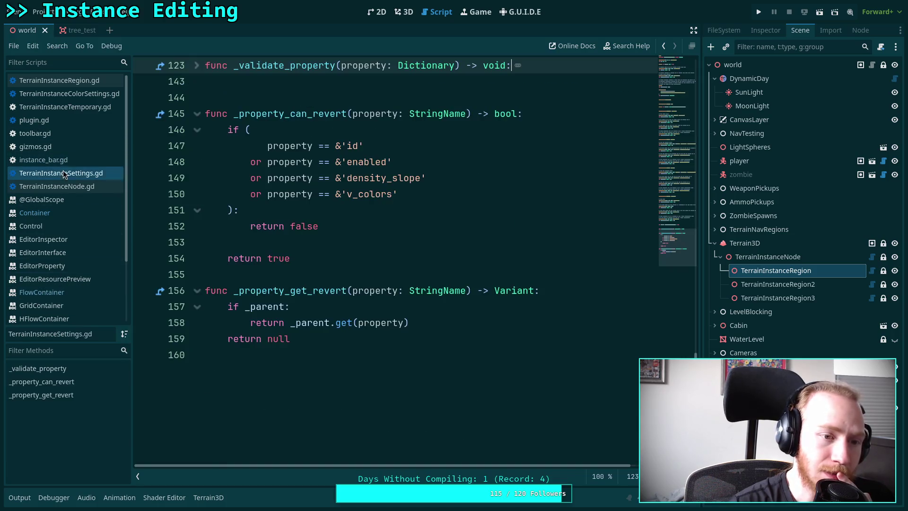
pyautogui.click(69, 159)
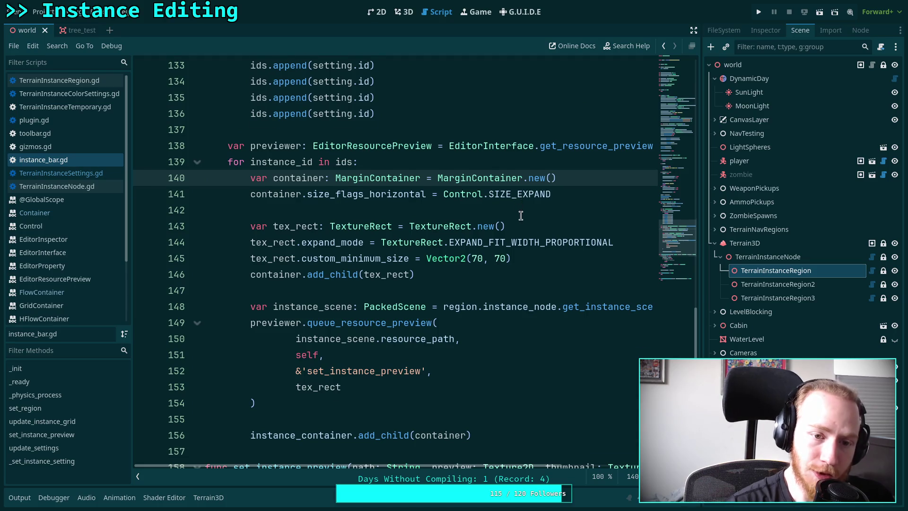
# Insert 'instance_container.alignment = FlowContainer.ALIGNMENT_CENTER' as a new line above line 45
pyautogui.scroll(20, 522, 212)
pyautogui.scroll(5, 489, 230)
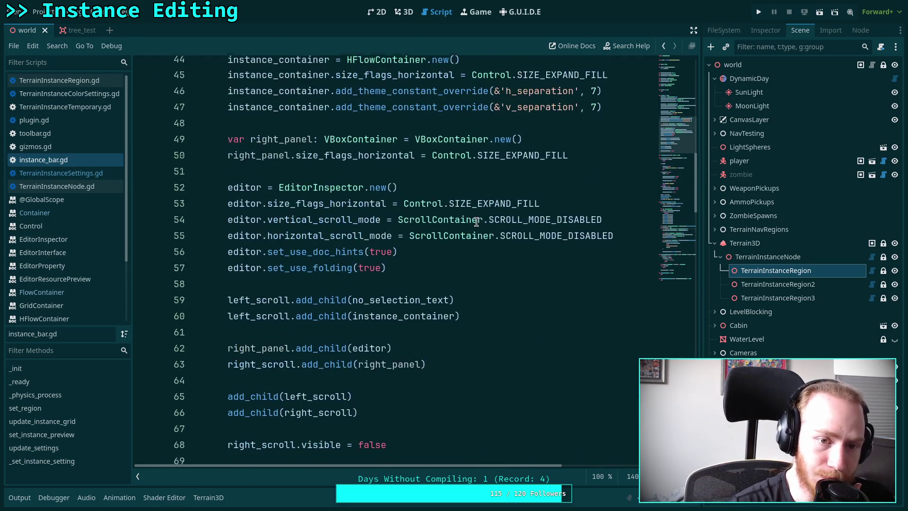
pyautogui.click(631, 227)
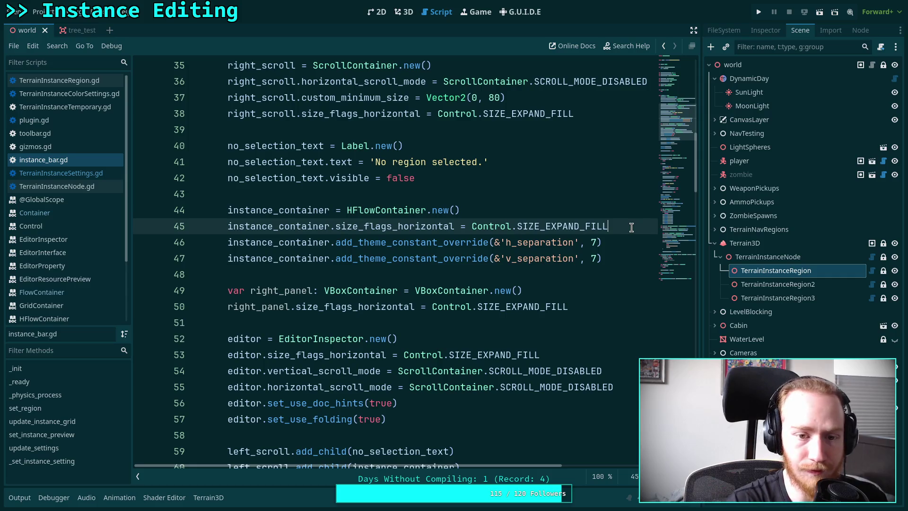
pyautogui.hotkey('ctrl', 'shift', 'Return')
pyautogui.write('instance.')
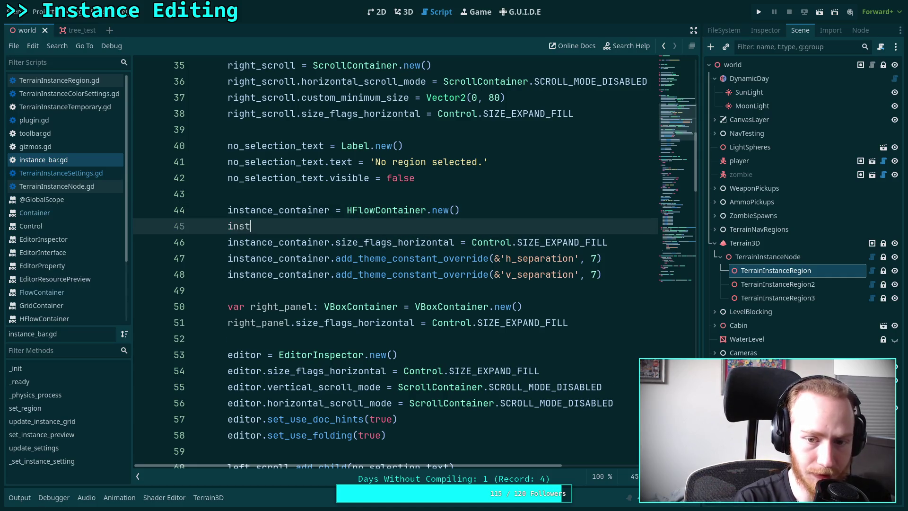
pyautogui.press('Escape')
pyautogui.write('_c')
pyautogui.press('Return')
pyautogui.write('.')
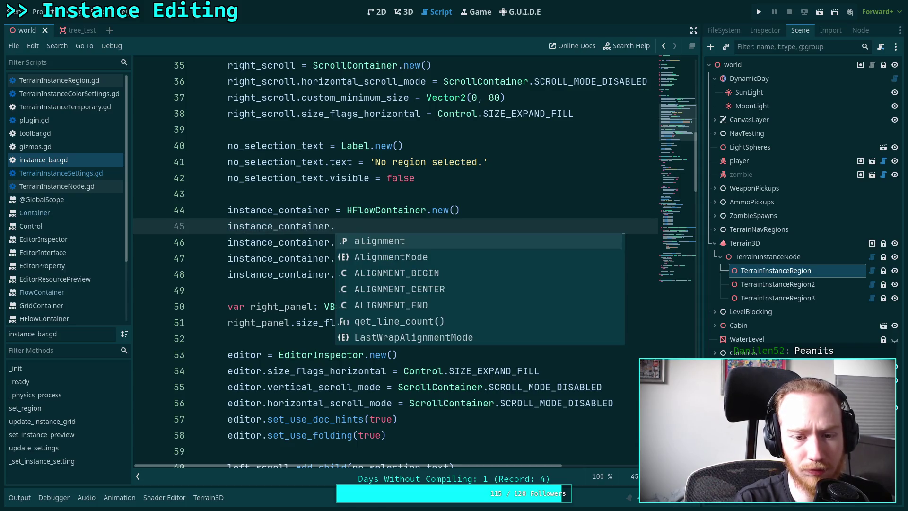
pyautogui.press('Return')
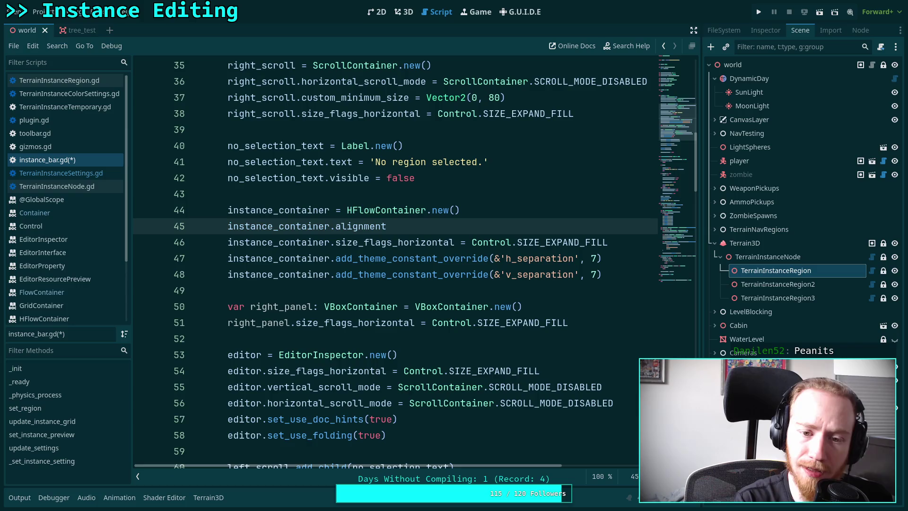
pyautogui.press('Down')
pyautogui.press('Return')
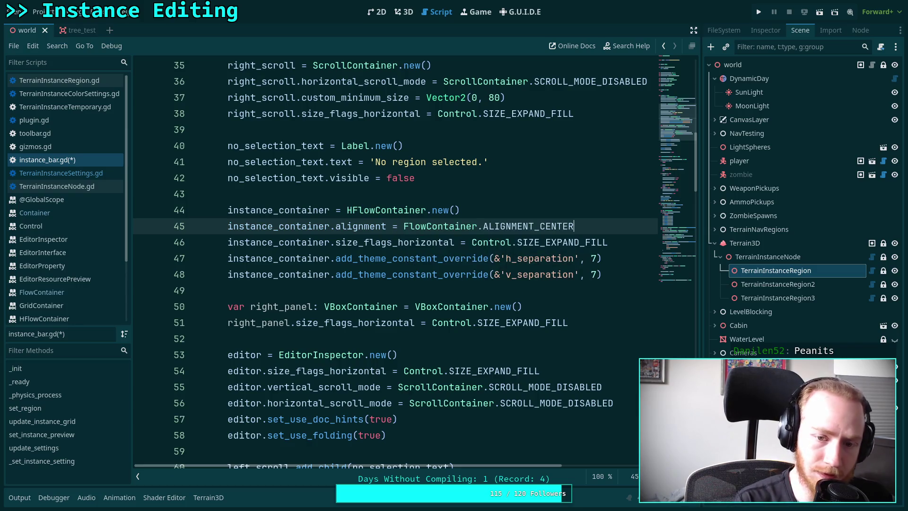
pyautogui.click(403, 12)
pyautogui.click(43, 11)
# Reload the Terrain Instancer plugin by toggling it off and on in Project Settings > Plugins
pyautogui.click(57, 24)
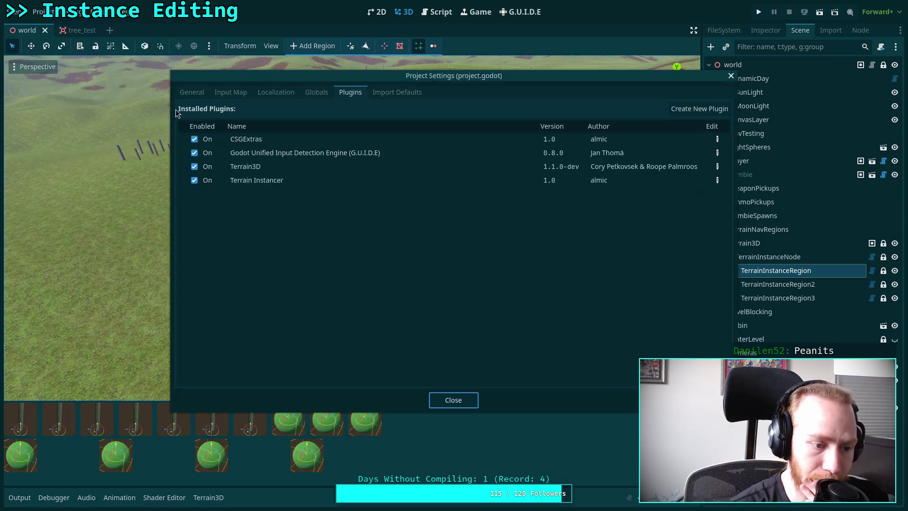
pyautogui.click(198, 180)
pyautogui.click(202, 179)
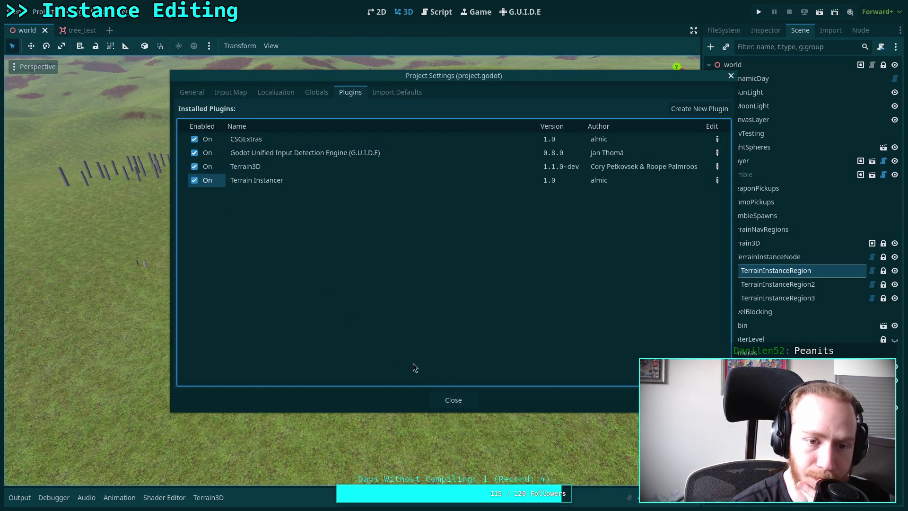
pyautogui.click(461, 400)
# Reselect TerrainInstanceRegion, then open and resize the bottom panel to view the thumbnail grid
pyautogui.click(768, 257)
pyautogui.click(765, 270)
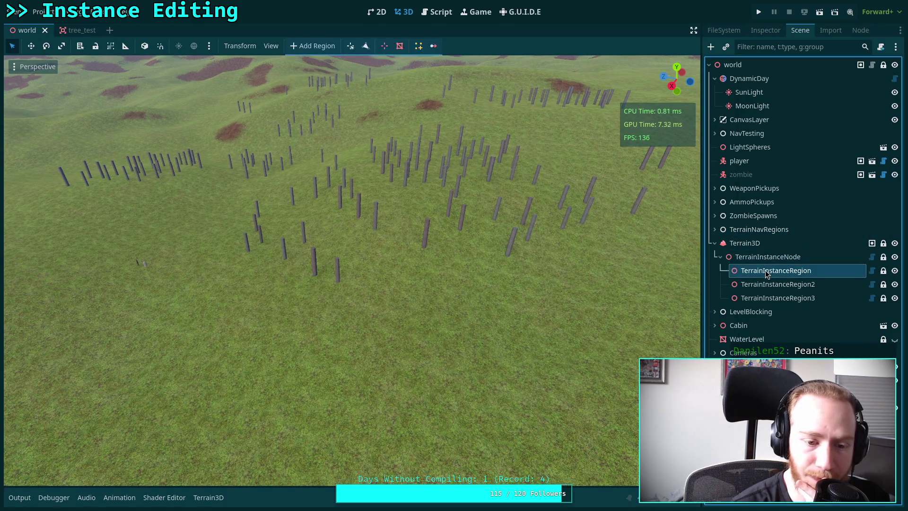
pyautogui.click(419, 46)
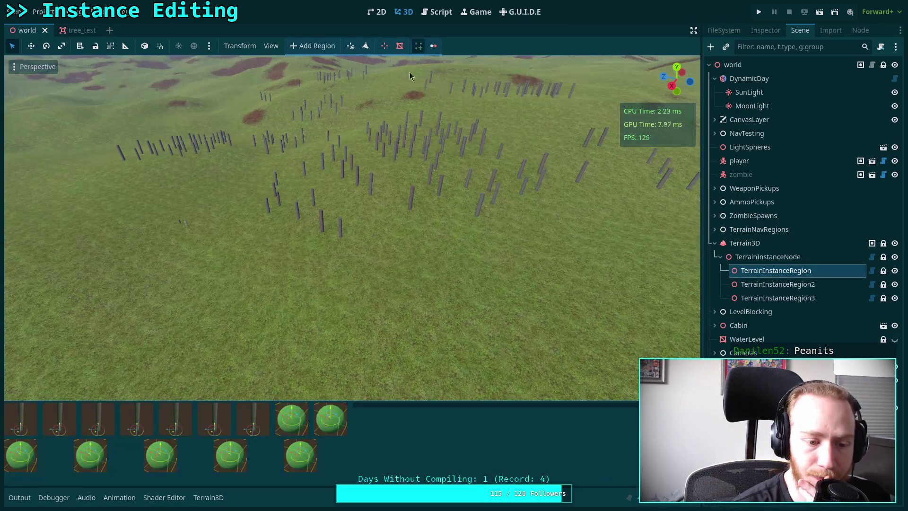
pyautogui.moveTo(351, 429)
pyautogui.mouseDown()
pyautogui.moveTo(265, 430)
pyautogui.moveTo(358, 435)
pyautogui.mouseUp()
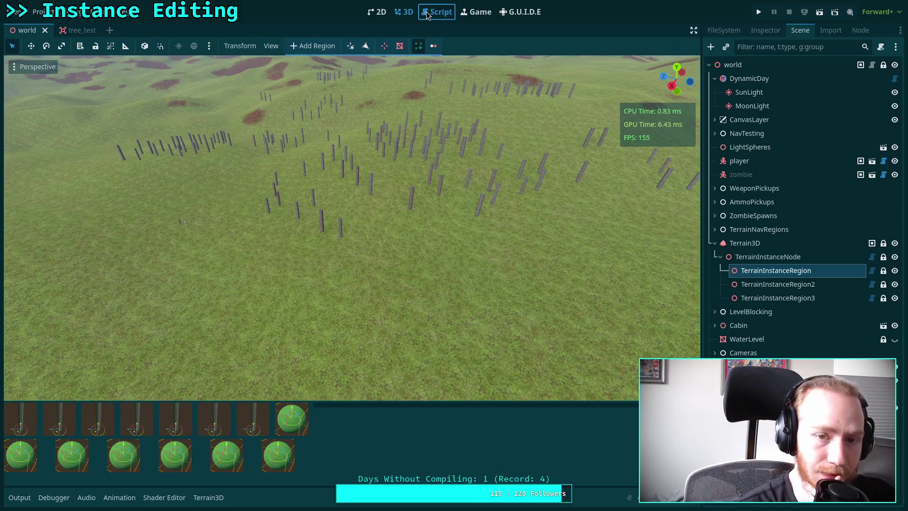
pyautogui.click(437, 12)
# Delete the ALIGNMENT_CENTER alignment line 45 from instance_bar.gd
pyautogui.click(59, 80)
pyautogui.scroll(-10, 370, 268)
pyautogui.scroll(-15, 370, 268)
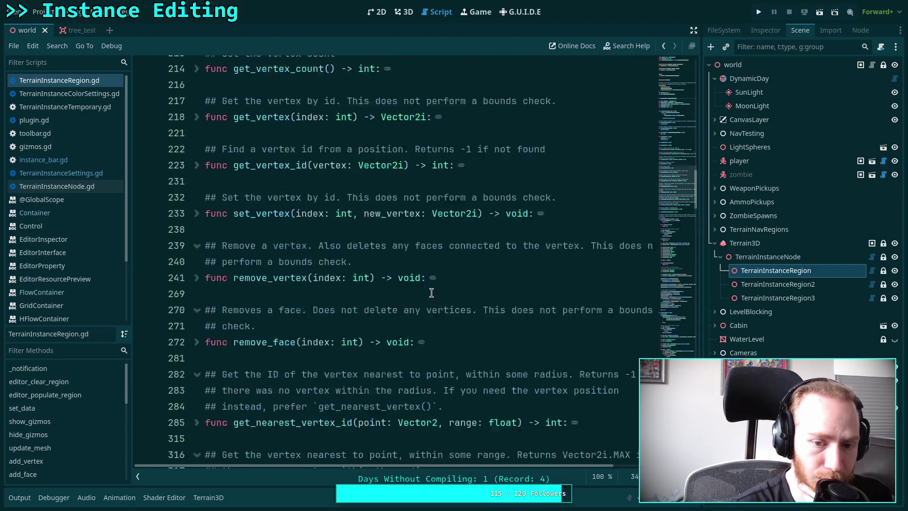
pyautogui.click(83, 159)
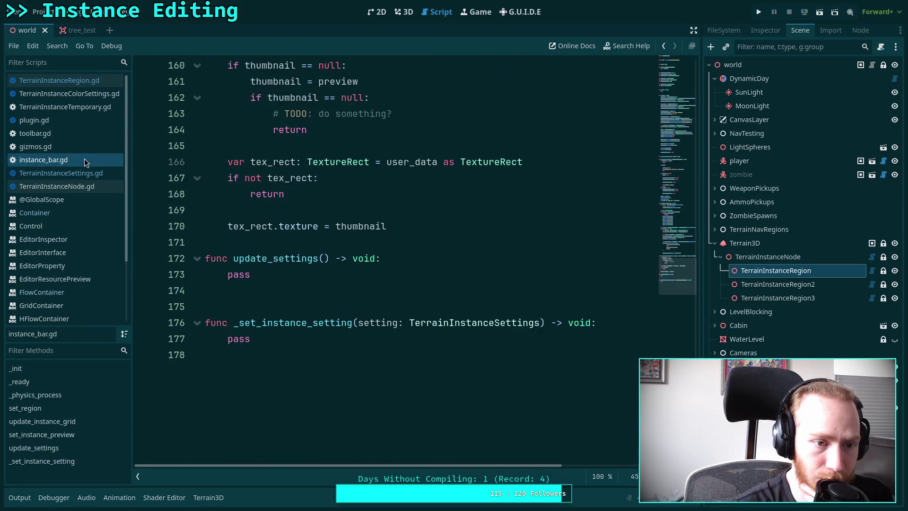
pyautogui.scroll(15, 299, 229)
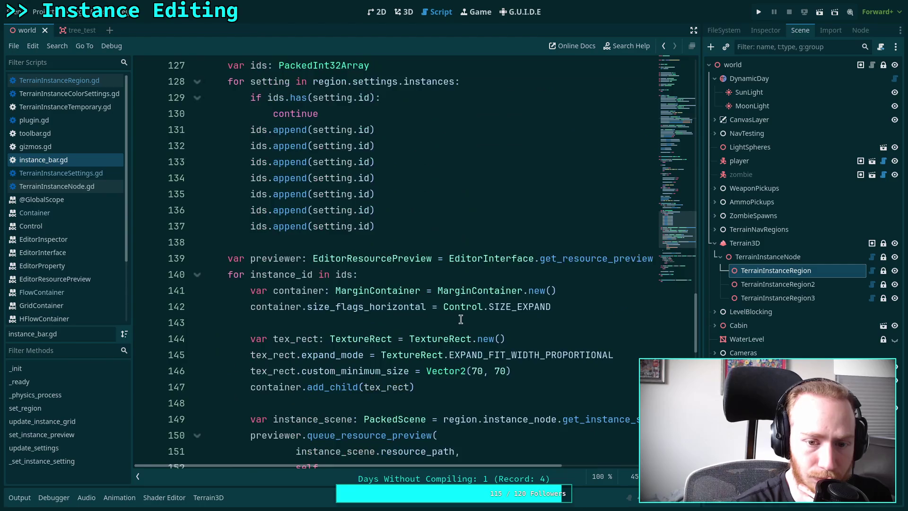
pyautogui.scroll(20, 432, 301)
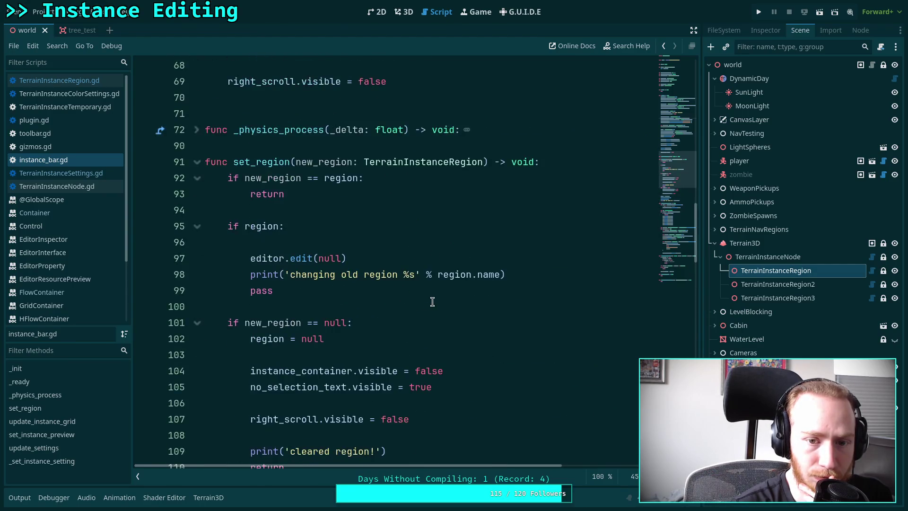
pyautogui.scroll(2, 436, 304)
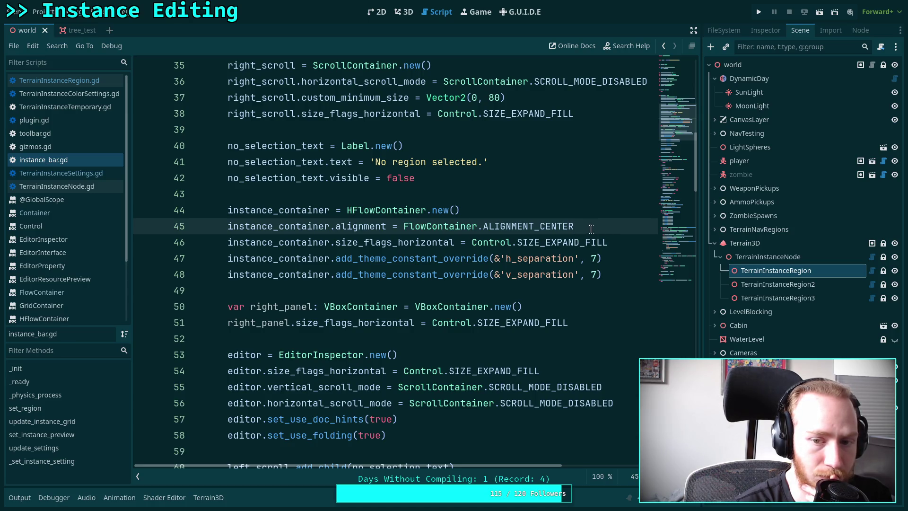
pyautogui.moveTo(591, 227); pyautogui.dragTo(587, 216)
pyautogui.press('BackSpace')
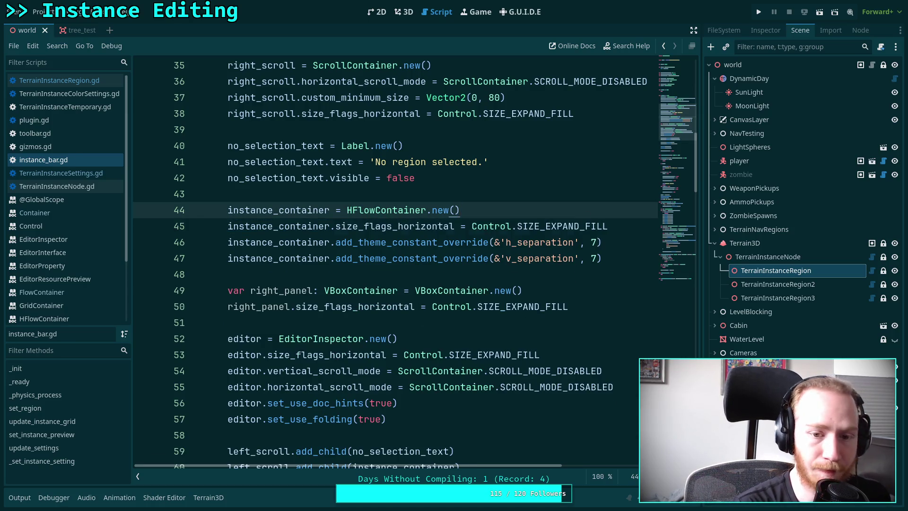
pyautogui.scroll(-9, 523, 235)
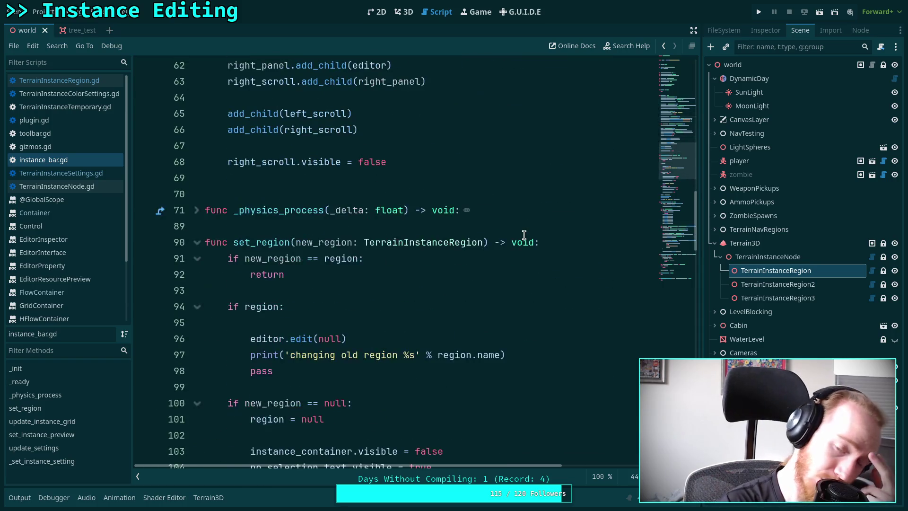
pyautogui.scroll(-15, 524, 235)
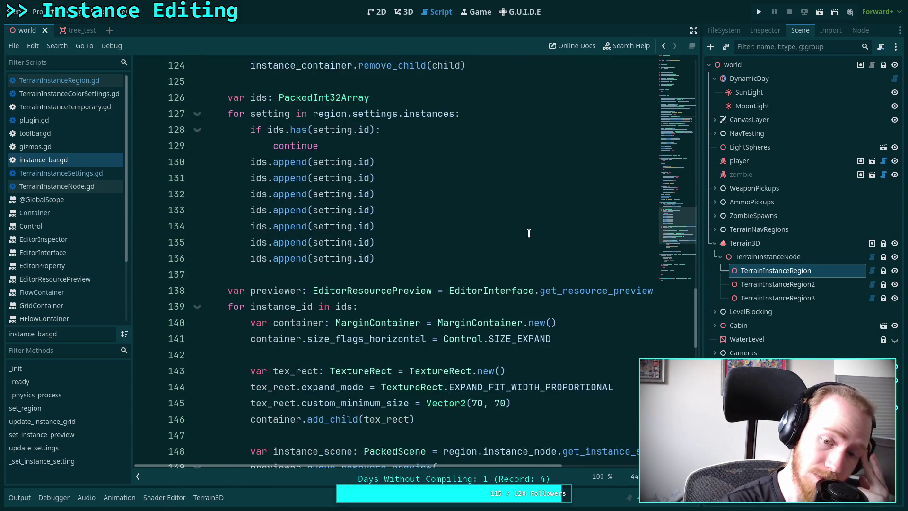
pyautogui.scroll(-3, 529, 233)
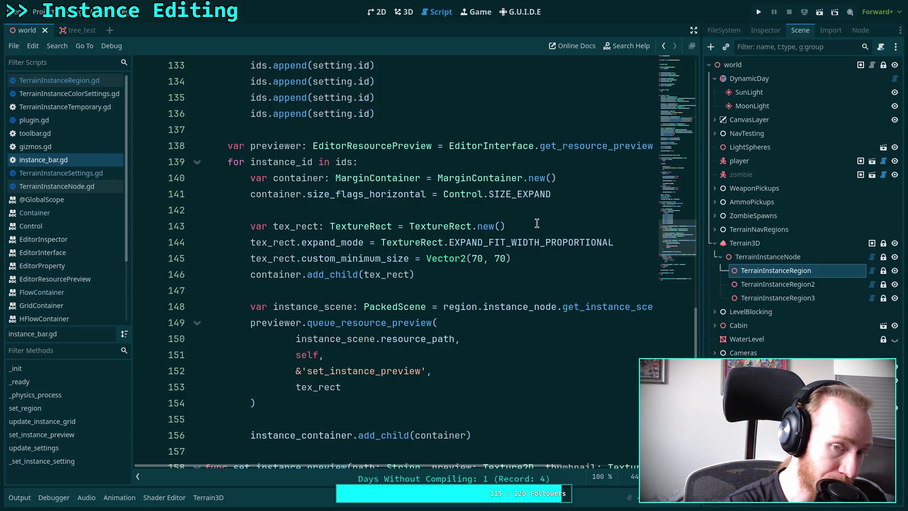
# Change line 141's size flag back to SIZE_EXPAND_FILL and save the script
pyautogui.click(570, 194)
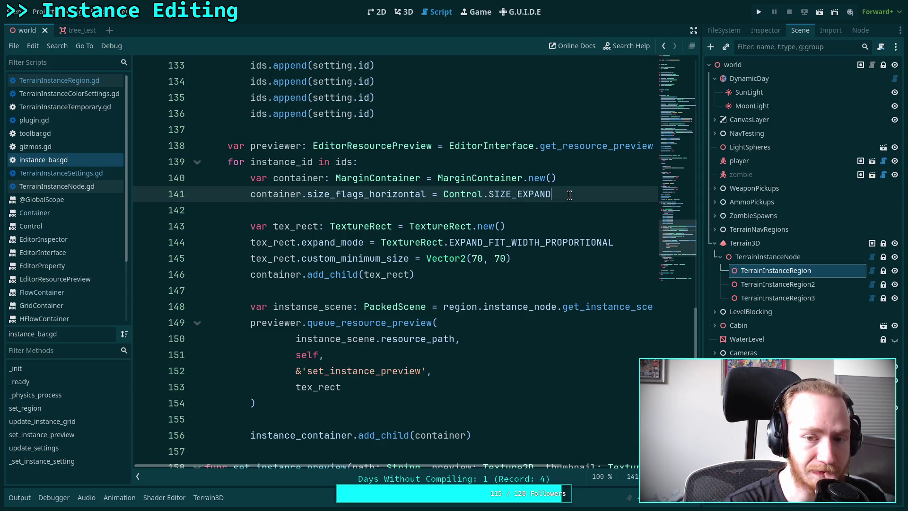
pyautogui.write('_F')
pyautogui.press('Return')
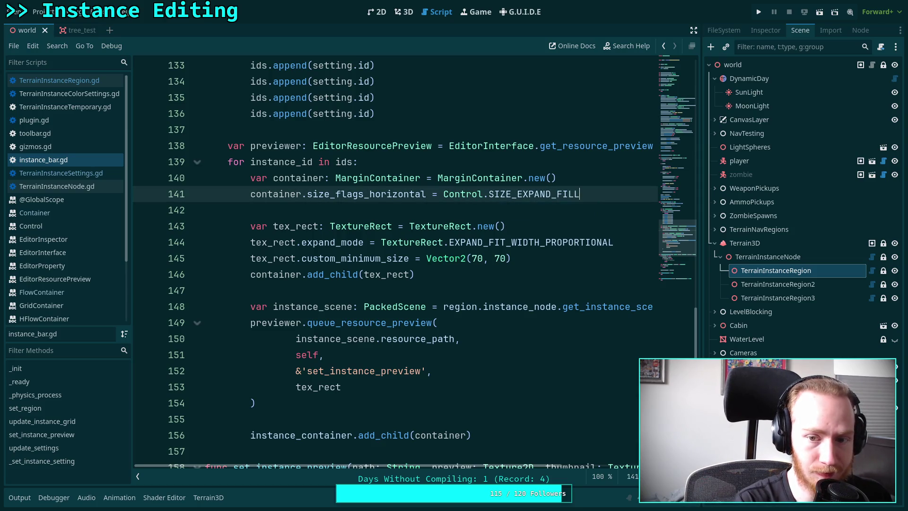
pyautogui.hotkey('ctrl', 's')
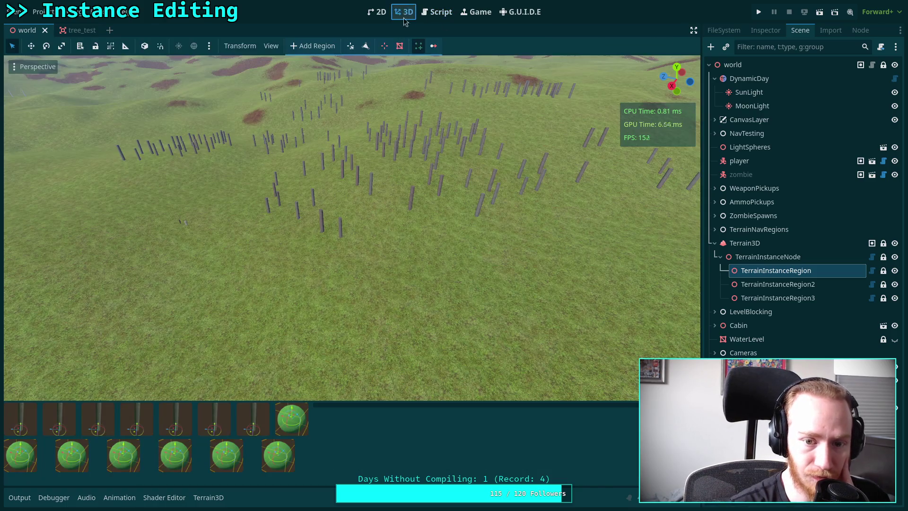
# Reselect TerrainInstanceRegion in 3D and widen the bottom panel to test thumbnail stretching
pyautogui.click(403, 12)
pyautogui.click(782, 231)
pyautogui.click(775, 270)
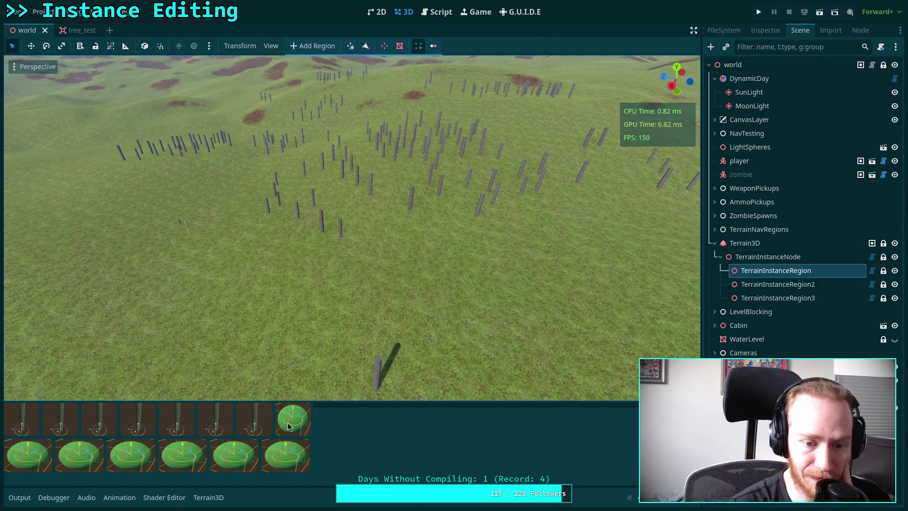
pyautogui.moveTo(310, 420)
pyautogui.mouseDown()
pyautogui.moveTo(213, 426)
pyautogui.moveTo(379, 432)
pyautogui.mouseUp()
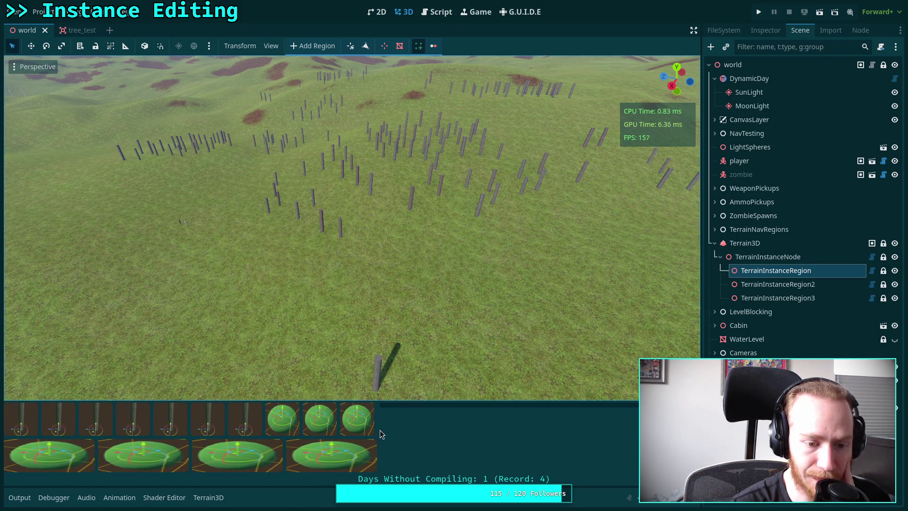
pyautogui.click(446, 10)
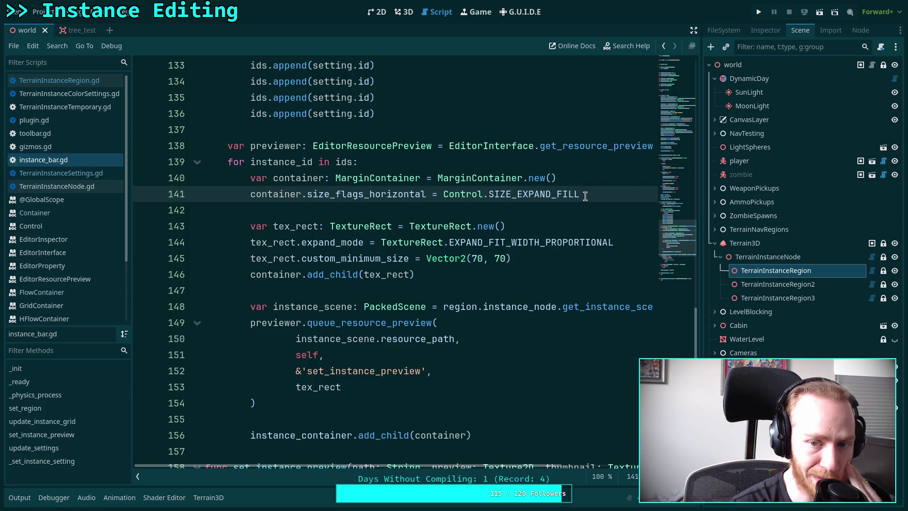
# Replace _FILL on line 141 with ' | Control.SIZE_SHRINK_BEGIN' and save the script
pyautogui.moveTo(593, 194); pyautogui.dragTo(550, 196)
pyautogui.write('| Co')
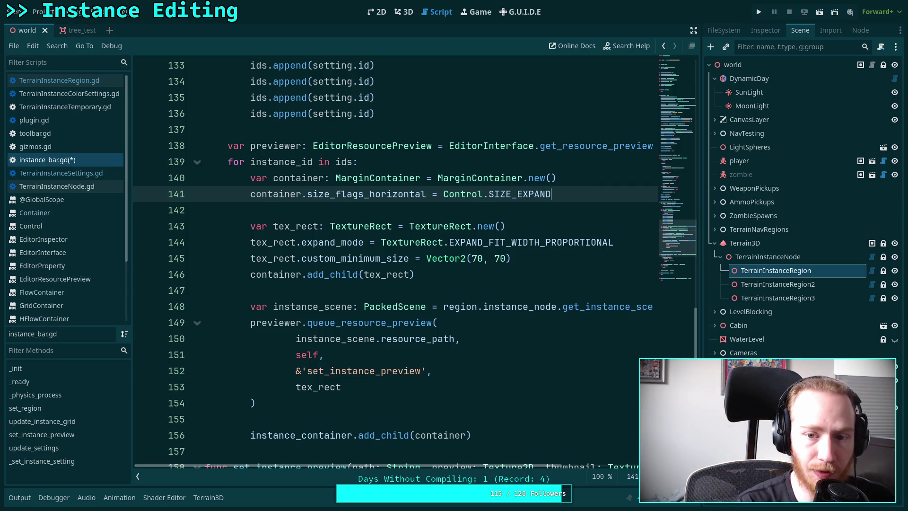
pyautogui.write('ntr')
pyautogui.press('BackSpace')
pyautogui.press('BackSpace')
pyautogui.press('BackSpace')
pyautogui.write('ol.SH')
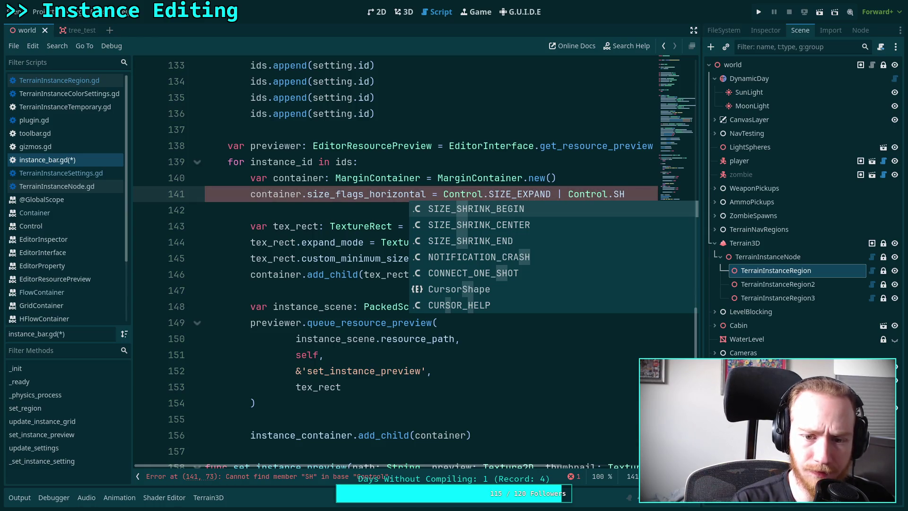
pyautogui.press('Return')
pyautogui.hotkey('ctrl', 's')
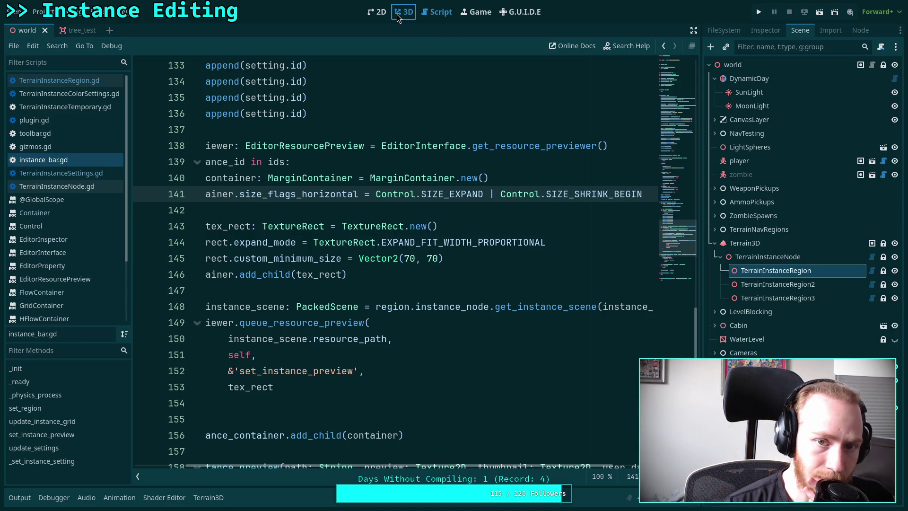
# Check the TerrainInstanceRegion thumbnails in the 3D view by stretching the grid area
pyautogui.click(414, 16)
pyautogui.click(773, 272)
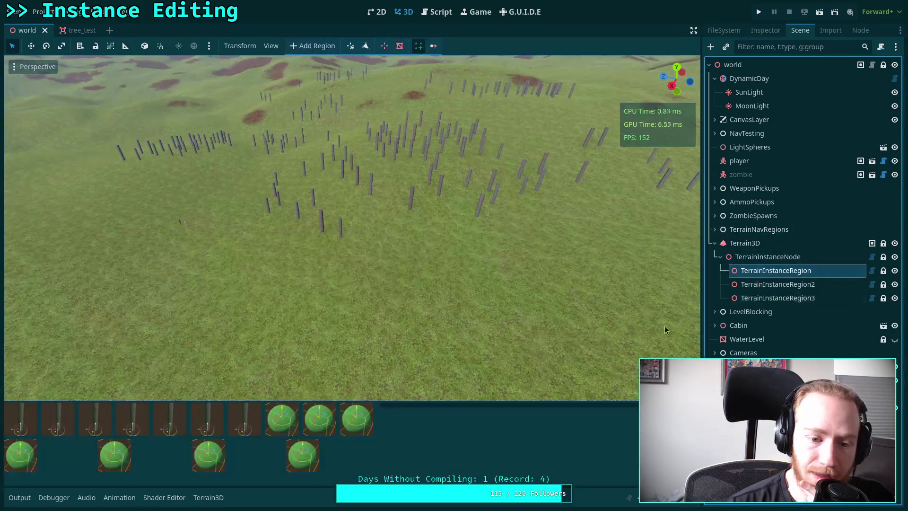
pyautogui.moveTo(314, 434)
pyautogui.mouseDown()
pyautogui.moveTo(303, 434)
pyautogui.moveTo(350, 434)
pyautogui.mouseUp()
pyautogui.click(439, 14)
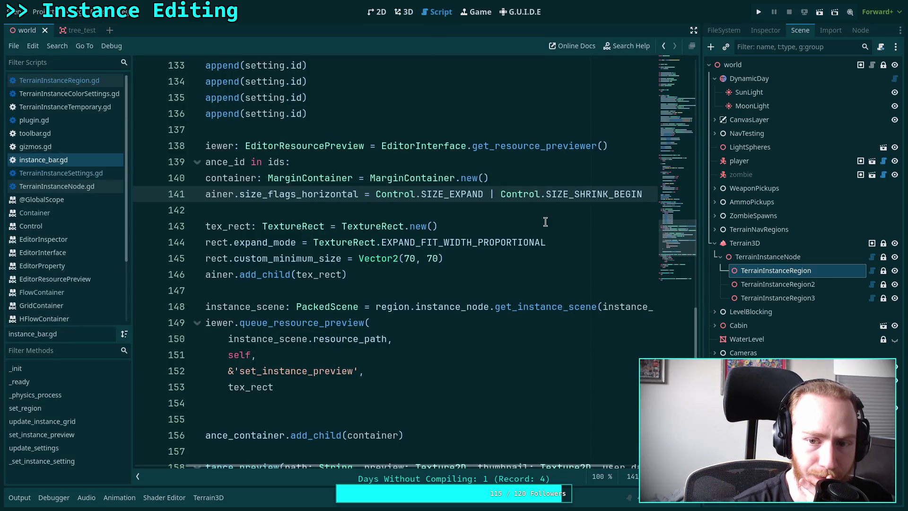
# Change SIZE_EXPAND to SIZE_FILL on line 141 and recheck the thumbnail reflow in 3D
pyautogui.moveTo(483, 193); pyautogui.dragTo(446, 194)
pyautogui.write('FILL')
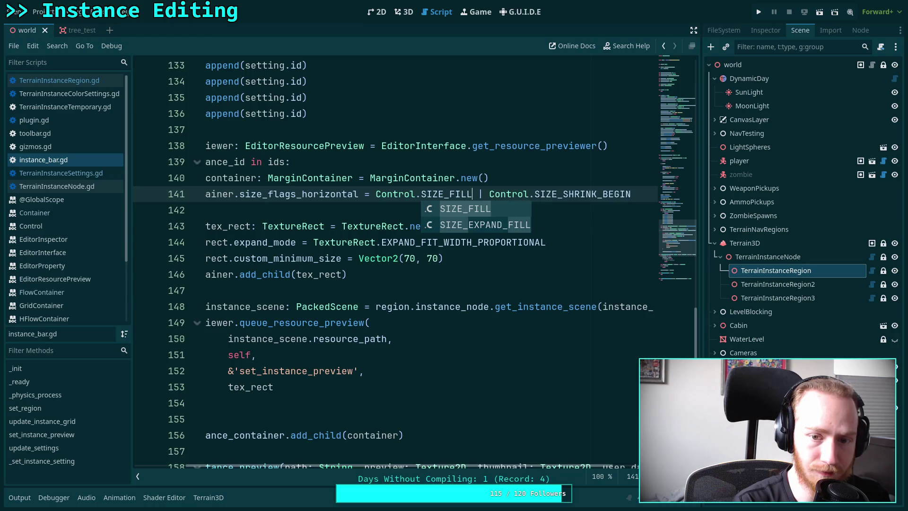
pyautogui.click(403, 12)
pyautogui.click(777, 216)
pyautogui.click(776, 271)
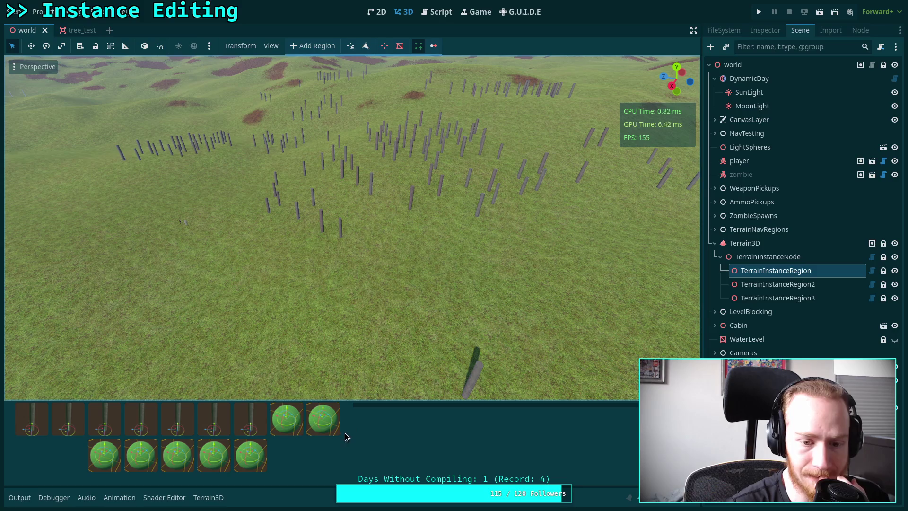
pyautogui.moveTo(351, 430)
pyautogui.mouseDown()
pyautogui.moveTo(283, 430)
pyautogui.moveTo(364, 431)
pyautogui.mouseUp()
pyautogui.click(437, 12)
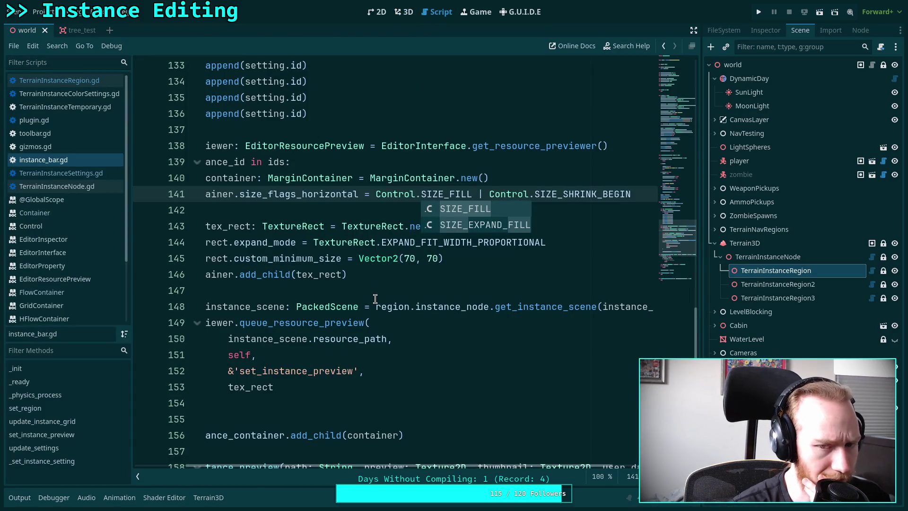
pyautogui.click(377, 269)
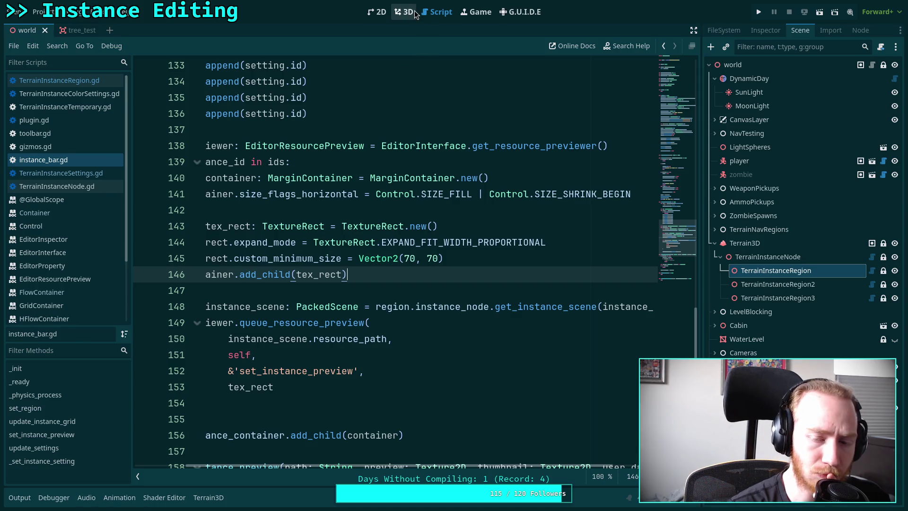
pyautogui.scroll(9, 414, 270)
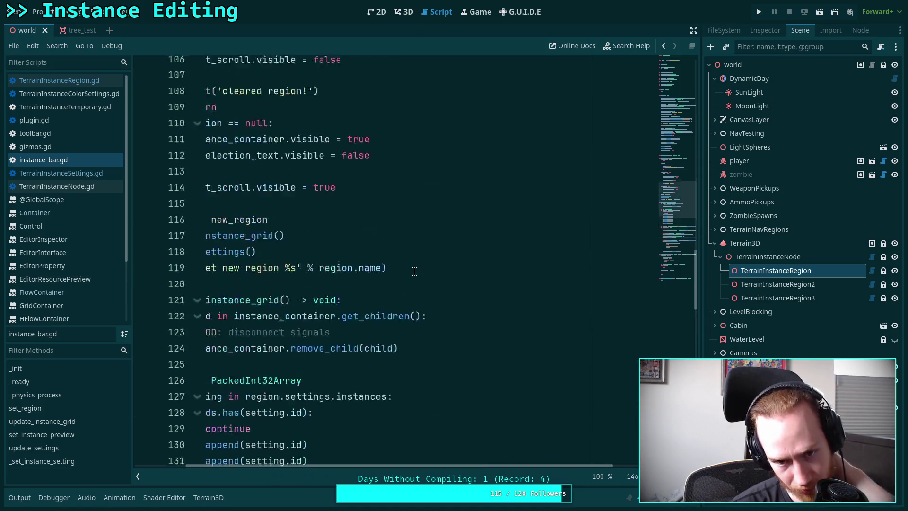
# Reload the Terrain Instancer plugin by toggling it off and on in Project Settings
pyautogui.scroll(2, 414, 270)
pyautogui.click(40, 12)
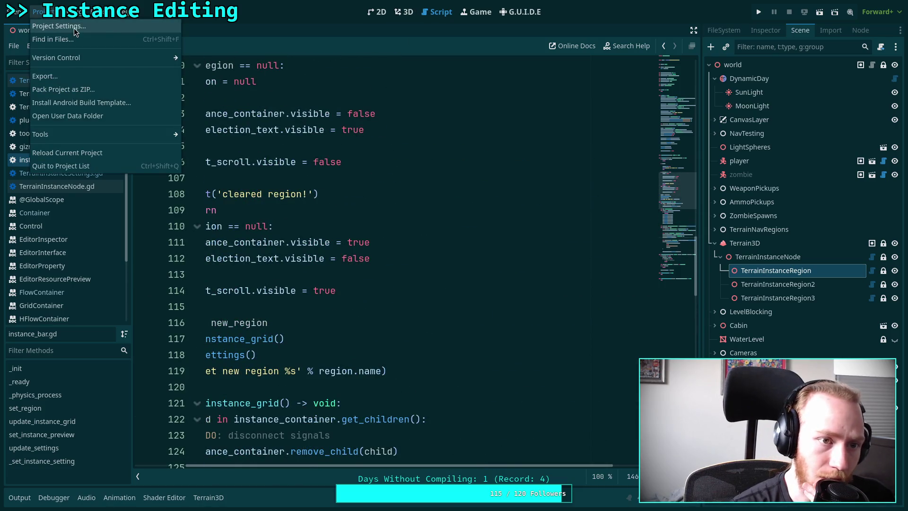
pyautogui.click(74, 26)
pyautogui.click(195, 180)
pyautogui.click(194, 180)
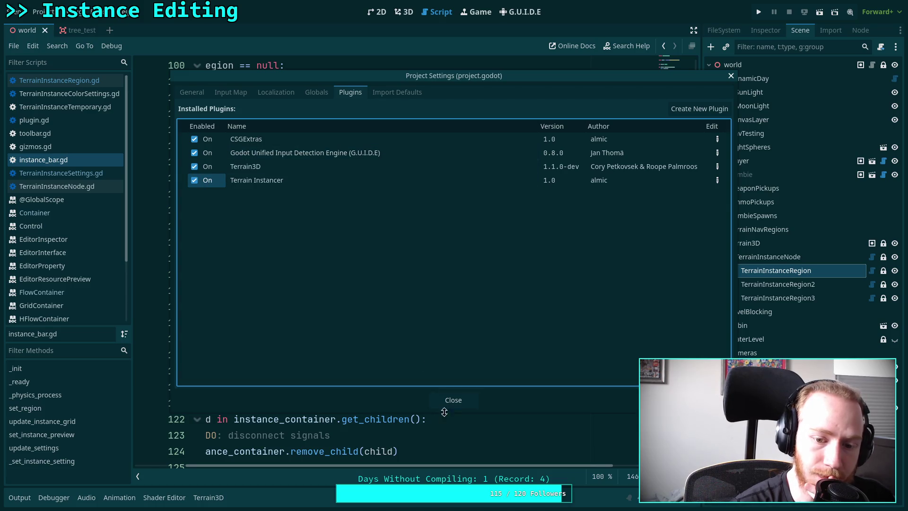
pyautogui.click(449, 400)
# Show TerrainInstanceRegion's thumbnails in the 3D view, undoing an accidental post placement
pyautogui.click(404, 12)
pyautogui.click(774, 282)
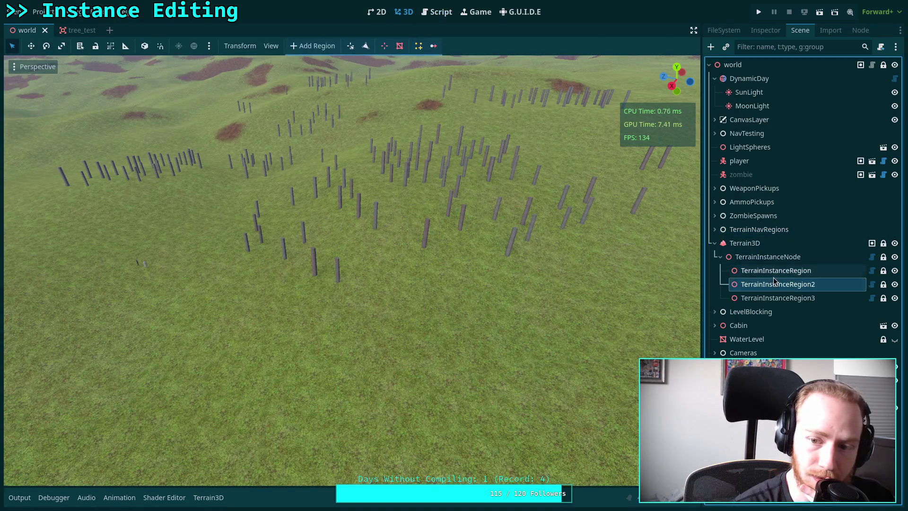
pyautogui.click(775, 269)
pyautogui.click(356, 323)
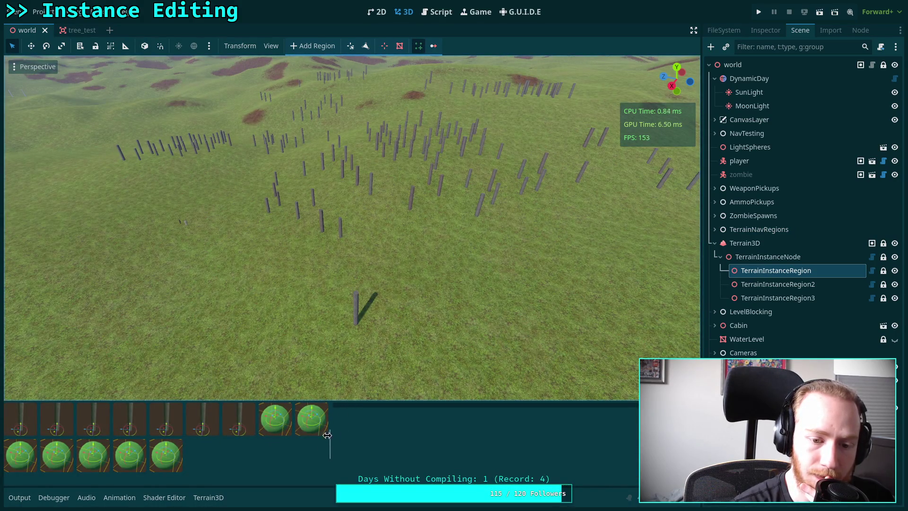
pyautogui.hotkey('ctrl', 'z')
# Change FILL back to SIZE_EXPAND on line 141 and save the script
pyautogui.click(436, 13)
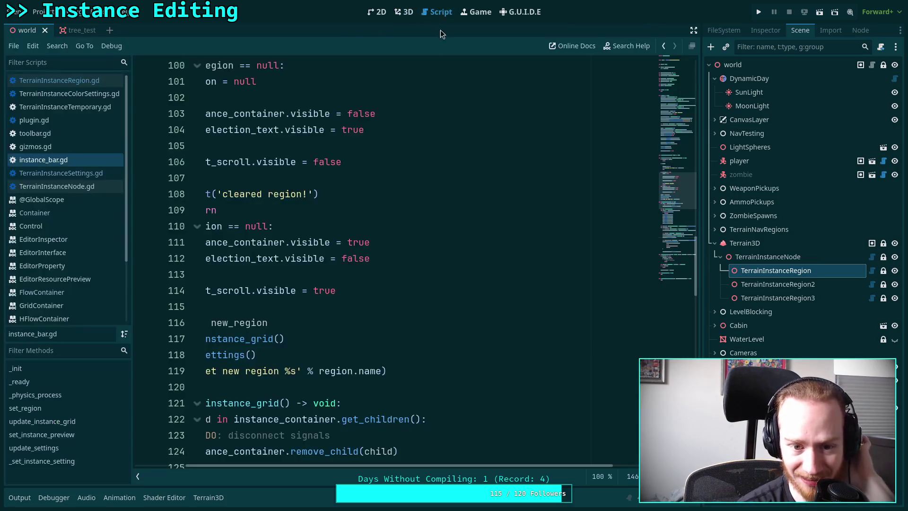
pyautogui.scroll(-15, 434, 437)
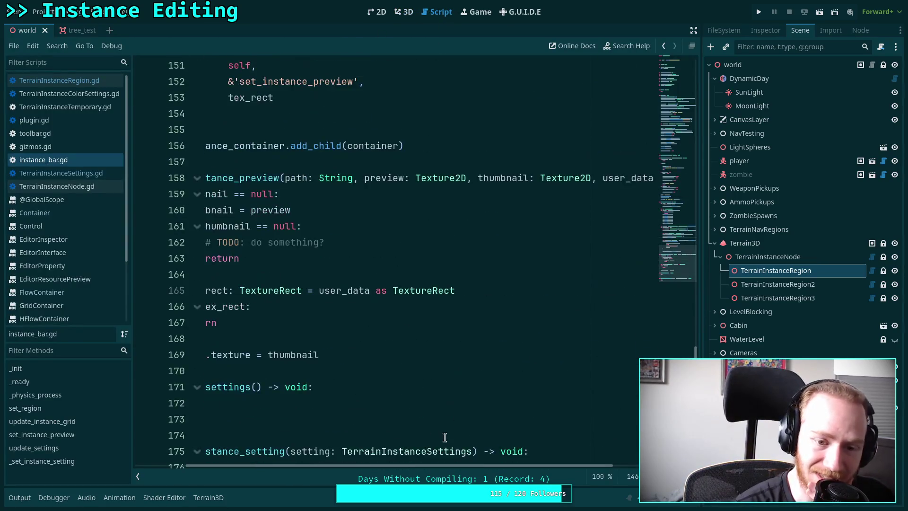
pyautogui.moveTo(449, 463); pyautogui.dragTo(399, 464)
pyautogui.scroll(-6, 434, 375)
pyautogui.scroll(11, 443, 367)
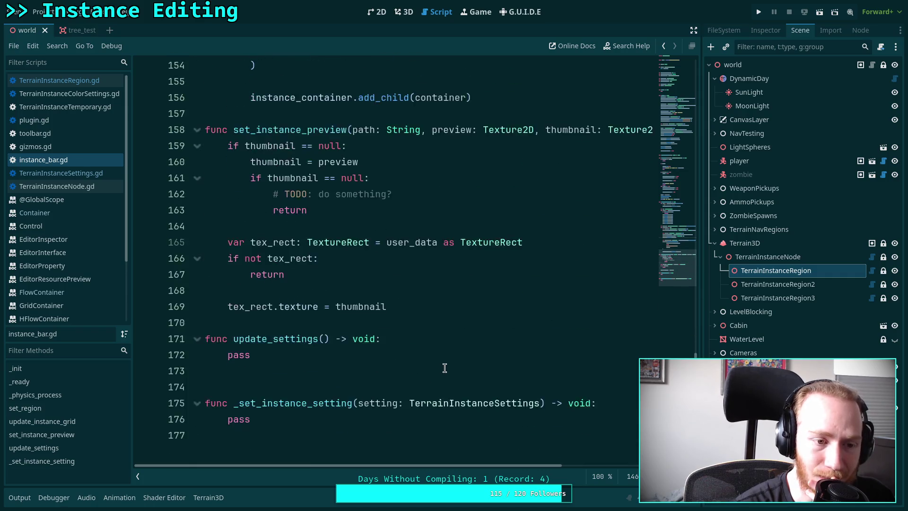
pyautogui.scroll(4, 445, 367)
pyautogui.moveTo(502, 468); pyautogui.dragTo(565, 468)
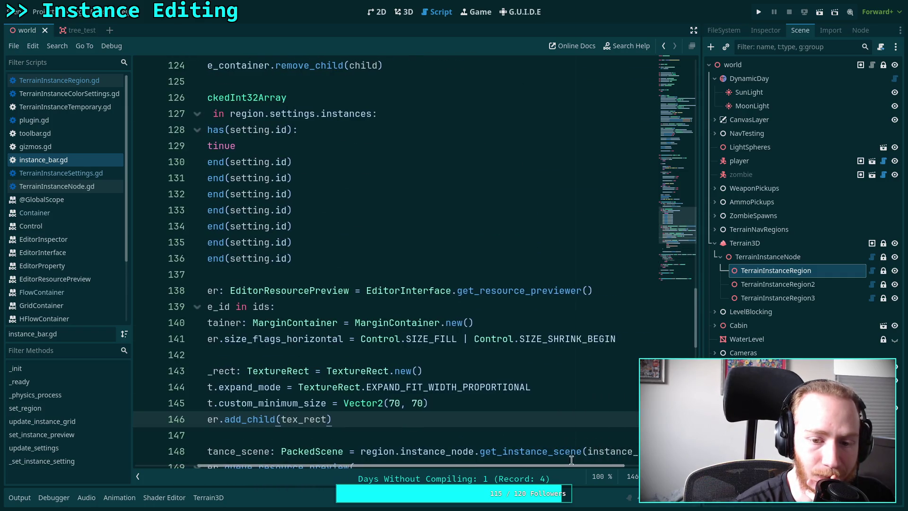
pyautogui.moveTo(434, 338); pyautogui.dragTo(457, 340)
pyautogui.press('BackSpace')
pyautogui.write('EXPAND')
pyautogui.press('Return')
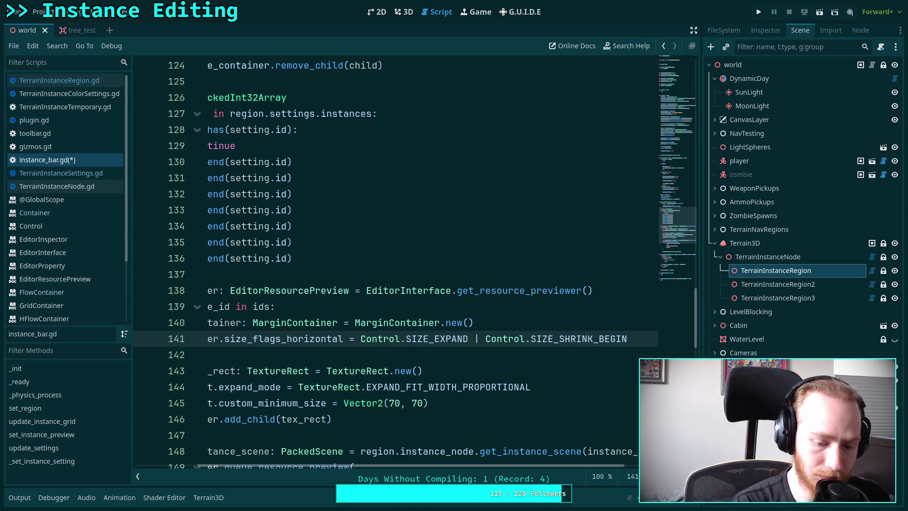
pyautogui.hotkey('ctrl', 's')
# Recheck the TerrainInstanceRegion thumbnail reflow in 3D by narrowing the grid area
pyautogui.click(403, 12)
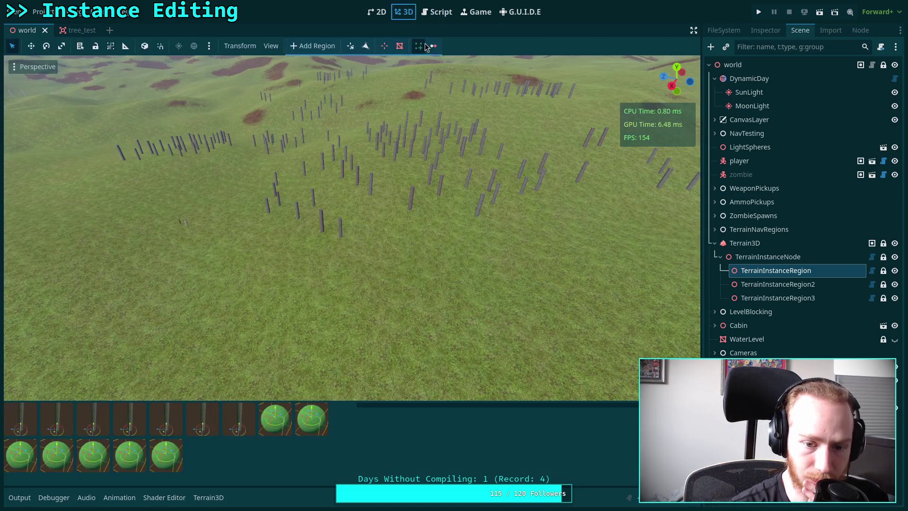
pyautogui.click(744, 242)
pyautogui.click(771, 277)
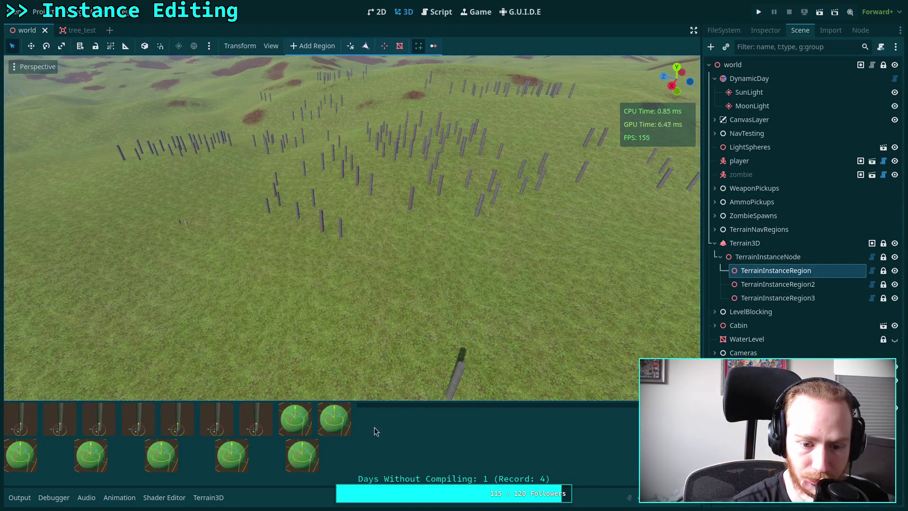
pyautogui.moveTo(359, 433)
pyautogui.mouseDown()
pyautogui.moveTo(271, 435)
pyautogui.moveTo(373, 433)
pyautogui.mouseUp()
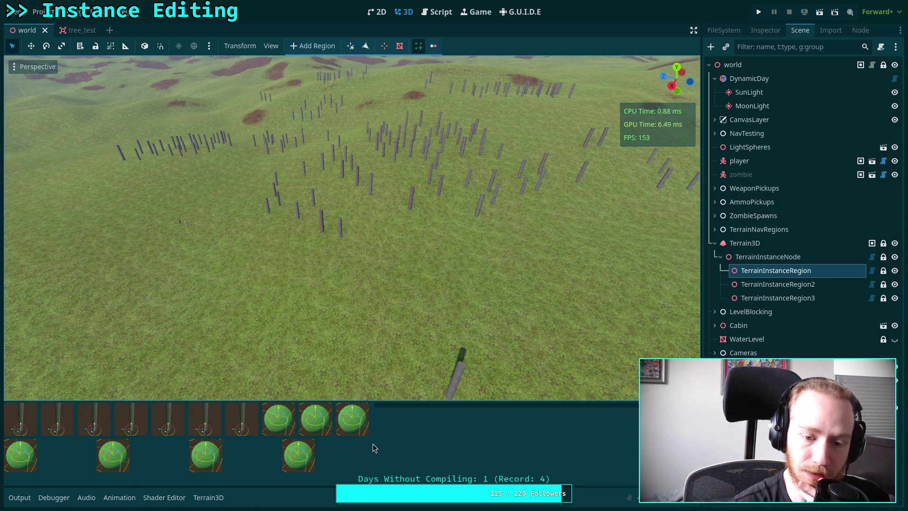
pyautogui.moveTo(374, 444)
pyautogui.mouseDown()
pyautogui.moveTo(307, 445)
pyautogui.moveTo(344, 445)
pyautogui.mouseUp()
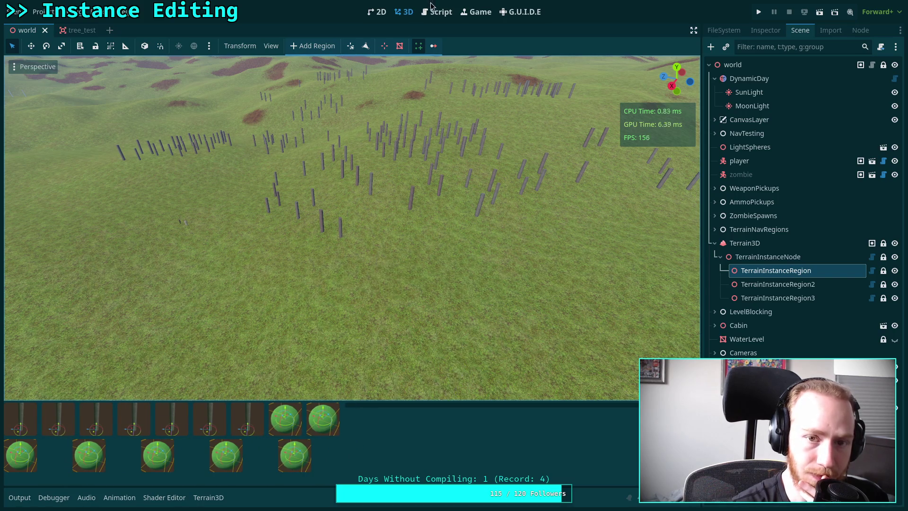
pyautogui.click(436, 12)
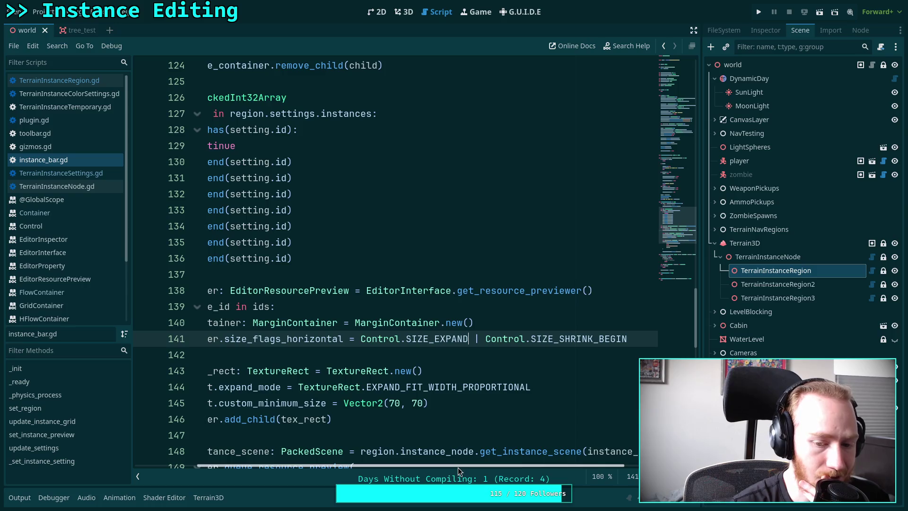
# Look up the Control symbol on line 141 to open its SizeFlags documentation
pyautogui.moveTo(485, 340); pyautogui.dragTo(360, 339)
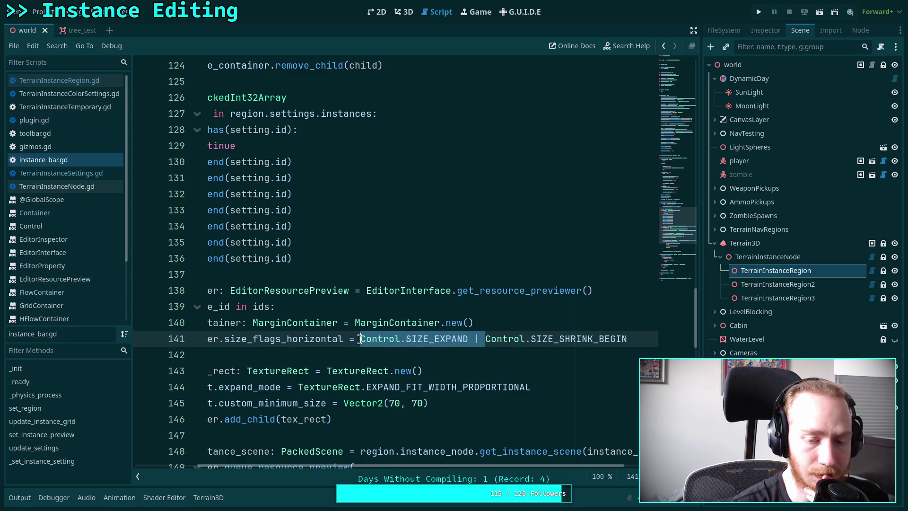
pyautogui.click(511, 340)
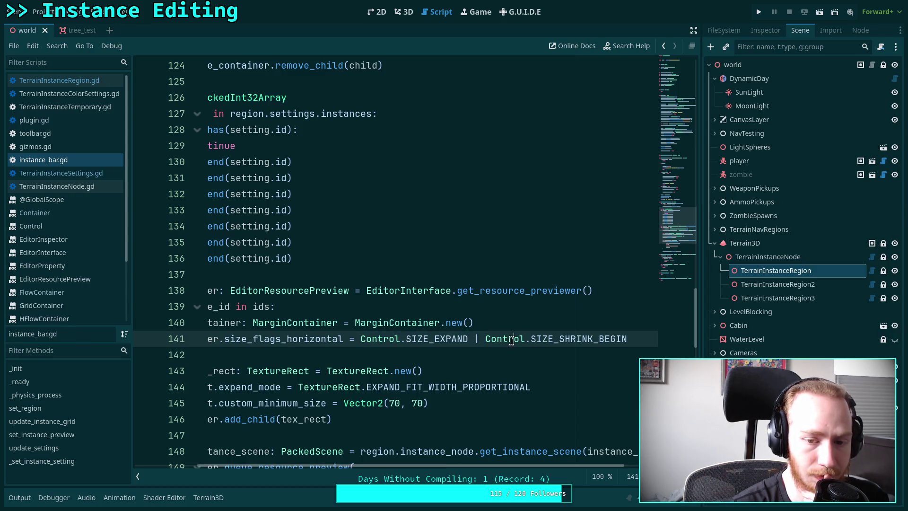
pyautogui.rightClick(451, 338)
pyautogui.click(454, 469)
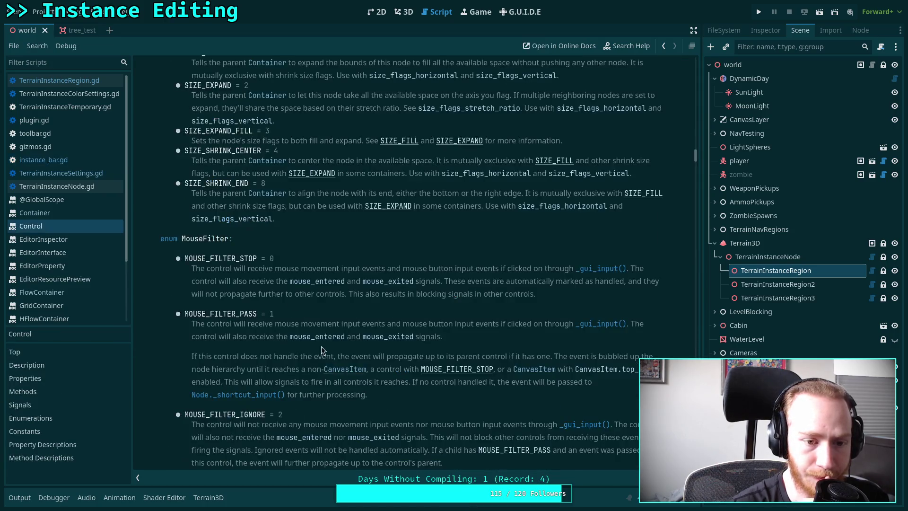
# Read through the Control SizeFlags docs, then bring up TerrainInstanceRegion.gd
pyautogui.scroll(3, 296, 258)
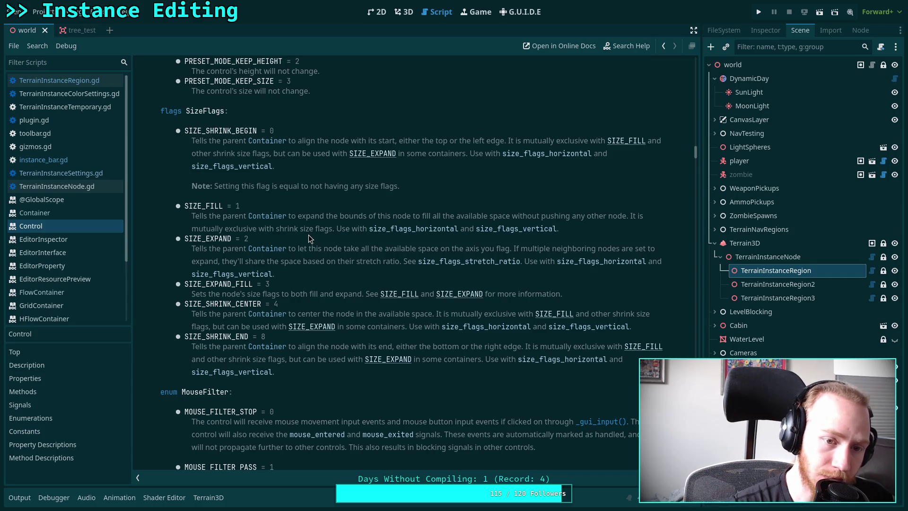
pyautogui.click(84, 81)
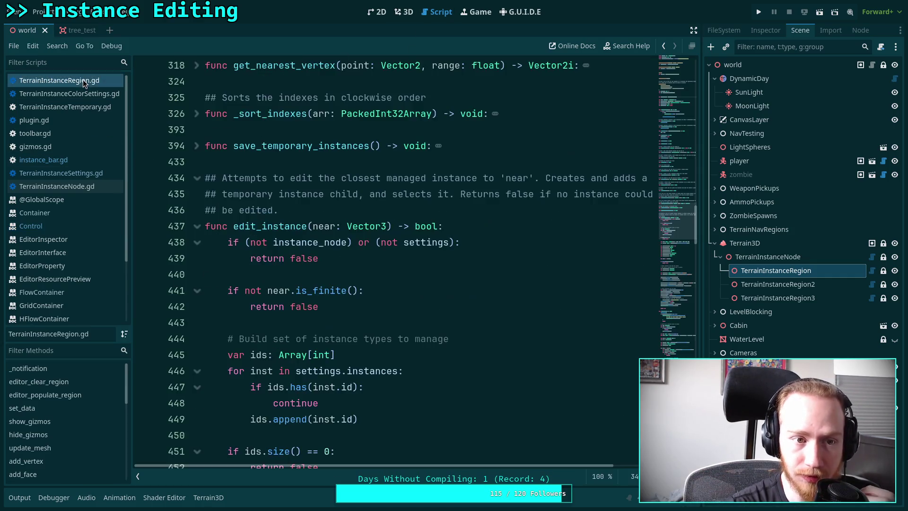
# Glance at TerrainInstanceSettings.gd and TerrainInstanceColorSettings.gd, then go back to instance_bar.gd
pyautogui.click(59, 173)
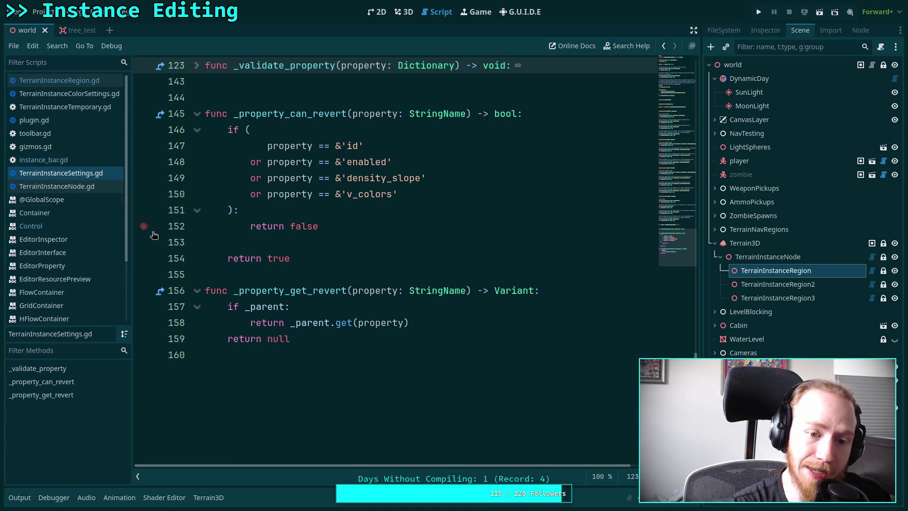
pyautogui.click(92, 93)
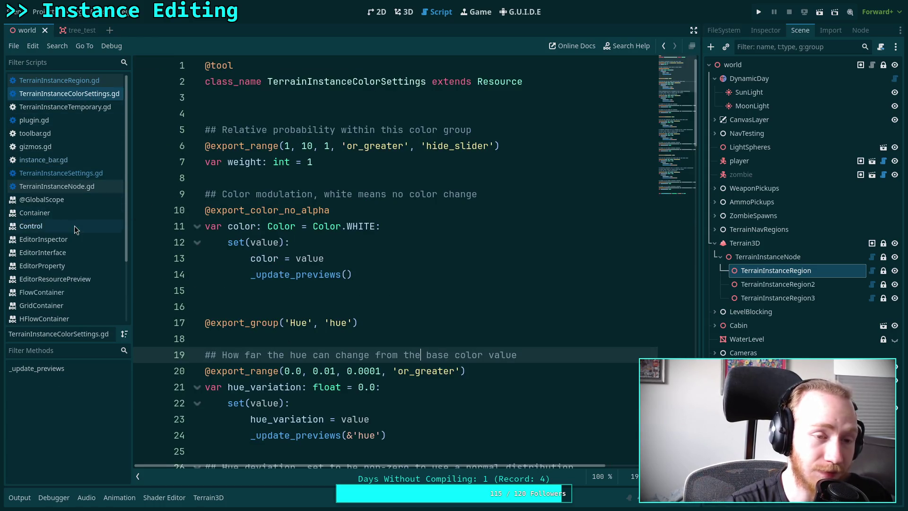
pyautogui.click(48, 160)
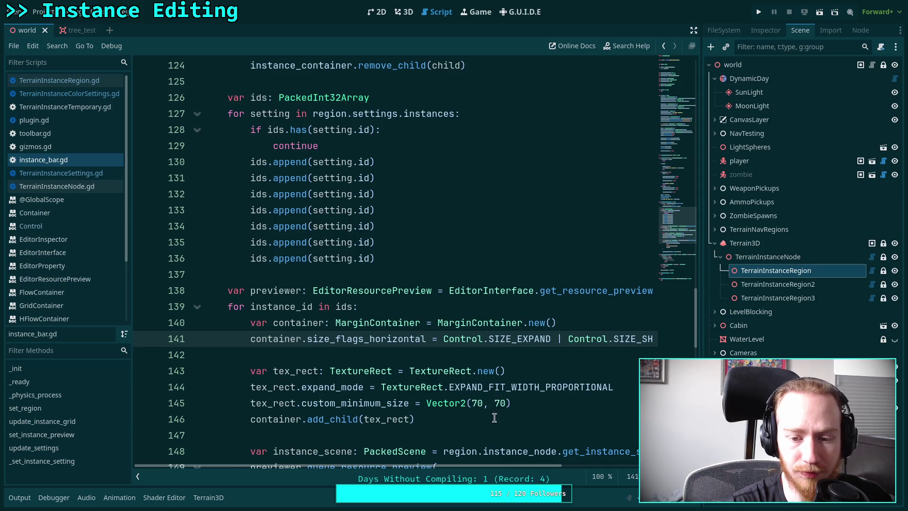
# Change SIZE_SHRINK_BEGIN to SIZE_SHRINK_CENTER on line 141
pyautogui.hscroll(3, 532, 463)
pyautogui.moveTo(573, 341); pyautogui.dragTo(543, 339)
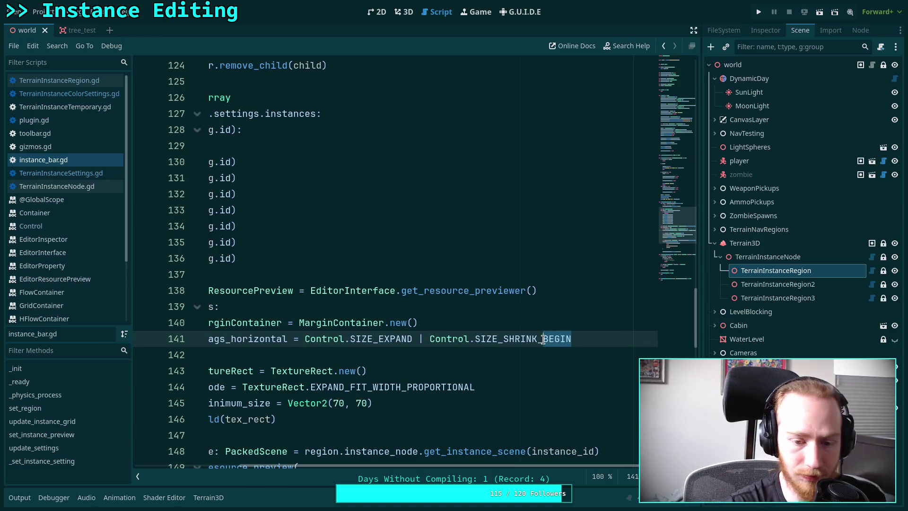
pyautogui.press('BackSpace')
pyautogui.write('CE')
pyautogui.press('BackSpace')
pyautogui.write('E')
pyautogui.press('Return')
# Try SIZE_FILL in place of SIZE_EXPAND, then revert to SIZE_EXPAND and save
pyautogui.moveTo(379, 342); pyautogui.dragTo(412, 341)
pyautogui.write('FILL')
pyautogui.hotkey('ctrl', 's')
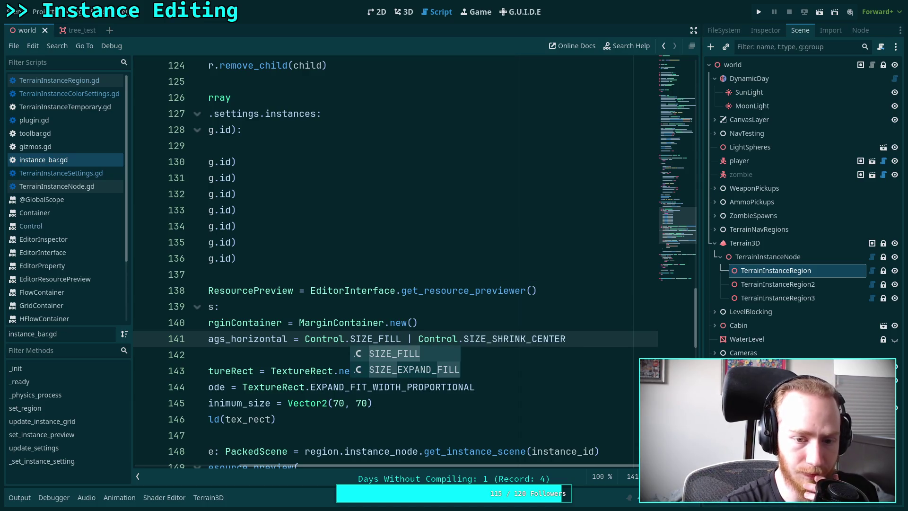
pyautogui.moveTo(378, 340); pyautogui.dragTo(396, 338)
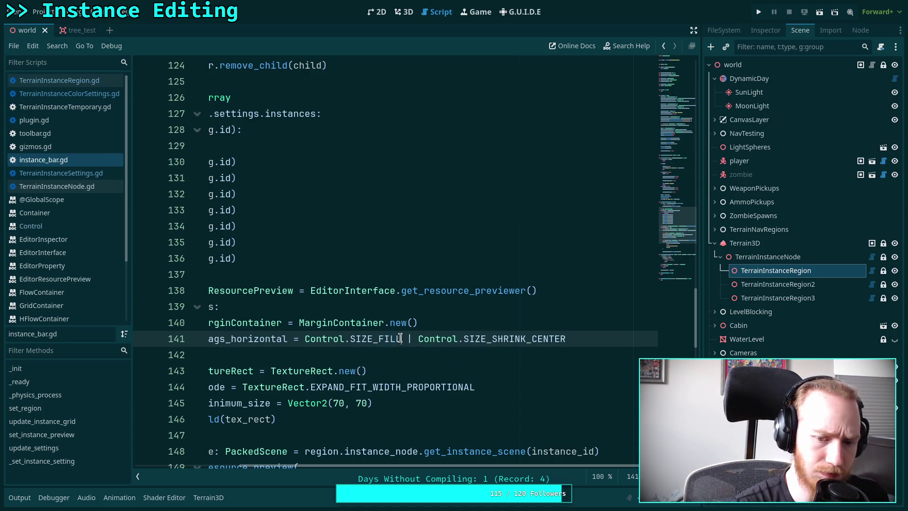
pyautogui.write('EX')
pyautogui.press('Return')
pyautogui.hotkey('ctrl', 's')
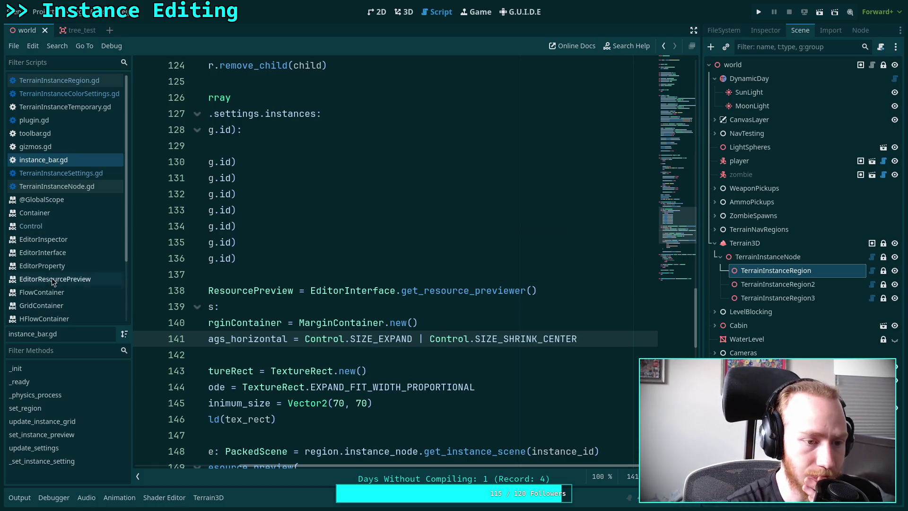
# Revisit the Control class docs, return to instance_bar.gd, and save
pyautogui.click(58, 223)
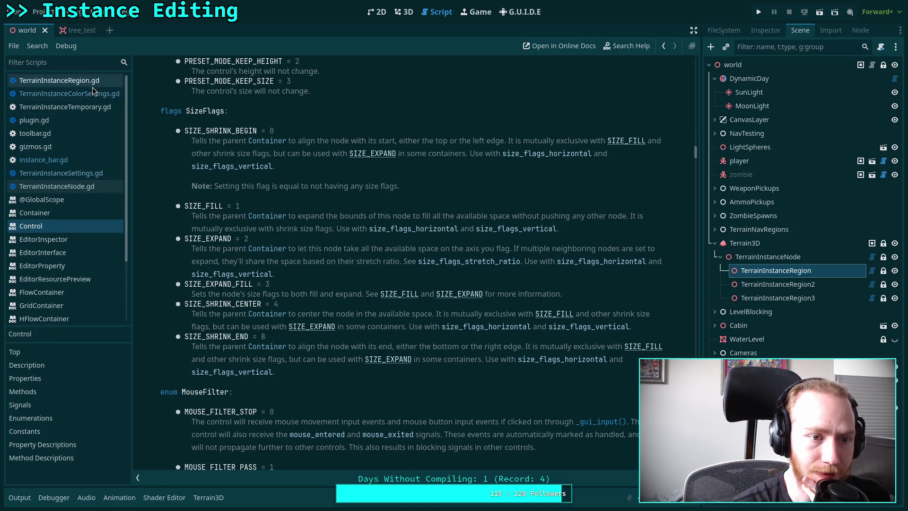
pyautogui.click(44, 160)
pyautogui.moveTo(432, 466); pyautogui.dragTo(281, 466)
pyautogui.click(370, 354)
pyautogui.hotkey('ctrl', 'n')
pyautogui.press('Escape')
pyautogui.hotkey('ctrl', 's')
# Check the refreshed instance thumbnails in 3D by widening the panel, then return to scripts
pyautogui.click(402, 14)
pyautogui.click(775, 270)
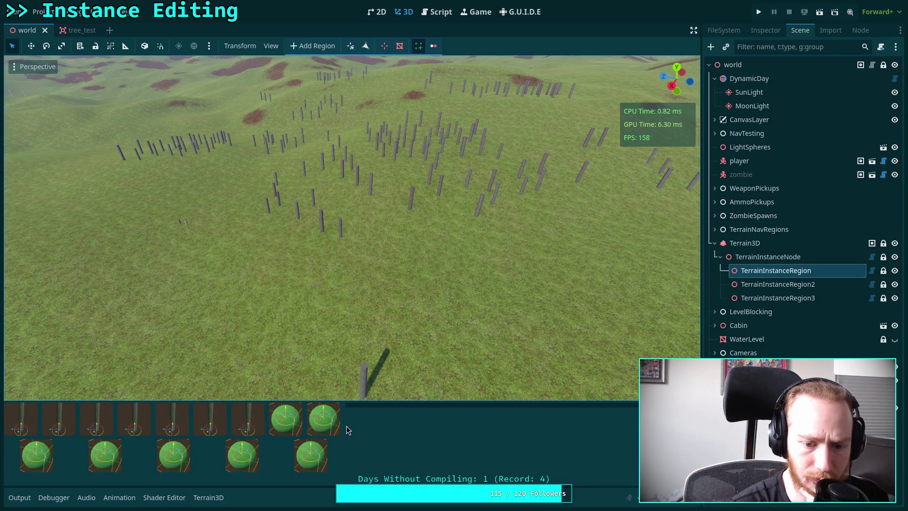
pyautogui.moveTo(346, 425)
pyautogui.mouseDown()
pyautogui.moveTo(375, 427)
pyautogui.moveTo(280, 426)
pyautogui.moveTo(409, 426)
pyautogui.moveTo(381, 427)
pyautogui.mouseUp()
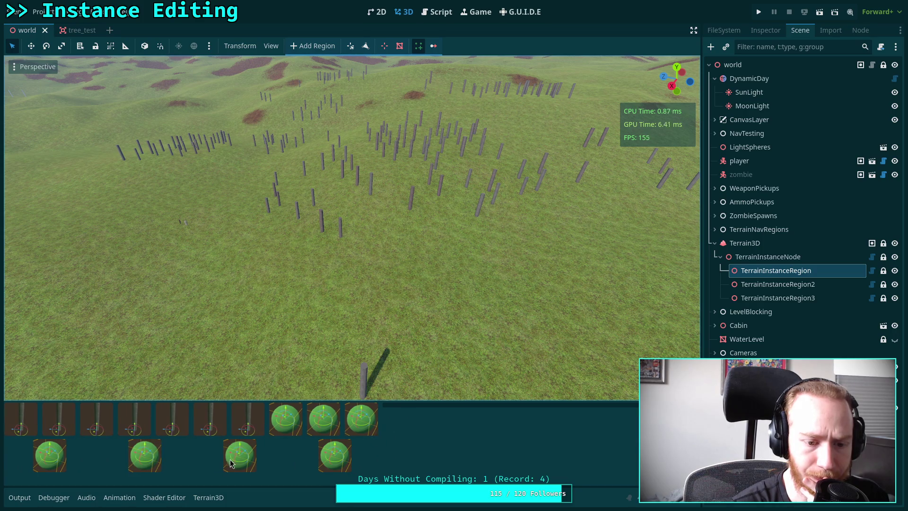
pyautogui.click(439, 13)
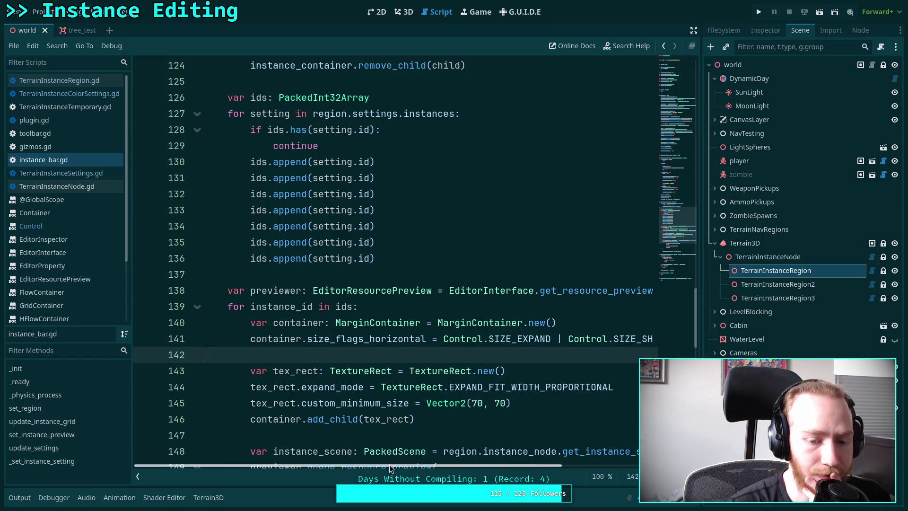
# Add line 46 'instance_container.last_wrap_alignment = FlowContainer.LAST_WRAP_ALIGNMENT_BEGIN', save, and view the 3D scene
pyautogui.moveTo(310, 394)
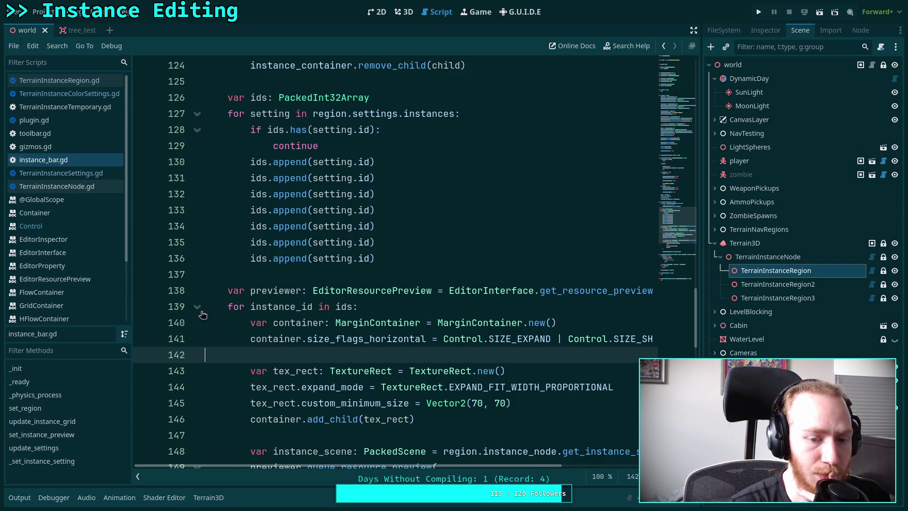
pyautogui.scroll(20, 452, 301)
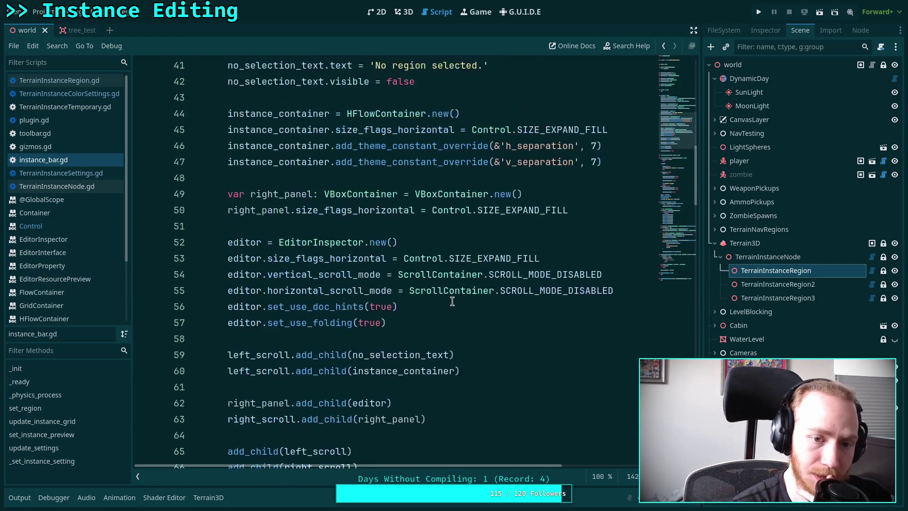
pyautogui.scroll(2, 452, 301)
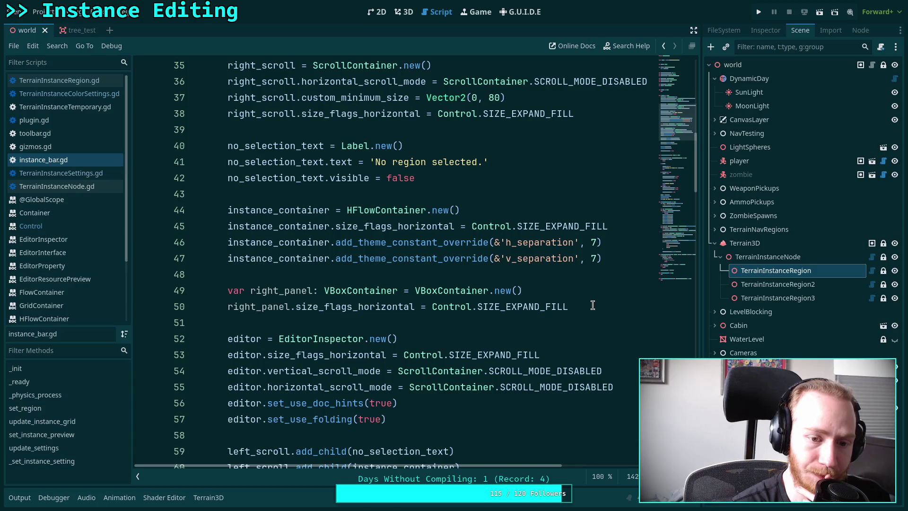
pyautogui.scroll(2, 580, 276)
pyautogui.click(626, 317)
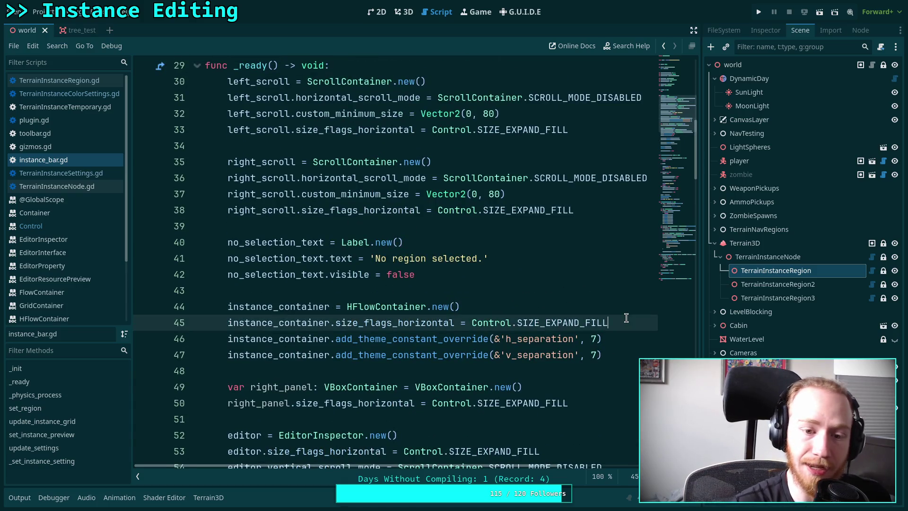
pyautogui.press('Return')
pyautogui.write('instance_')
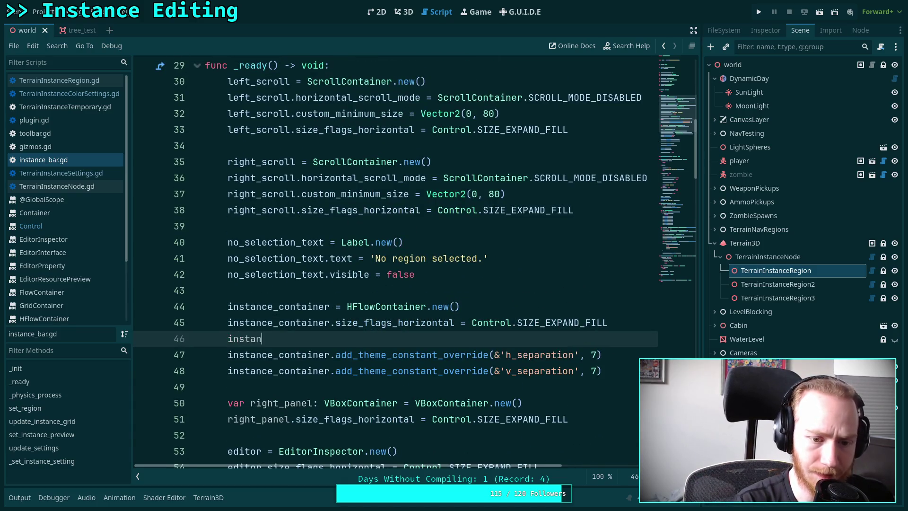
pyautogui.press('Return')
pyautogui.write('.la')
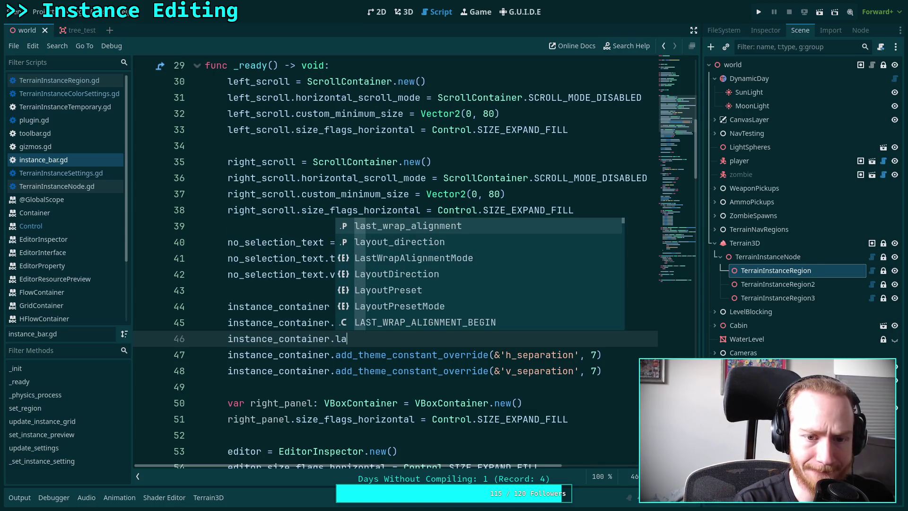
pyautogui.press('Return')
pyautogui.write('=')
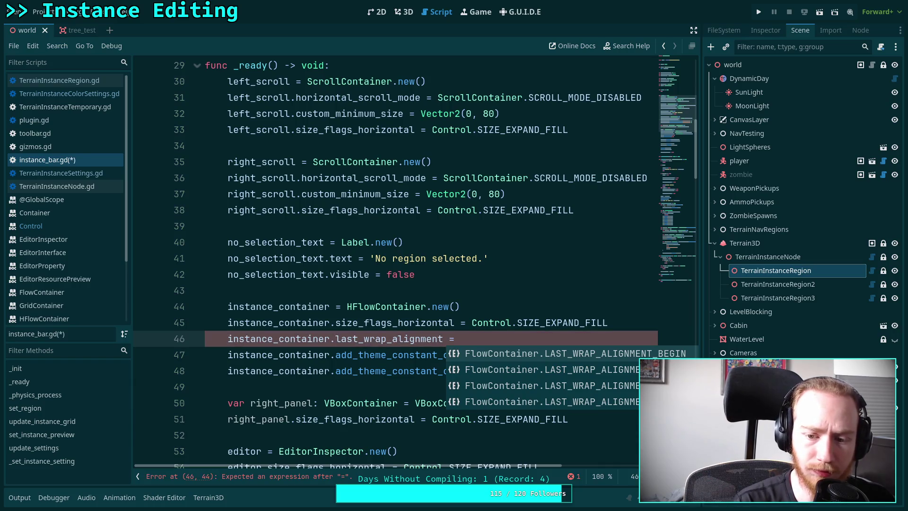
pyautogui.press('Return')
pyautogui.hotkey('ctrl', 's')
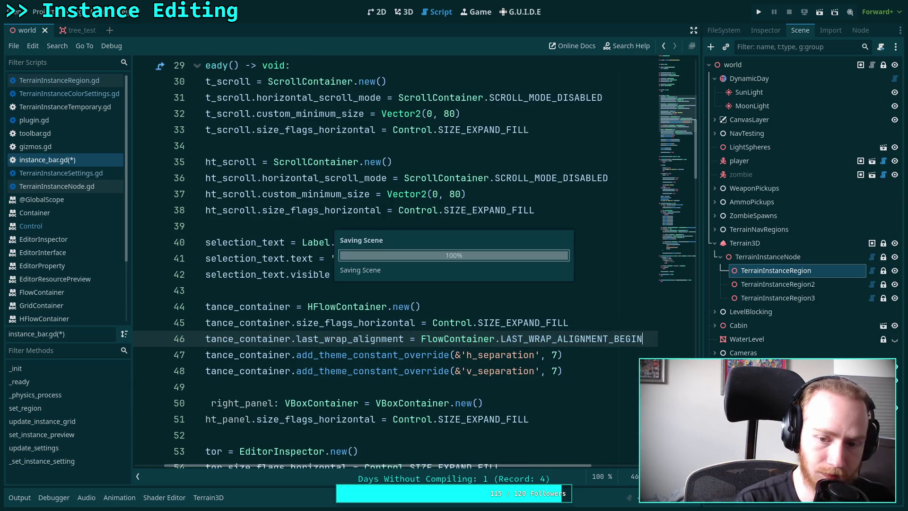
pyautogui.click(408, 12)
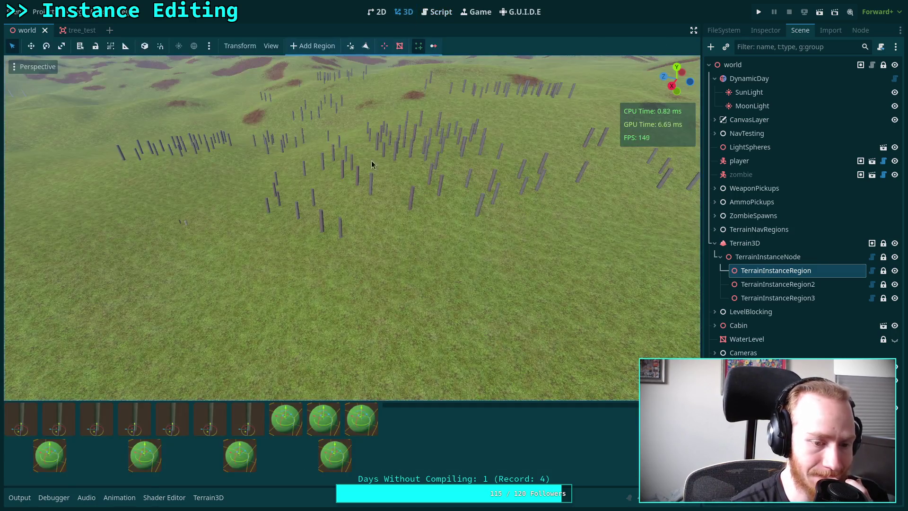
# Reload the Terrain Instancer plugin from Project Settings > Plugins
pyautogui.click(39, 12)
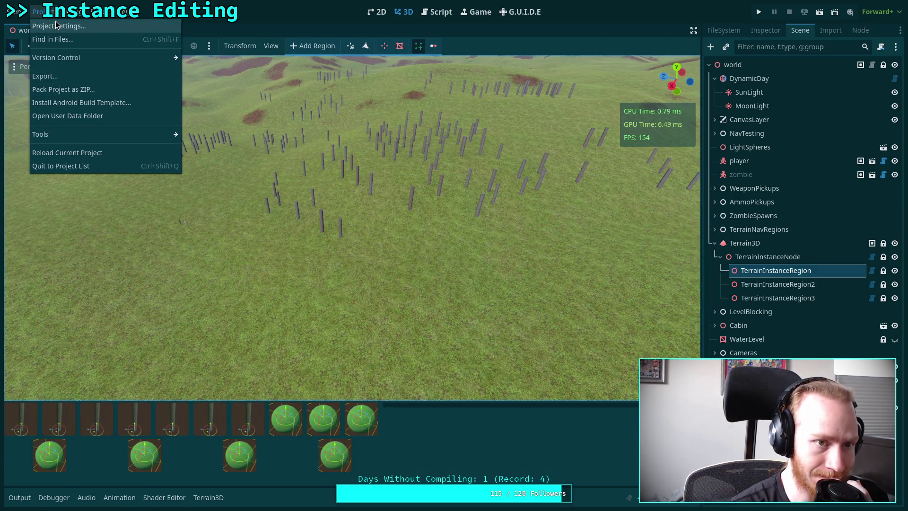
pyautogui.click(56, 26)
pyautogui.click(211, 183)
pyautogui.click(446, 398)
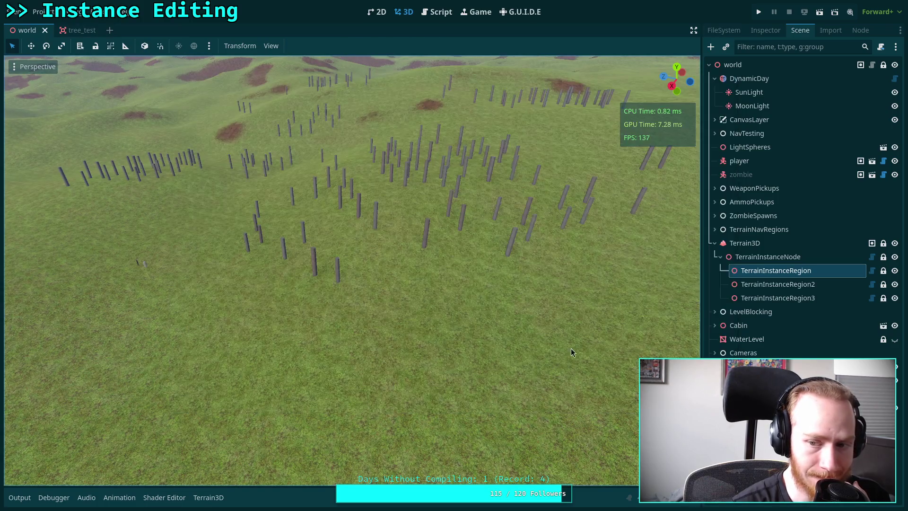
# Reselect TerrainInstanceRegion, show the instance bar, and drag its splitter to test the grid
pyautogui.click(757, 231)
pyautogui.click(764, 273)
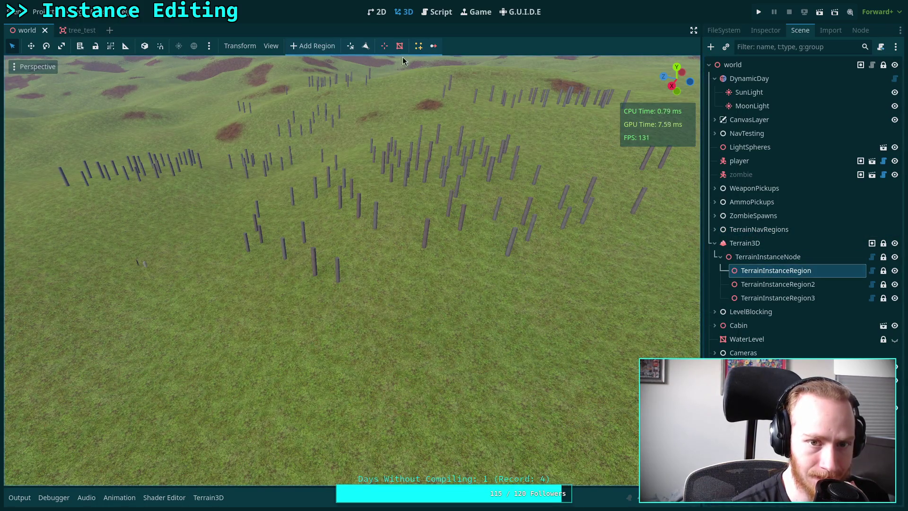
pyautogui.click(419, 46)
pyautogui.moveTo(351, 432)
pyautogui.mouseDown()
pyautogui.moveTo(295, 432)
pyautogui.moveTo(421, 431)
pyautogui.moveTo(396, 432)
pyautogui.mouseUp()
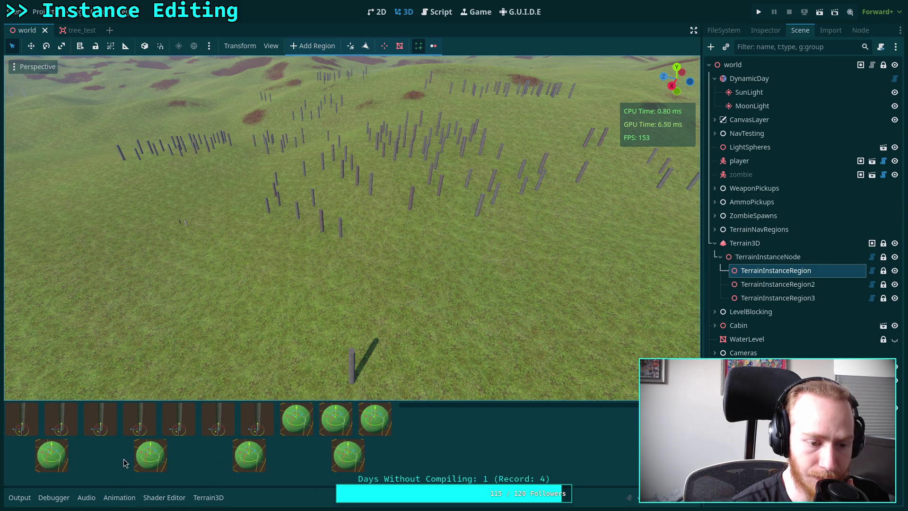
pyautogui.moveTo(398, 447)
pyautogui.mouseDown()
pyautogui.moveTo(426, 447)
pyautogui.moveTo(204, 447)
pyautogui.moveTo(359, 445)
pyautogui.mouseUp()
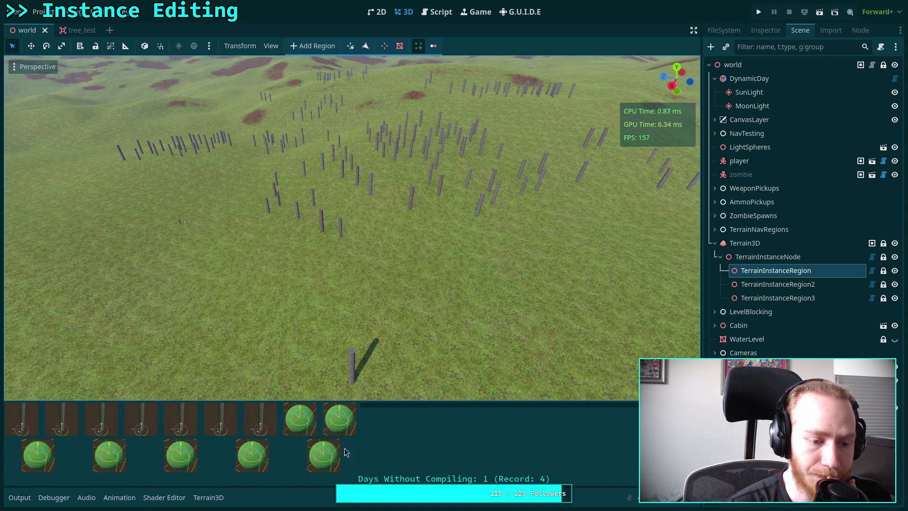
pyautogui.click(437, 12)
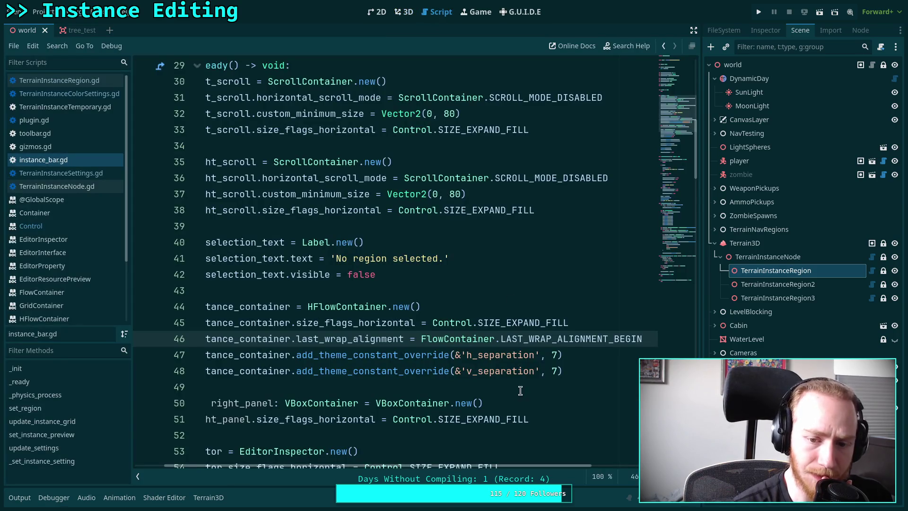
# Read the last_wrap_alignment tooltip docs, then delete that line 46 from instance_bar.gd
pyautogui.moveTo(383, 337)
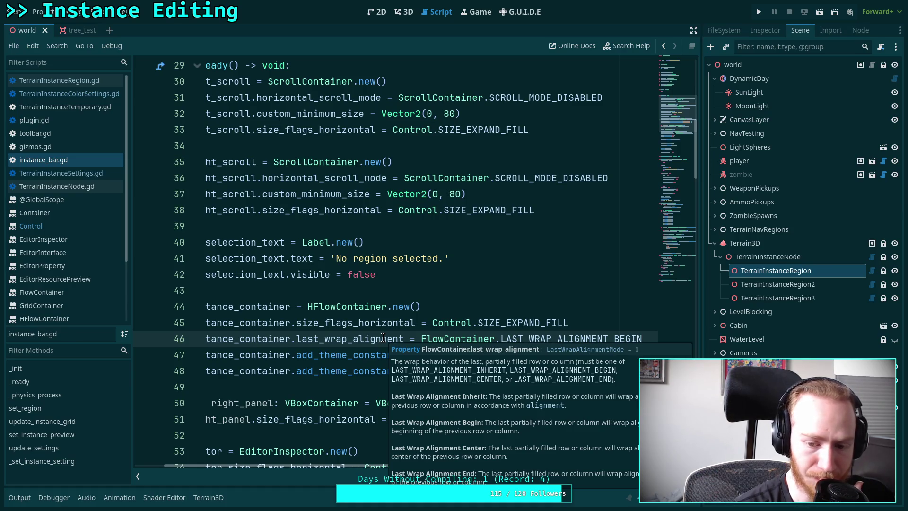
pyautogui.scroll(-5, 388, 392)
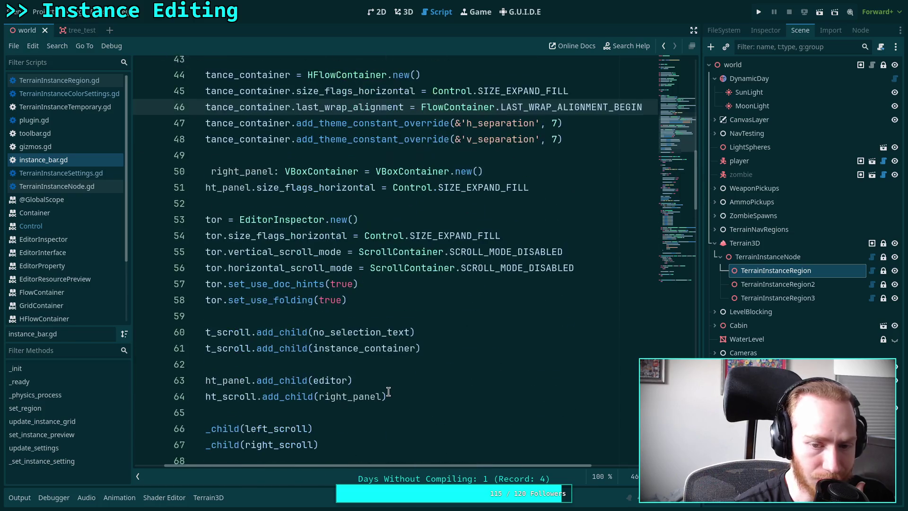
pyautogui.scroll(3, 371, 378)
pyautogui.moveTo(359, 248)
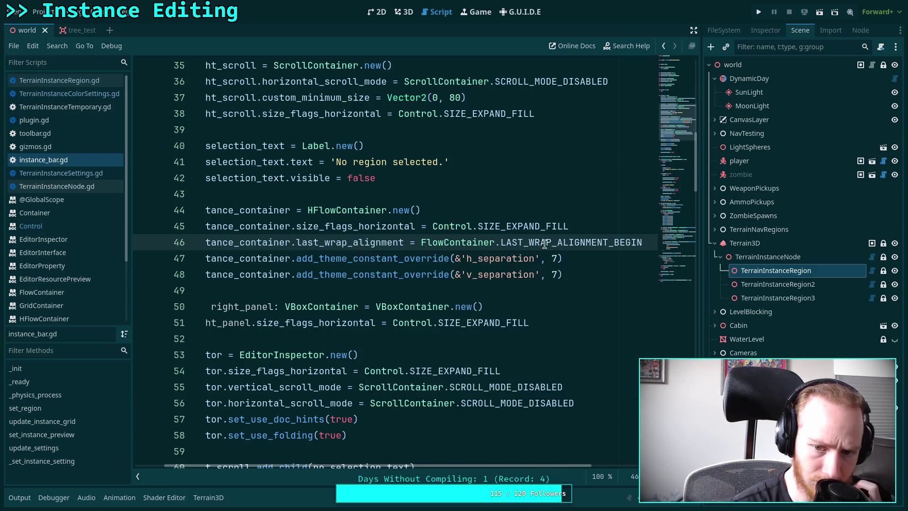
pyautogui.moveTo(544, 244)
pyautogui.scroll(-3, 497, 355)
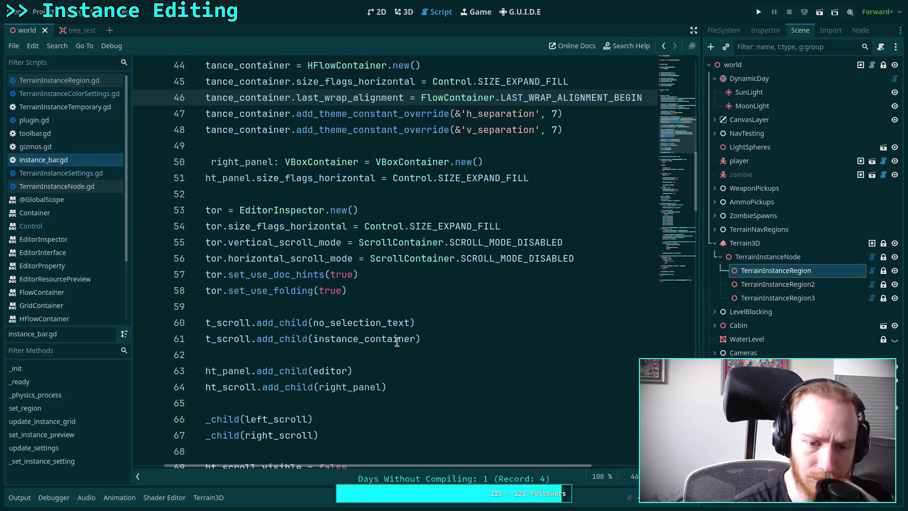
pyautogui.hscroll(-2, 439, 466)
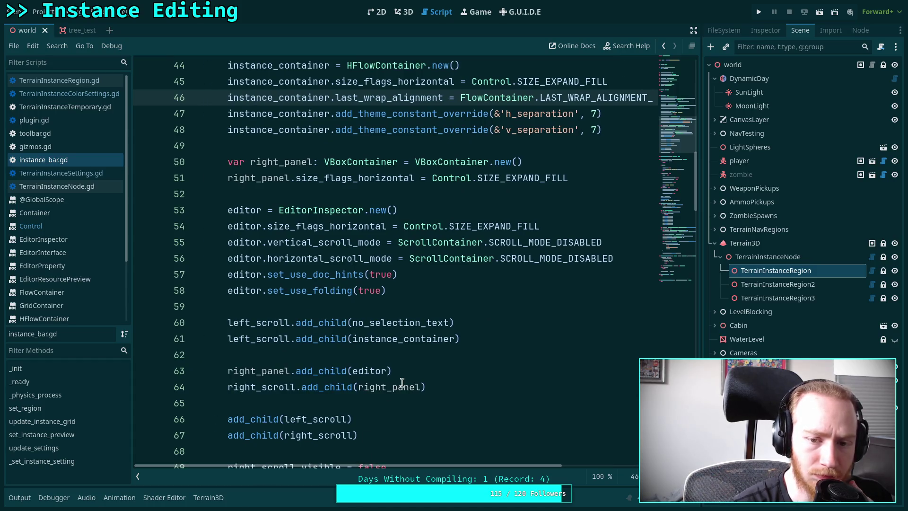
pyautogui.scroll(1, 410, 374)
pyautogui.scroll(2, 411, 370)
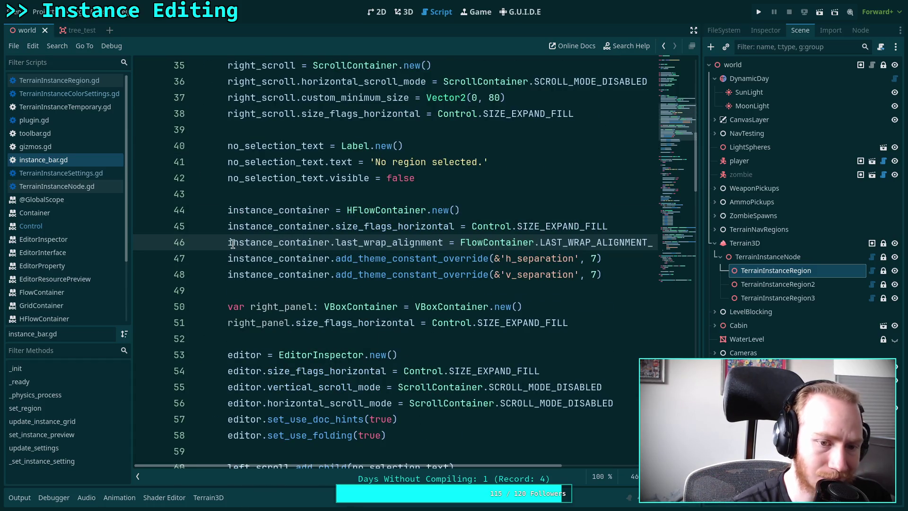
pyautogui.moveTo(228, 242); pyautogui.dragTo(235, 251)
pyautogui.press('BackSpace')
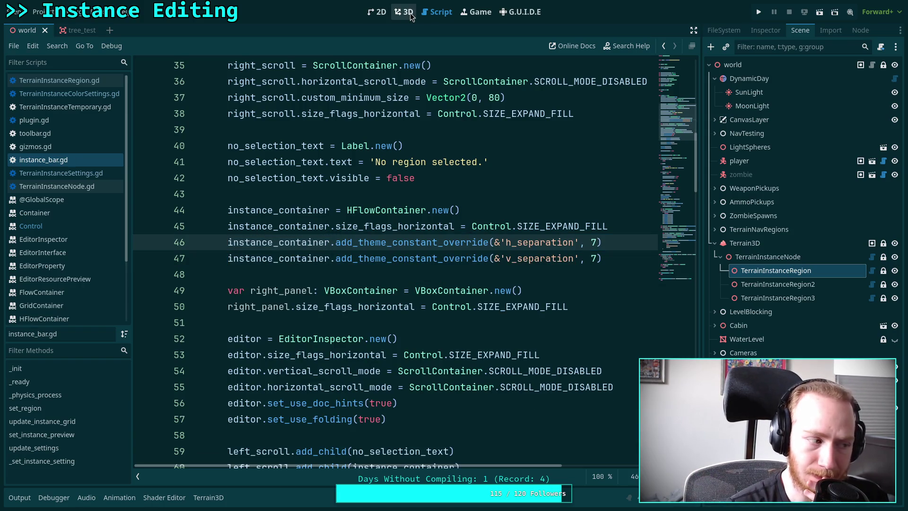
pyautogui.click(631, 223)
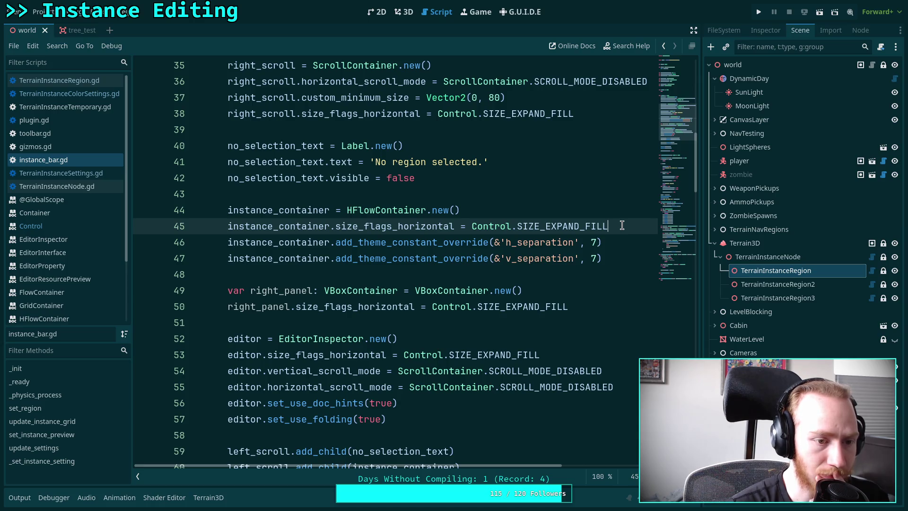
pyautogui.scroll(-20, 621, 226)
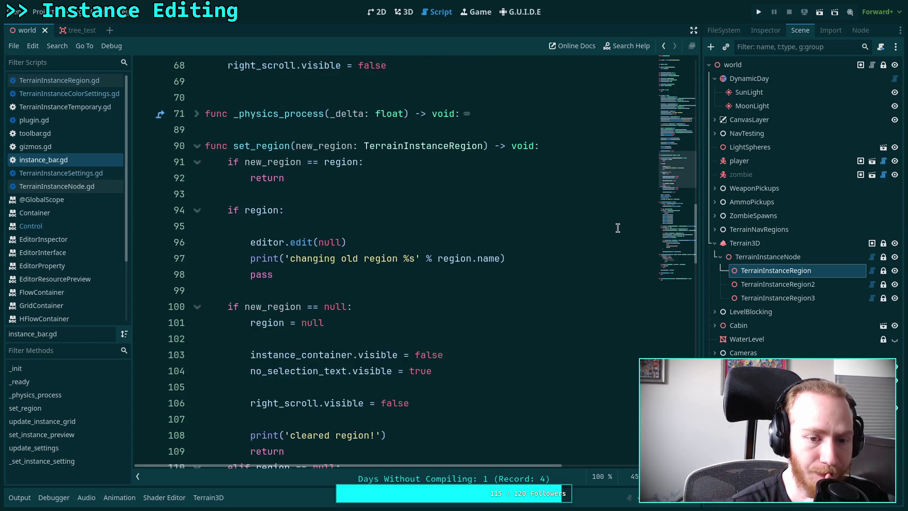
pyautogui.scroll(-7, 617, 228)
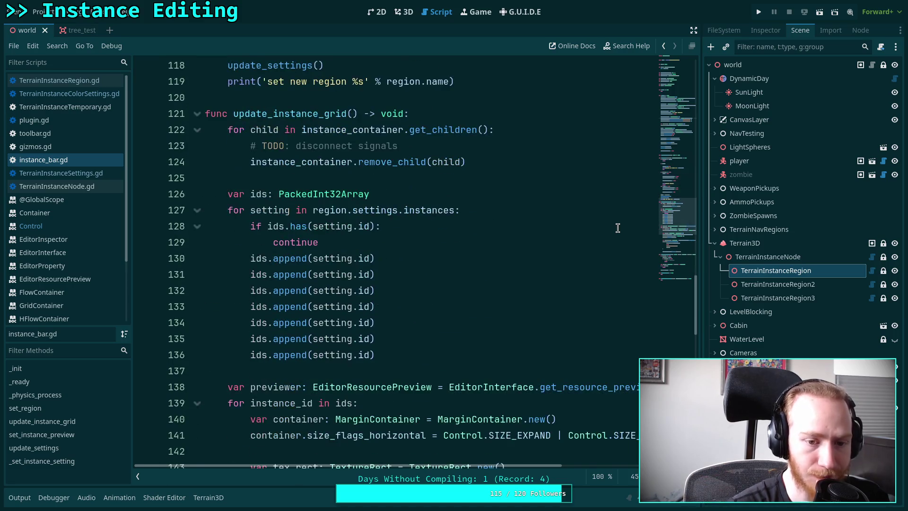
pyautogui.scroll(-3, 617, 228)
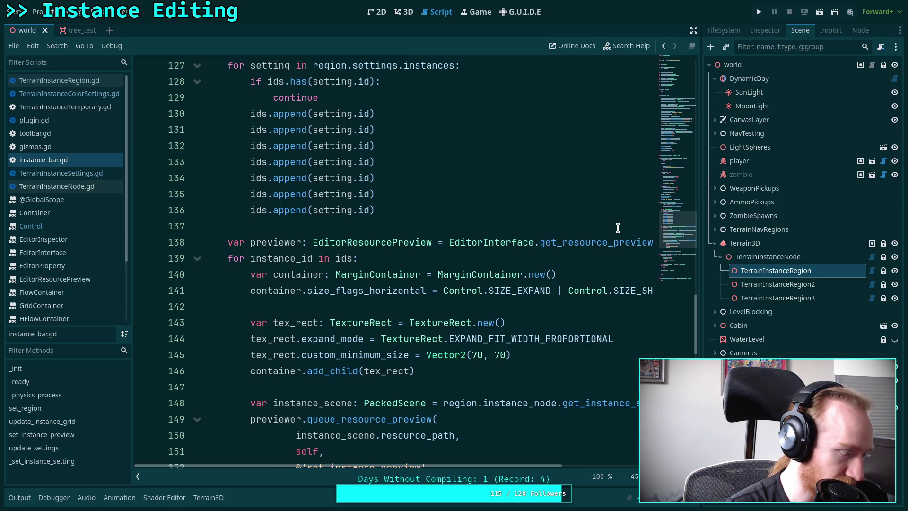
pyautogui.scroll(-4, 618, 228)
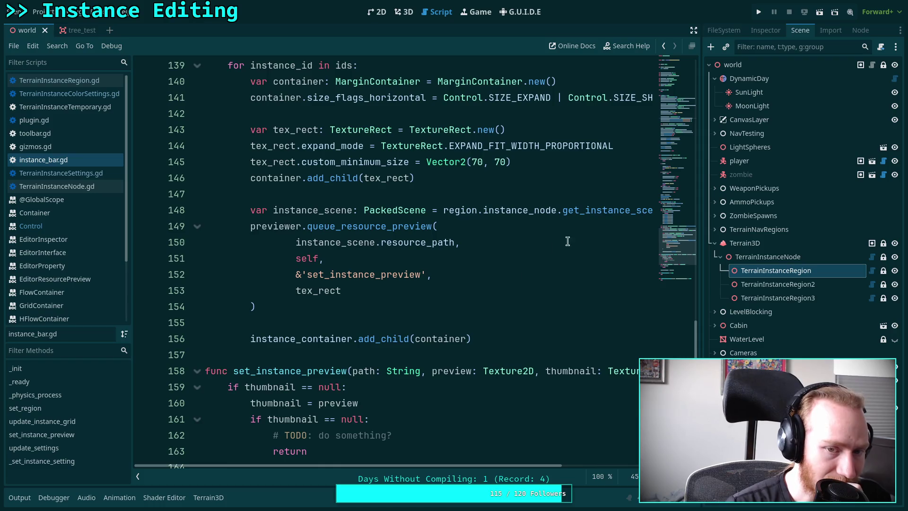
pyautogui.scroll(2, 499, 325)
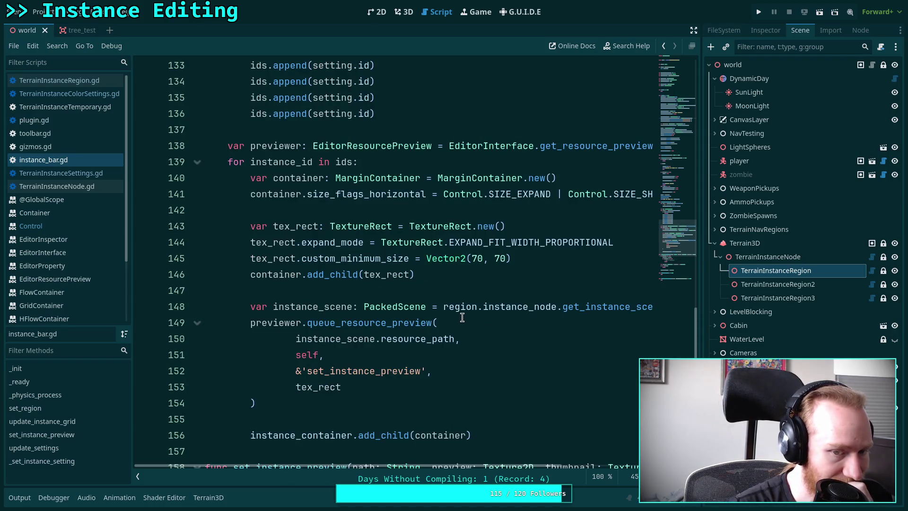
pyautogui.scroll(1, 468, 307)
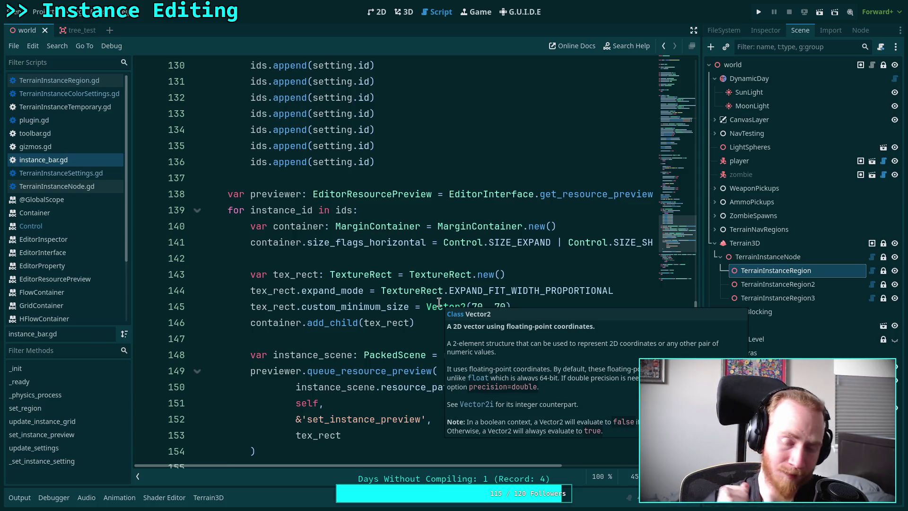
pyautogui.click(472, 274)
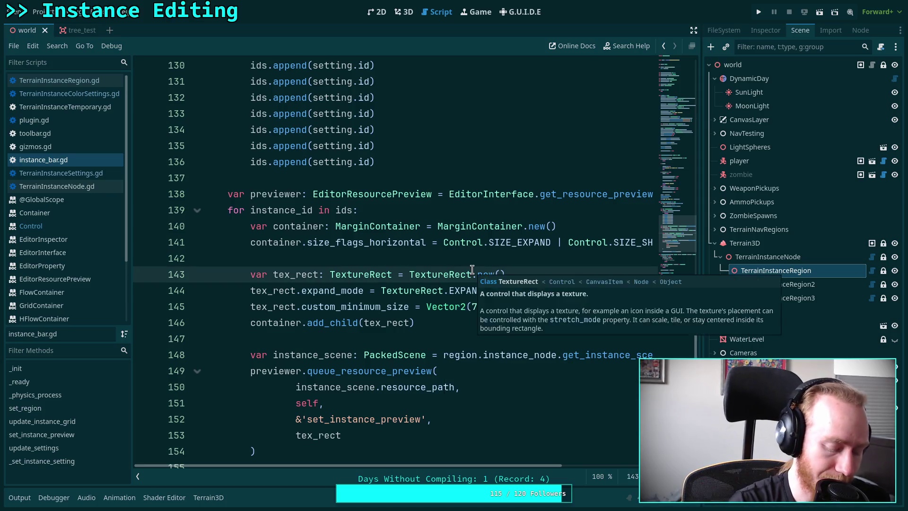
# Reload the Terrain Instancer plugin and check the instance thumbnail grid in the 3D view
pyautogui.click(403, 12)
pyautogui.click(39, 12)
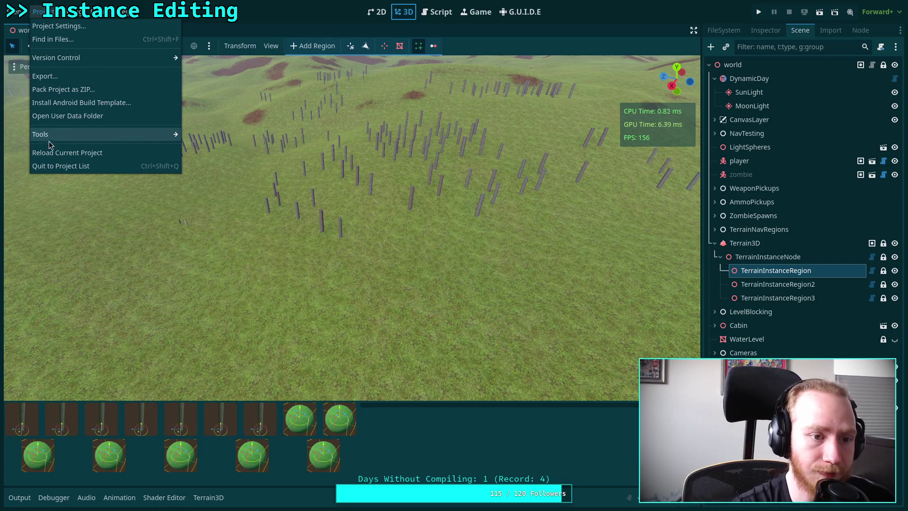
pyautogui.click(58, 26)
pyautogui.click(194, 180)
pyautogui.click(194, 181)
pyautogui.click(463, 406)
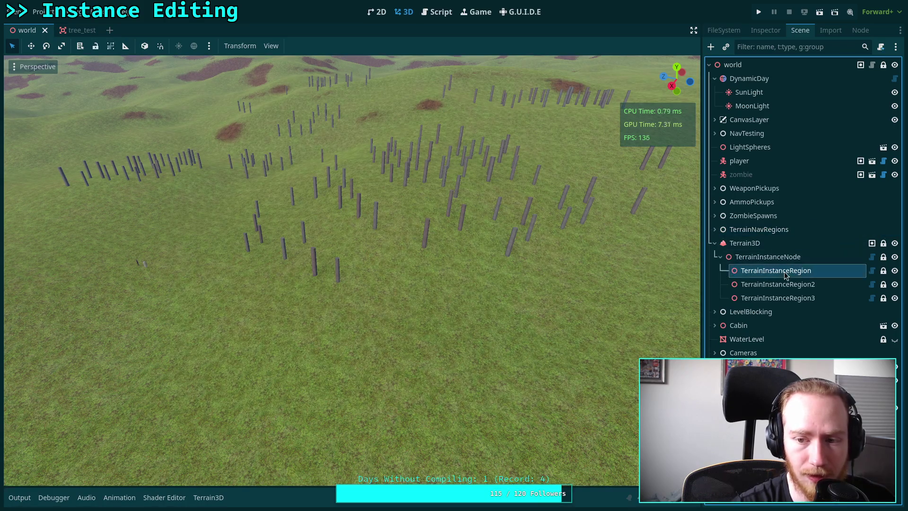
pyautogui.click(419, 46)
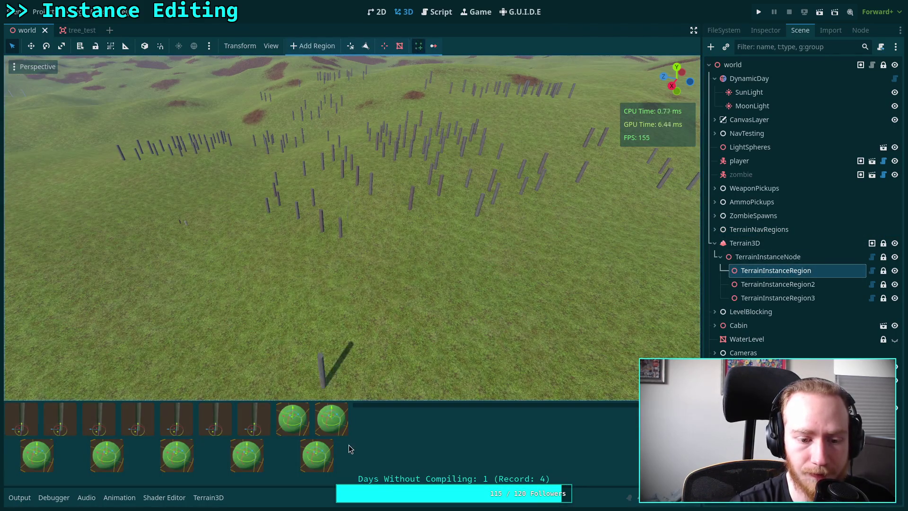
pyautogui.moveTo(355, 442)
pyautogui.mouseDown()
pyautogui.moveTo(266, 442)
pyautogui.moveTo(542, 445)
pyautogui.moveTo(314, 442)
pyautogui.moveTo(342, 441)
pyautogui.mouseUp()
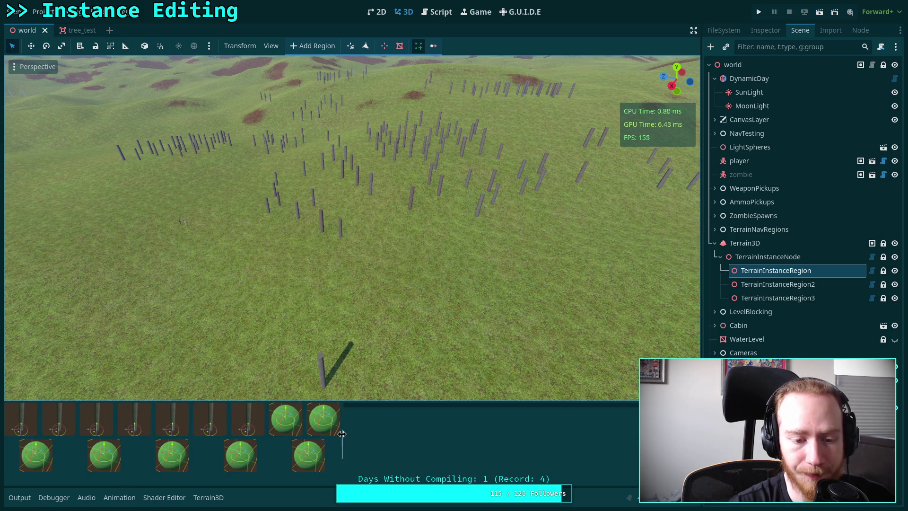
# Delete the duplicated ids.append lines in update_instance_grid, save, and return to 3D
pyautogui.click(437, 11)
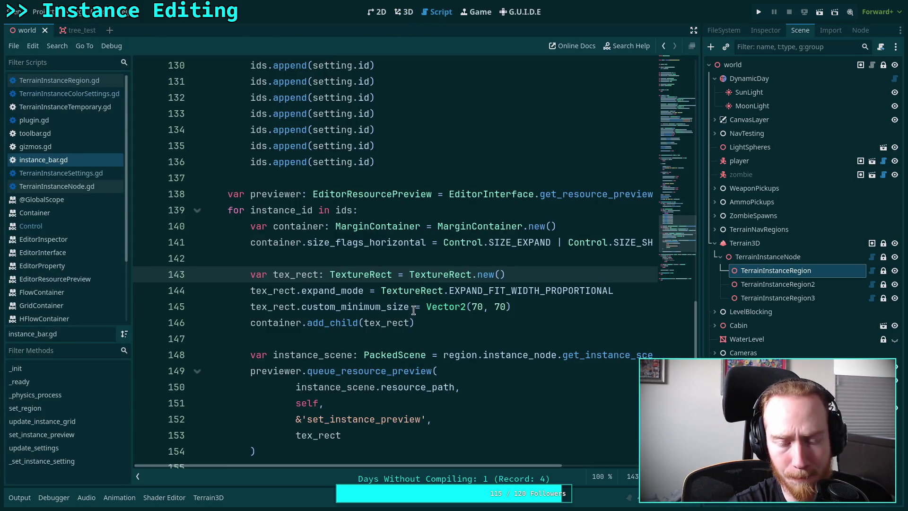
pyautogui.scroll(3, 388, 305)
pyautogui.moveTo(388, 306); pyautogui.dragTo(396, 211)
pyautogui.press('BackSpace')
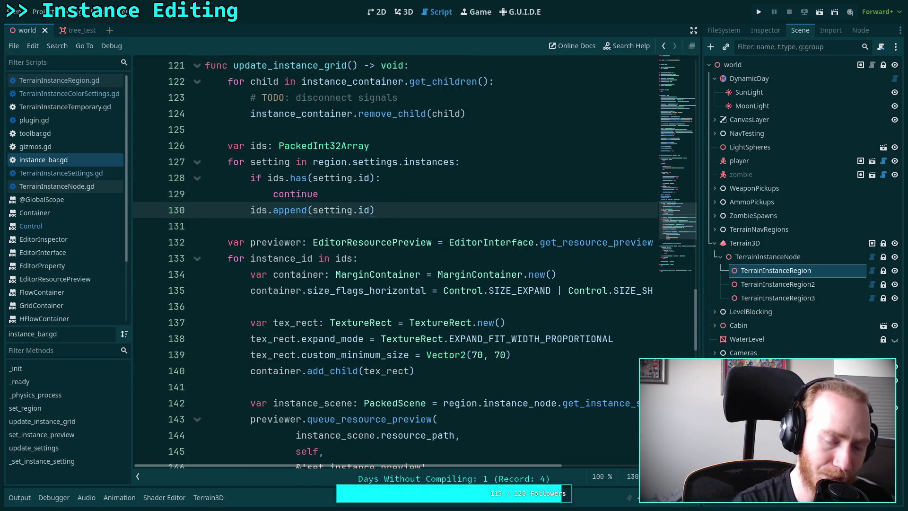
pyautogui.hotkey('ctrl', 's')
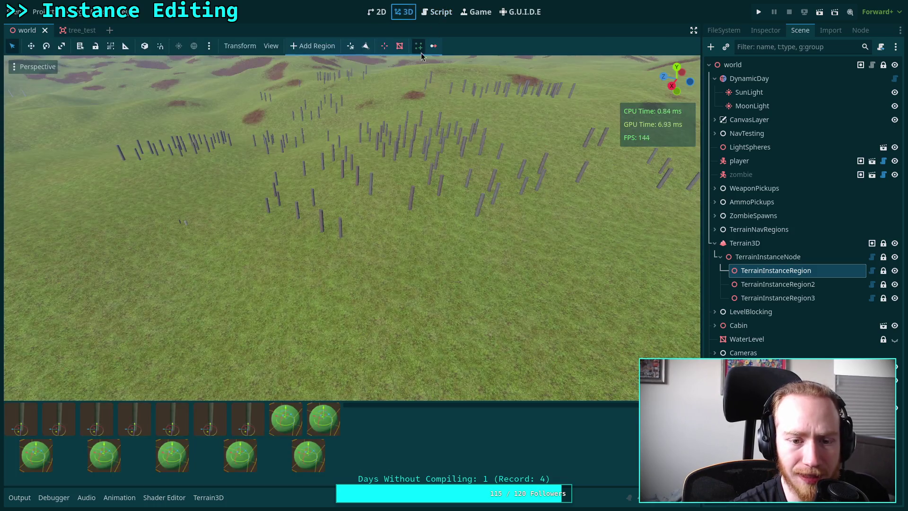
pyautogui.click(405, 12)
pyautogui.click(773, 243)
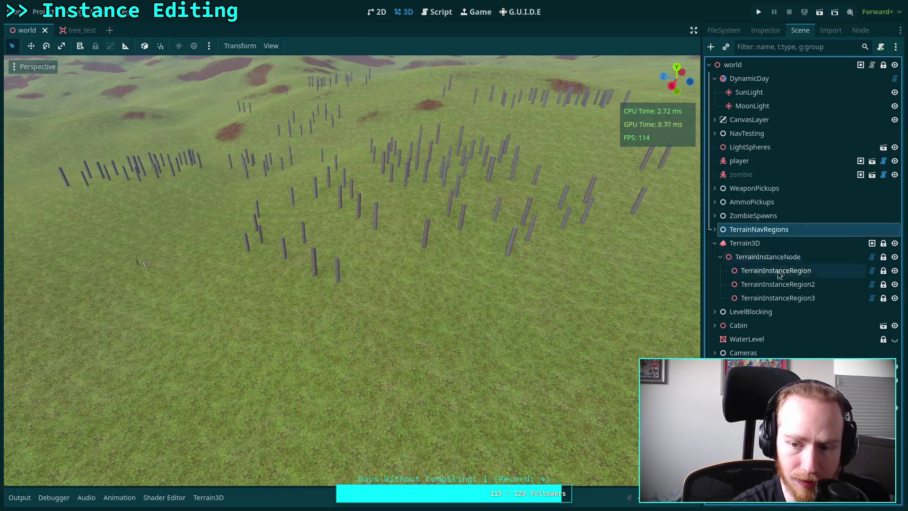
pyautogui.click(775, 270)
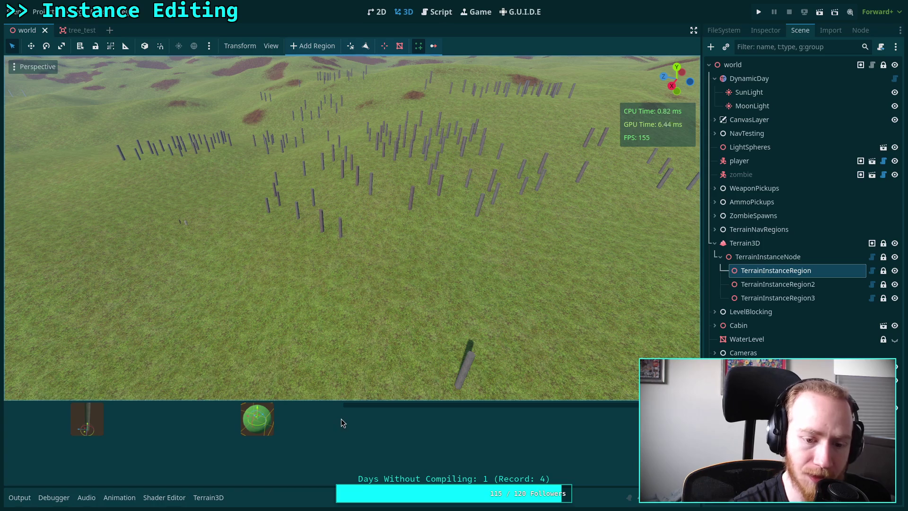
pyautogui.moveTo(342, 419)
pyautogui.mouseDown()
pyautogui.moveTo(283, 428)
pyautogui.moveTo(330, 426)
pyautogui.mouseUp()
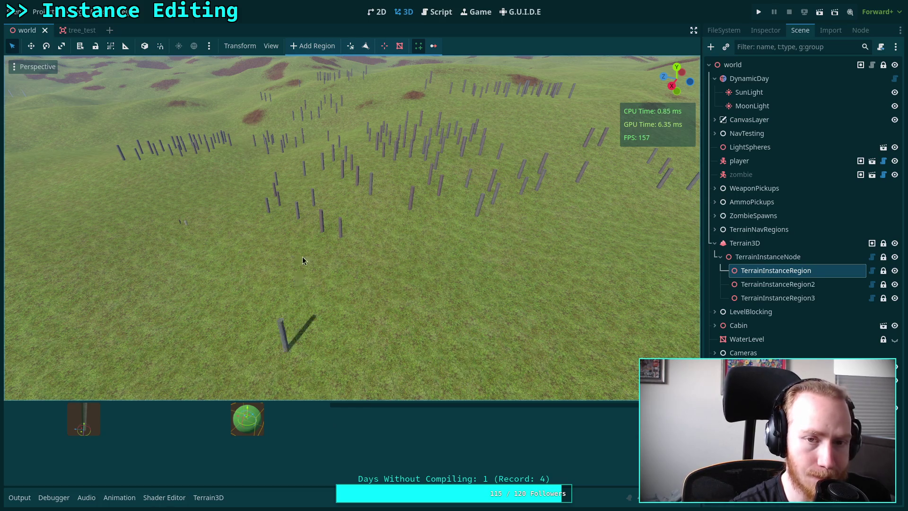
pyautogui.click(438, 14)
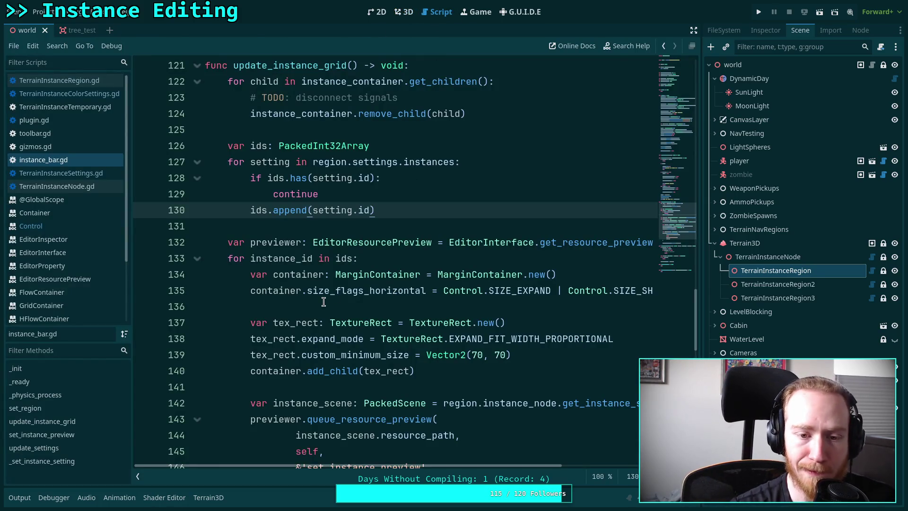
# Move through lines 130–149 of instance_bar.gd, then check the two instance thumbnails in 3D
pyautogui.moveTo(315, 292)
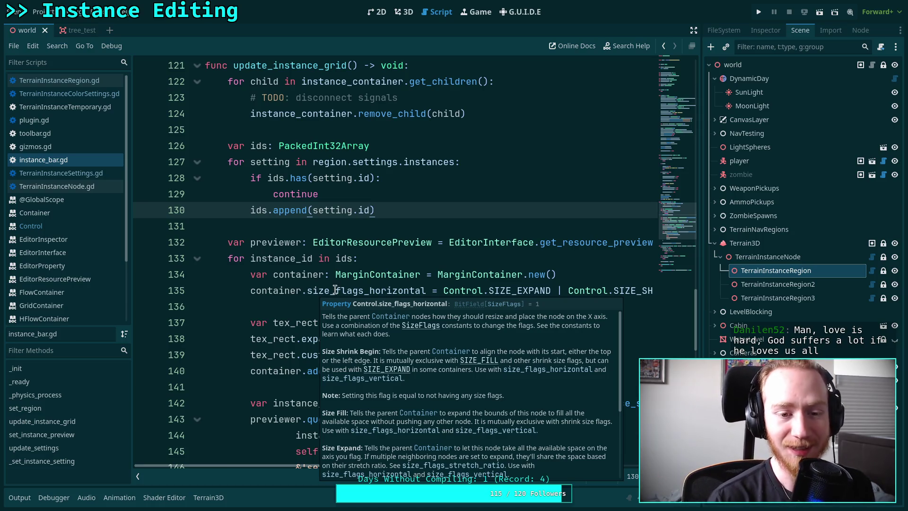
pyautogui.press('Down')
pyautogui.scroll(-1, 465, 286)
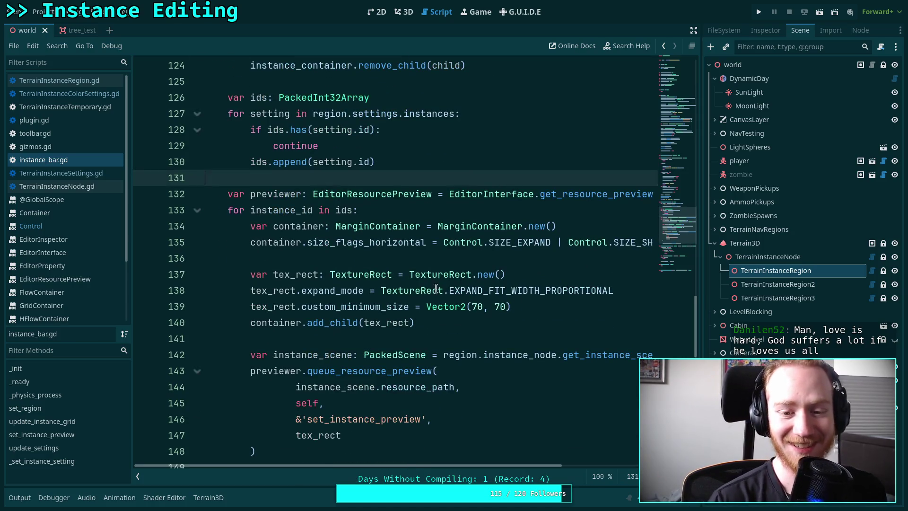
pyautogui.click(422, 338)
pyautogui.scroll(-2, 426, 326)
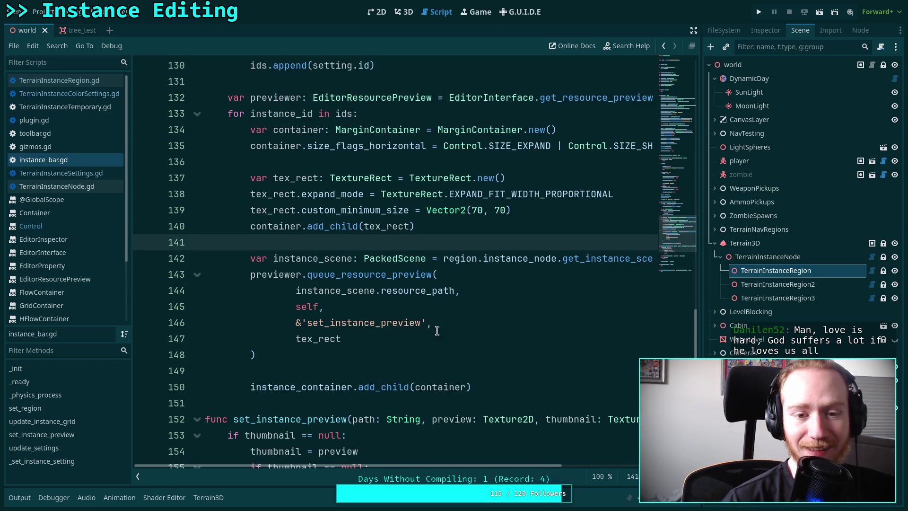
pyautogui.click(401, 373)
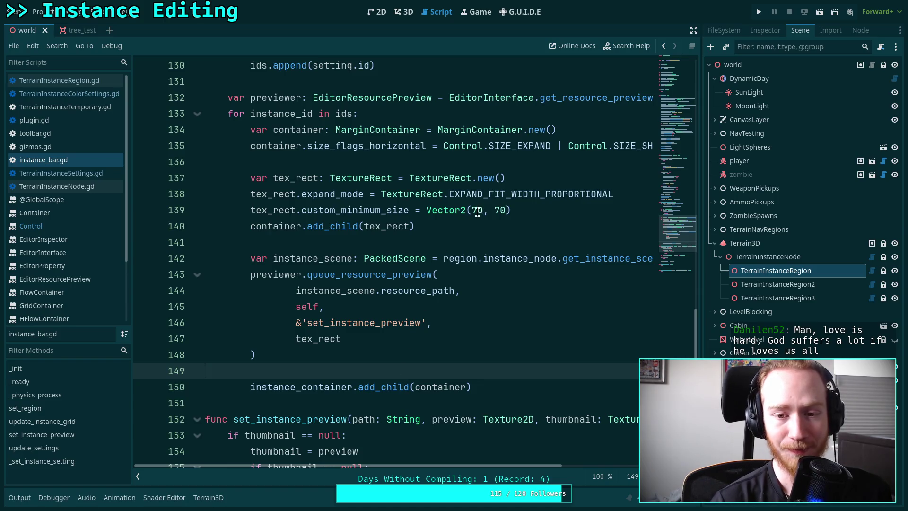
pyautogui.click(403, 11)
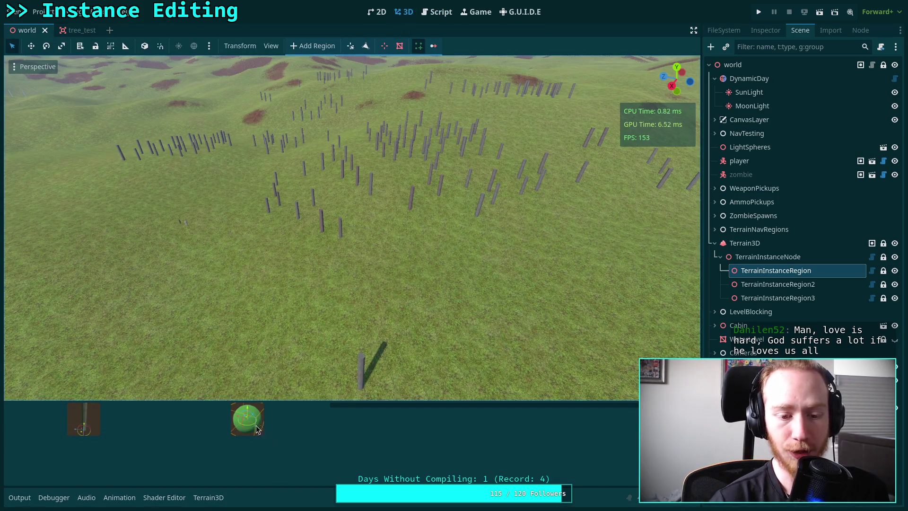
pyautogui.click(437, 11)
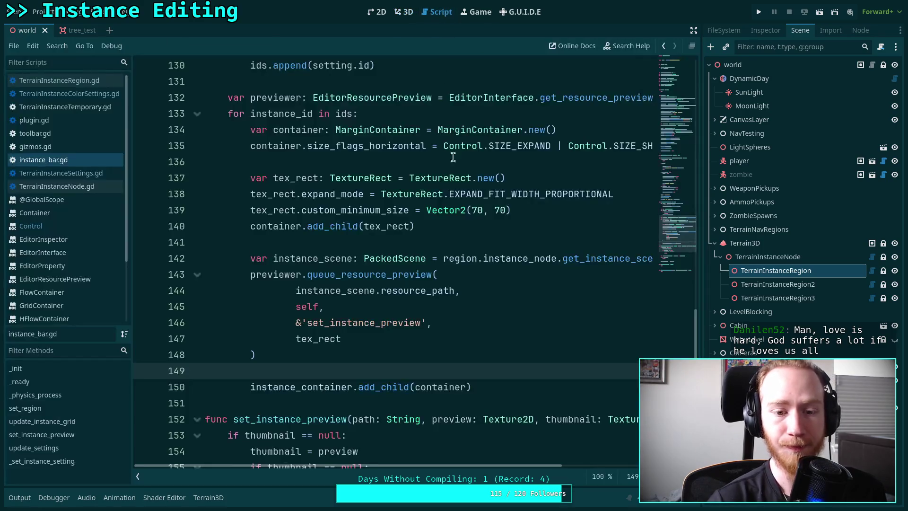
pyautogui.scroll(-5, 451, 290)
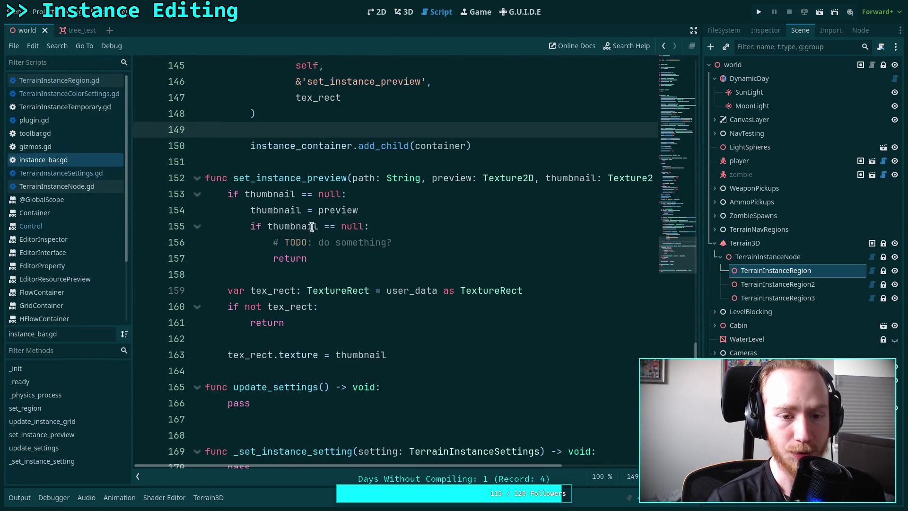
# Change lines 153–154 of set_instance_preview to check and use preview instead of thumbnail
pyautogui.moveTo(295, 194); pyautogui.dragTo(245, 195)
pyautogui.press('BackSpace')
pyautogui.write('preview')
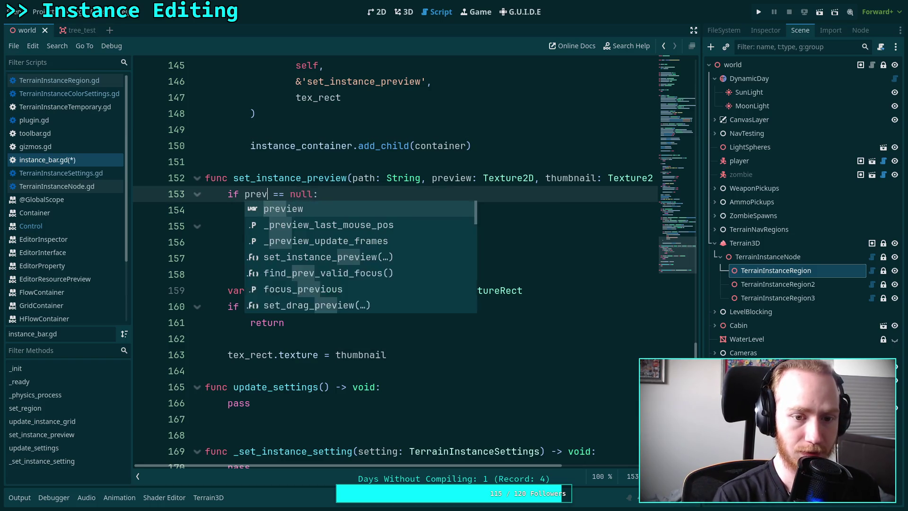
pyautogui.click(274, 179)
pyautogui.doubleClick(277, 194)
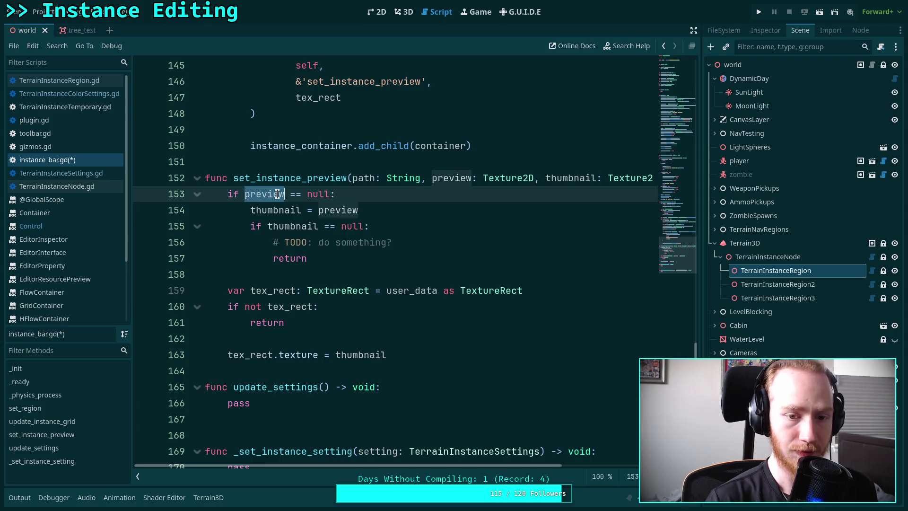
pyautogui.doubleClick(273, 210)
pyautogui.write('pri')
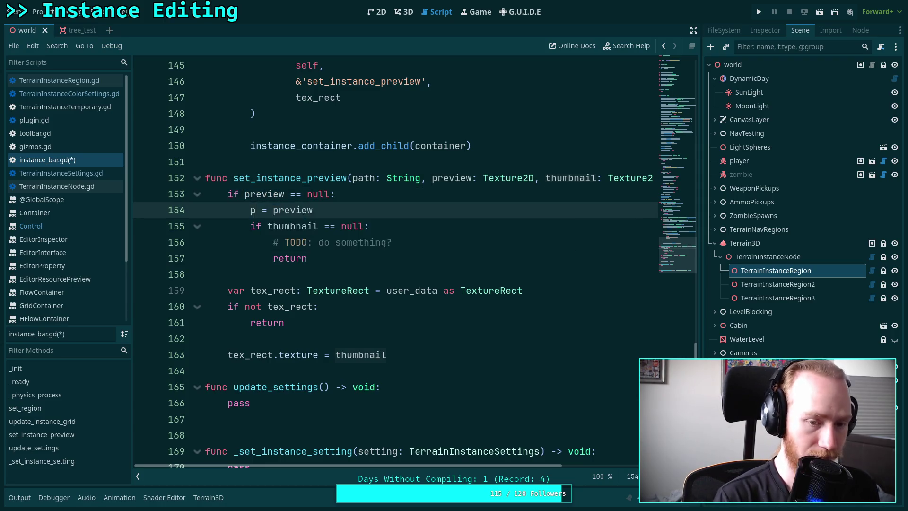
pyautogui.press('BackSpace')
pyautogui.write('e')
pyautogui.press('Return')
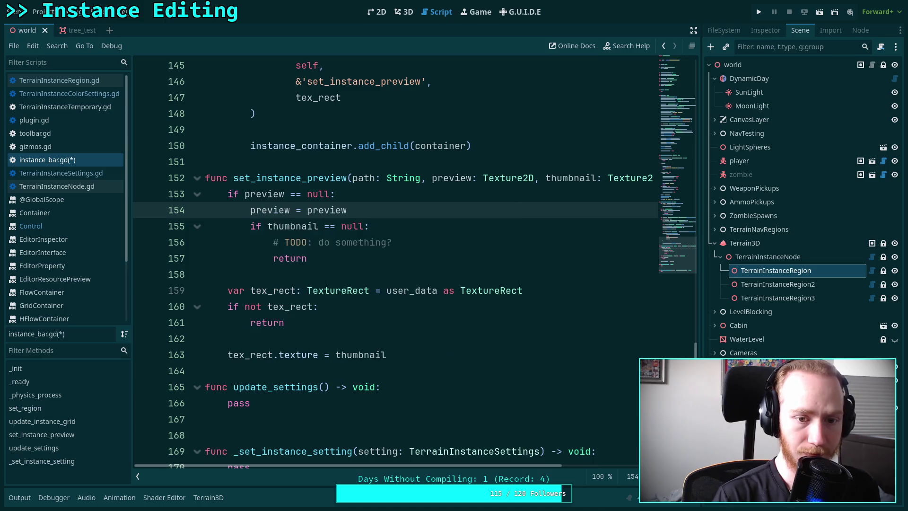
# Copy 'preview' and paste it over thumbnail on lines 155 and 163
pyautogui.doubleClick(265, 194)
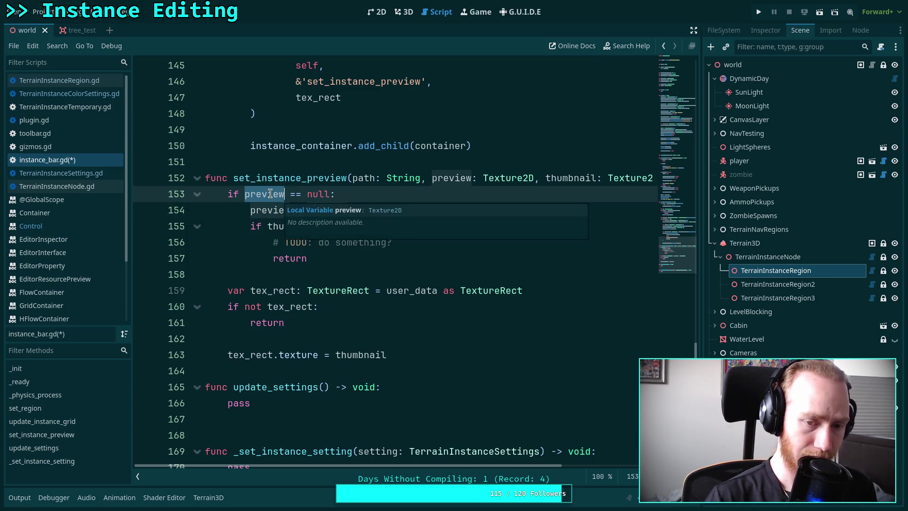
pyautogui.rightClick(273, 196)
pyautogui.click(277, 246)
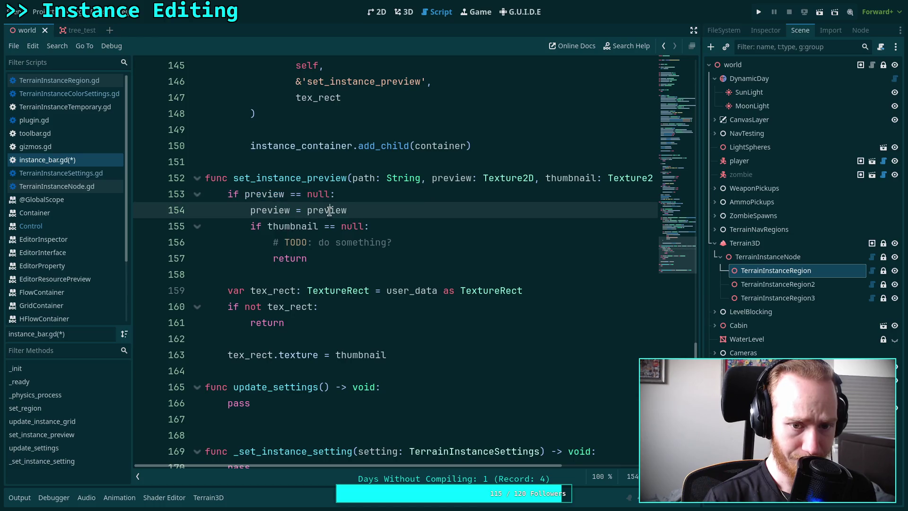
pyautogui.doubleClick(327, 210)
pyautogui.rightClick(329, 211)
pyautogui.click(299, 231)
pyautogui.rightClick(293, 222)
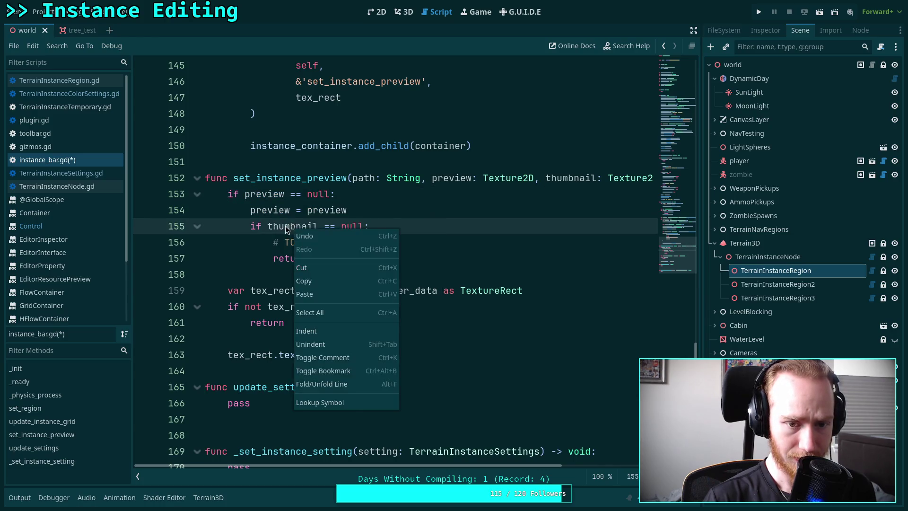
pyautogui.doubleClick(286, 227)
pyautogui.rightClick(285, 226)
pyautogui.click(304, 290)
pyautogui.doubleClick(341, 354)
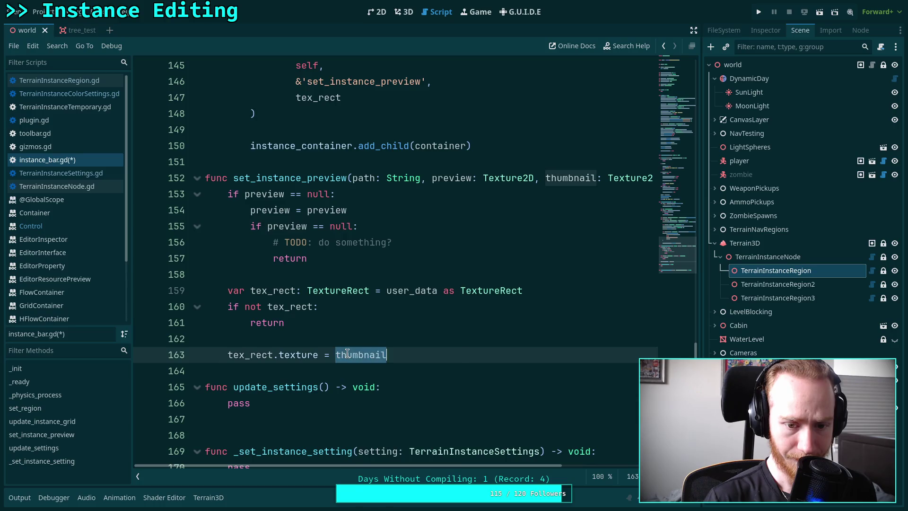
pyautogui.rightClick(347, 353)
pyautogui.click(367, 352)
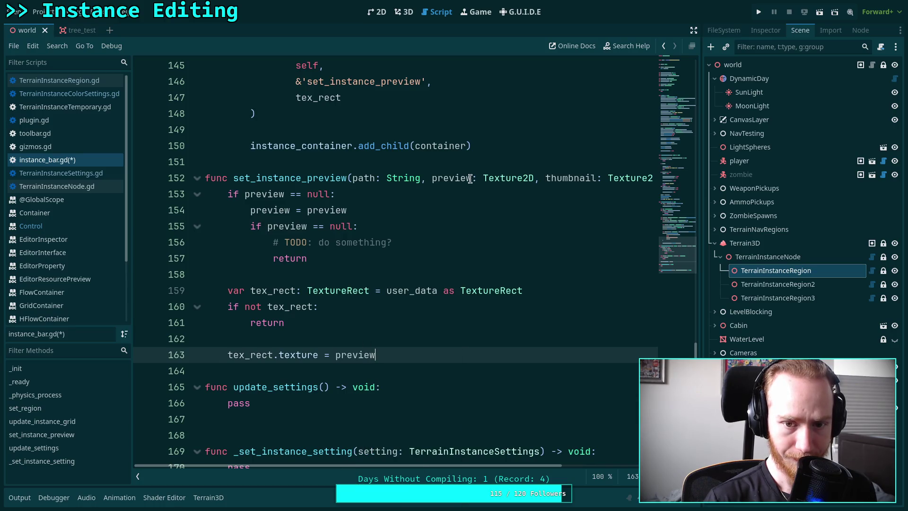
# Make line 154 fall back to the thumbnail parameter copied from the function signature
pyautogui.doubleClick(566, 178)
pyautogui.rightClick(565, 179)
pyautogui.click(591, 231)
pyautogui.doubleClick(332, 210)
pyautogui.rightClick(330, 212)
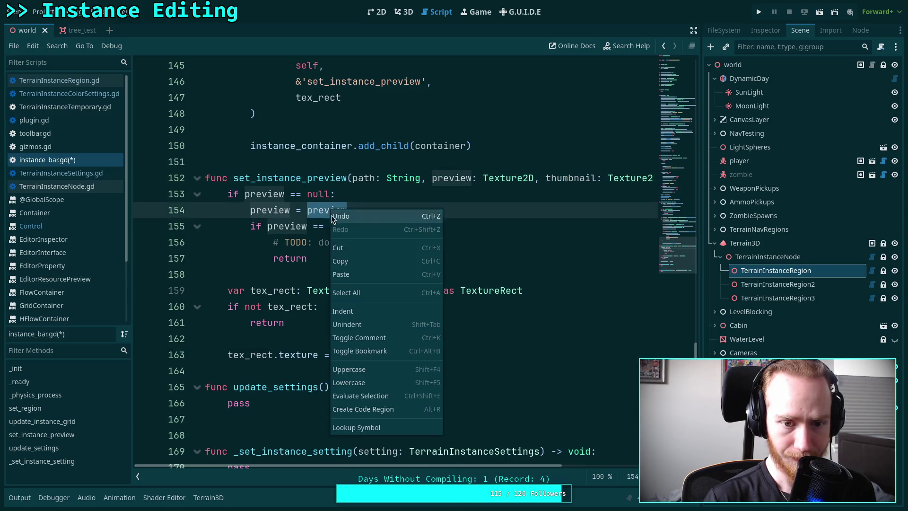
pyautogui.click(350, 275)
# Save the script and reselect TerrainInstanceRegion in the 3D view to refresh thumbnails
pyautogui.hotkey('ctrl', 's')
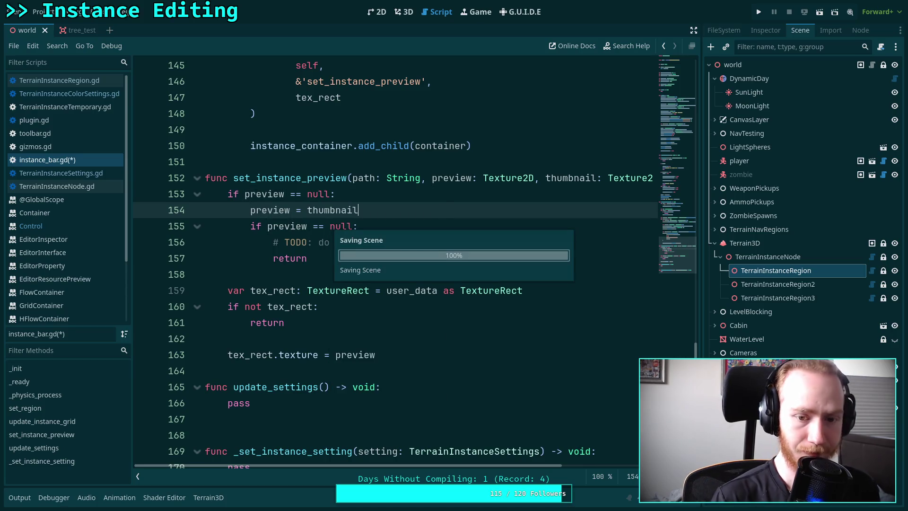
pyautogui.click(403, 12)
pyautogui.click(799, 215)
pyautogui.click(789, 272)
pyautogui.click(415, 376)
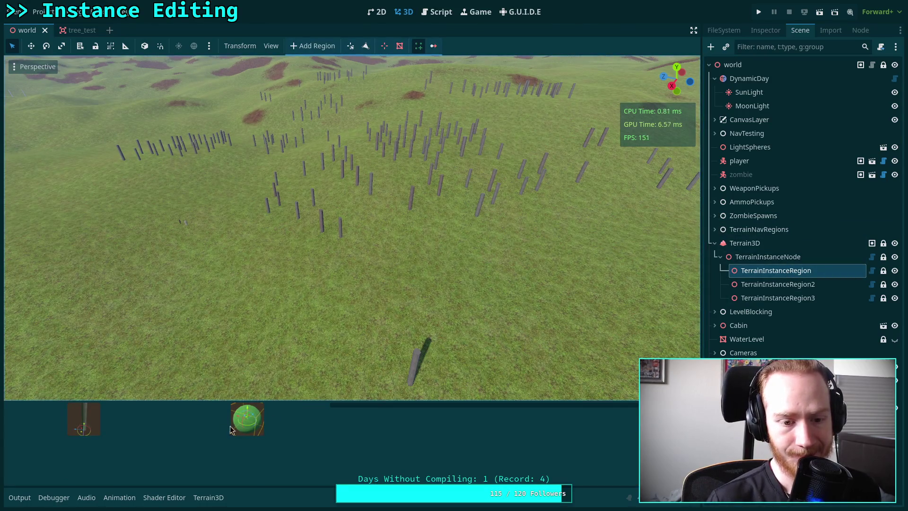
# Glance at the script, then switch to 3D and toggle between the tree_test and world scenes
pyautogui.click(437, 14)
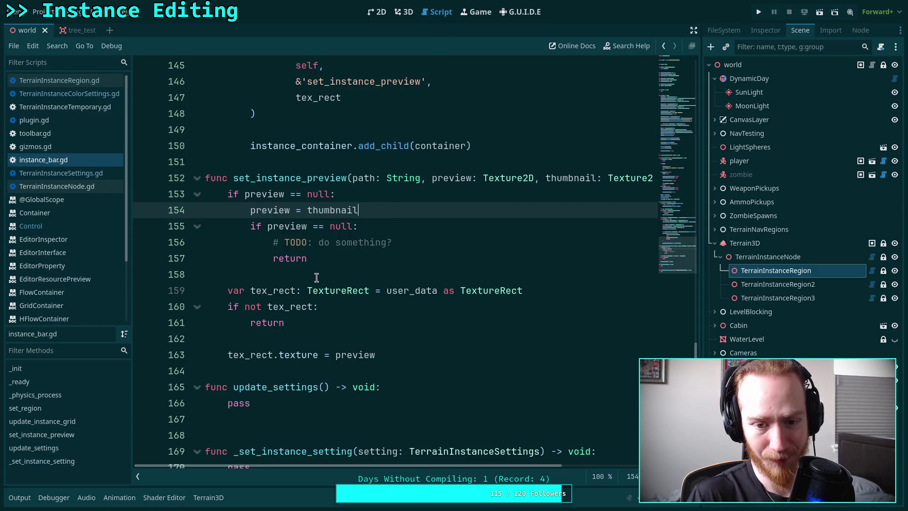
pyautogui.moveTo(336, 288)
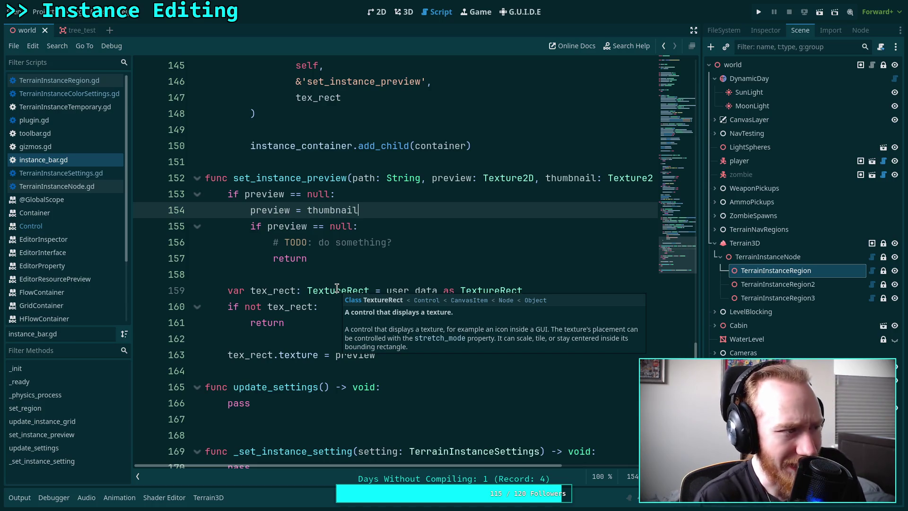
pyautogui.click(403, 11)
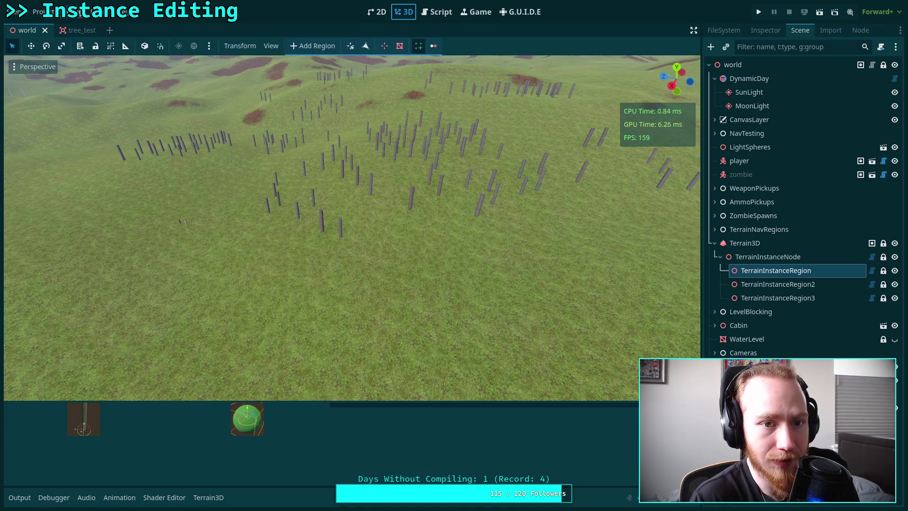
pyautogui.click(70, 31)
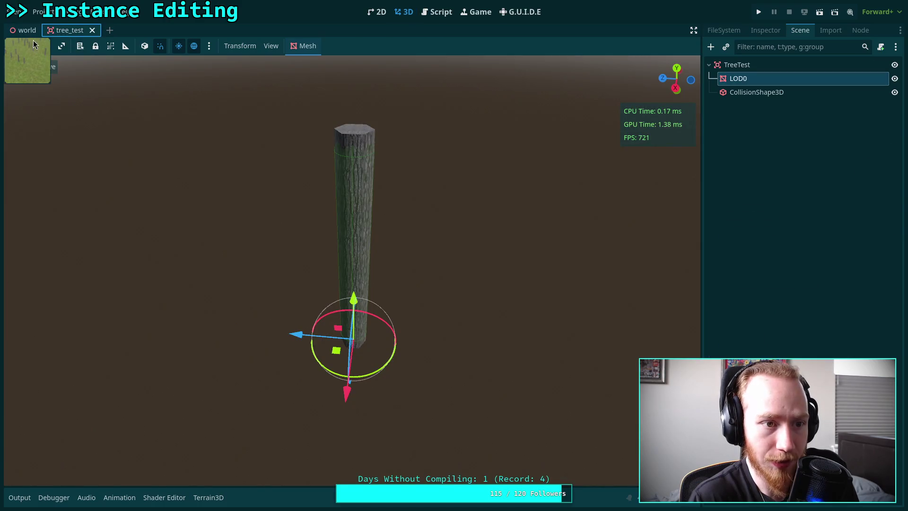
pyautogui.click(29, 31)
# Click through TerrainInstanceRegion nodes 1–3 and show the Output log with the instance_bar.gd:127 error
pyautogui.click(775, 188)
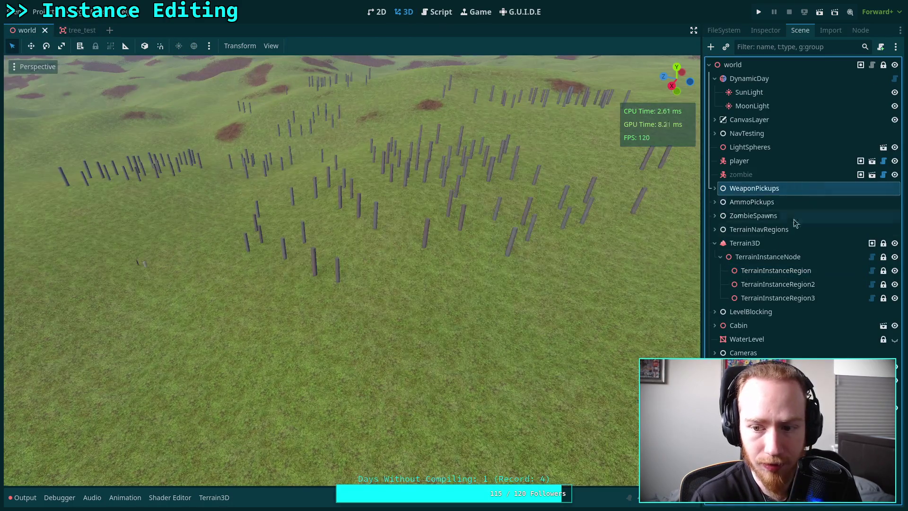
pyautogui.click(774, 285)
pyautogui.click(781, 272)
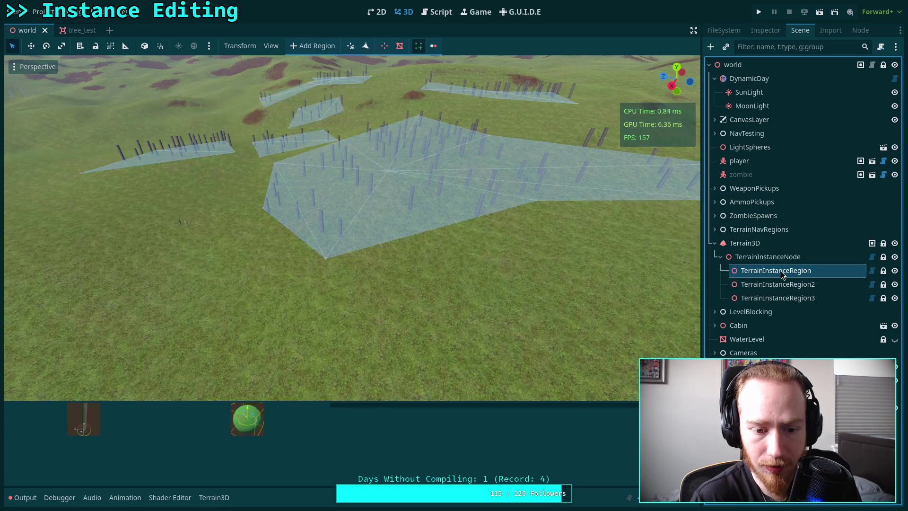
pyautogui.click(779, 296)
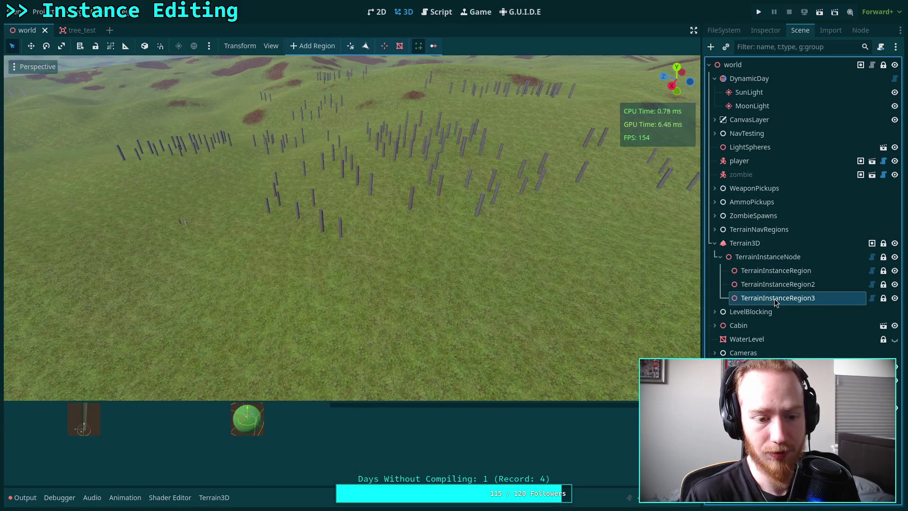
pyautogui.click(783, 267)
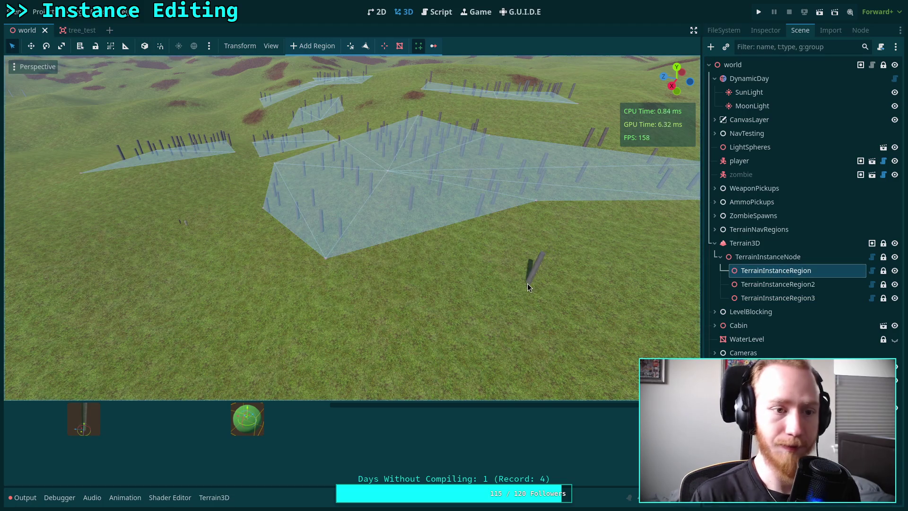
pyautogui.click(24, 496)
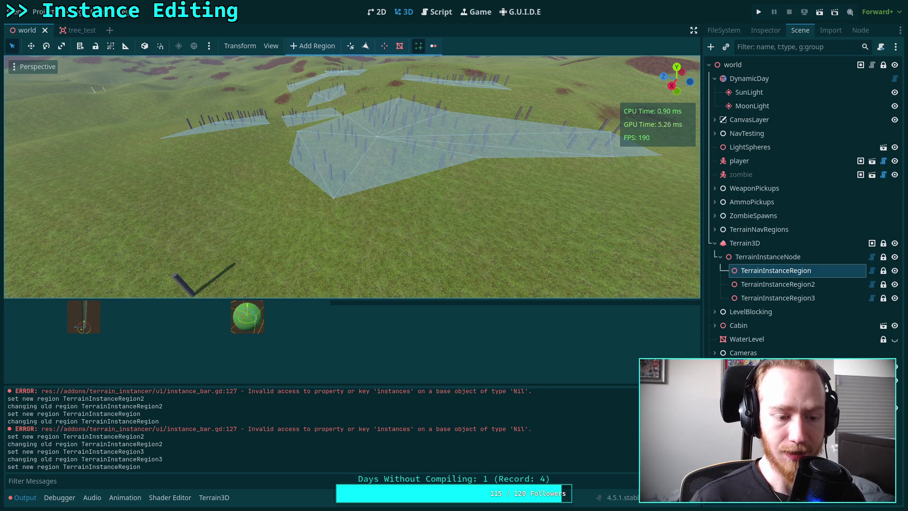
pyautogui.click(772, 285)
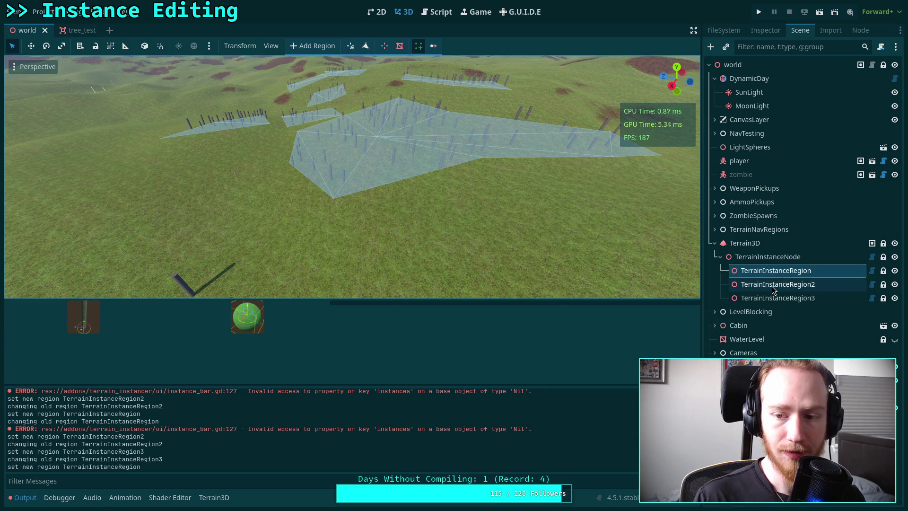
pyautogui.click(436, 12)
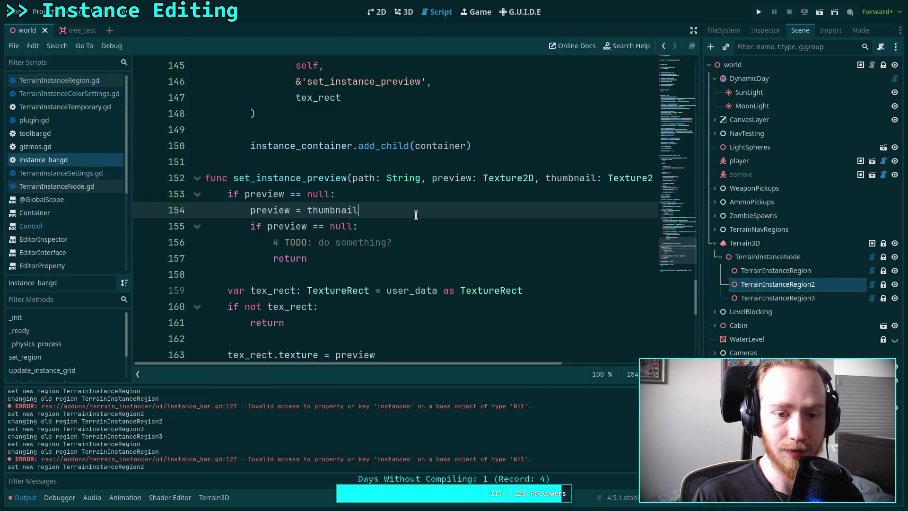
# Insert 'if not region.settings:' followed by 'return' after line 124 of update_instance_grid
pyautogui.scroll(7, 415, 217)
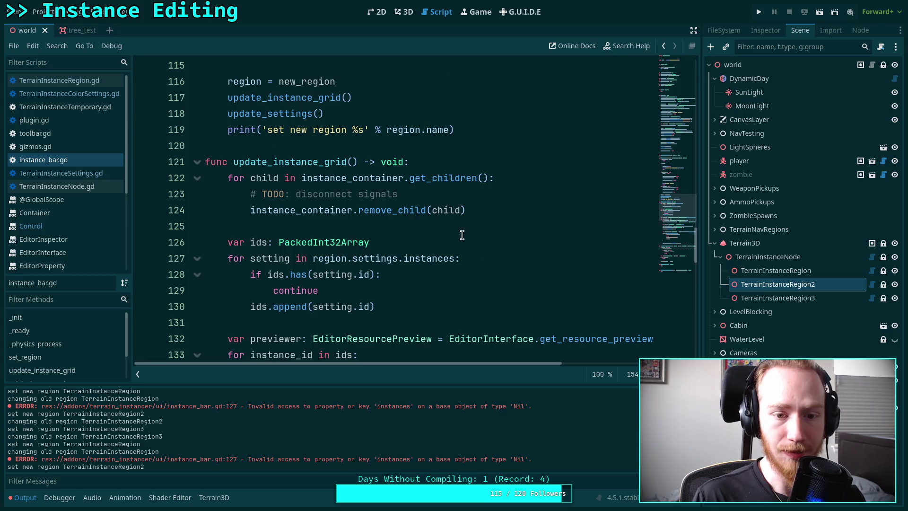
pyautogui.scroll(-1, 463, 231)
pyautogui.click(480, 196)
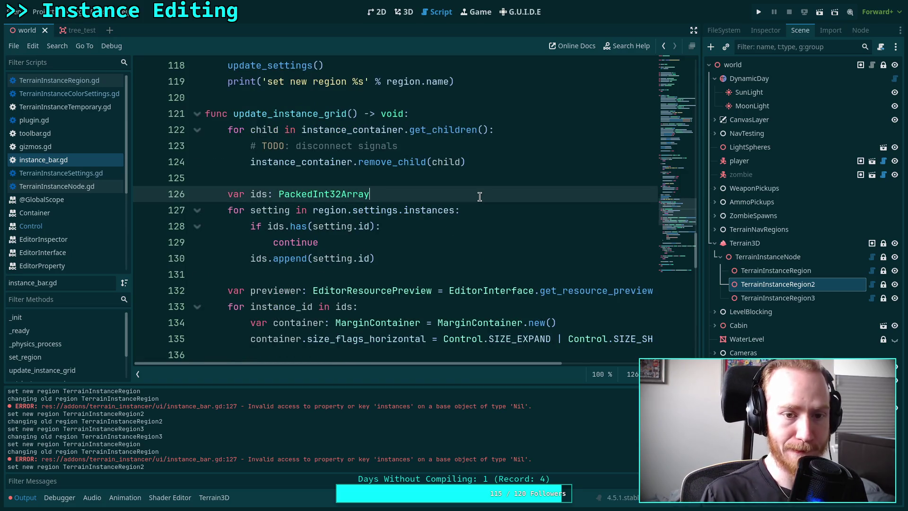
pyautogui.click(517, 159)
pyautogui.press('Return')
pyautogui.press('Return')
pyautogui.press('BackSpace')
pyautogui.write('if not region.settings')
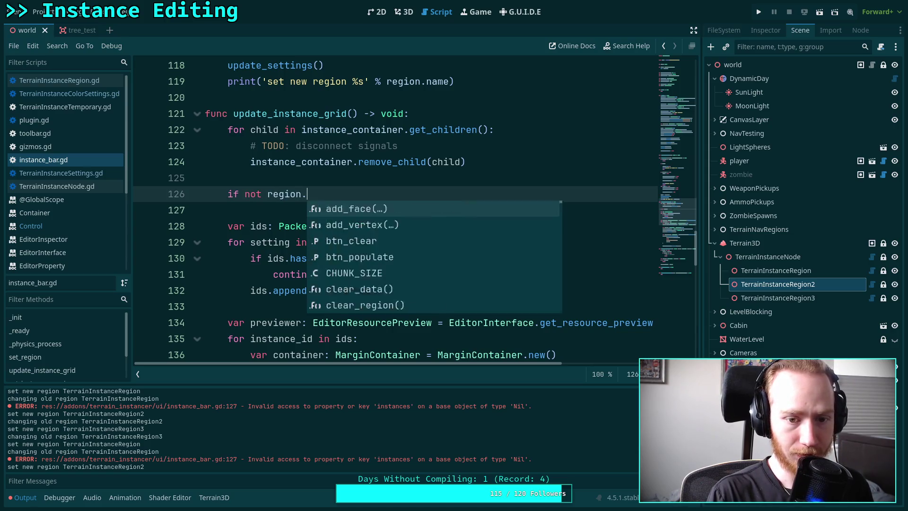
pyautogui.write(':')
pyautogui.press('Return')
pyautogui.write('r')
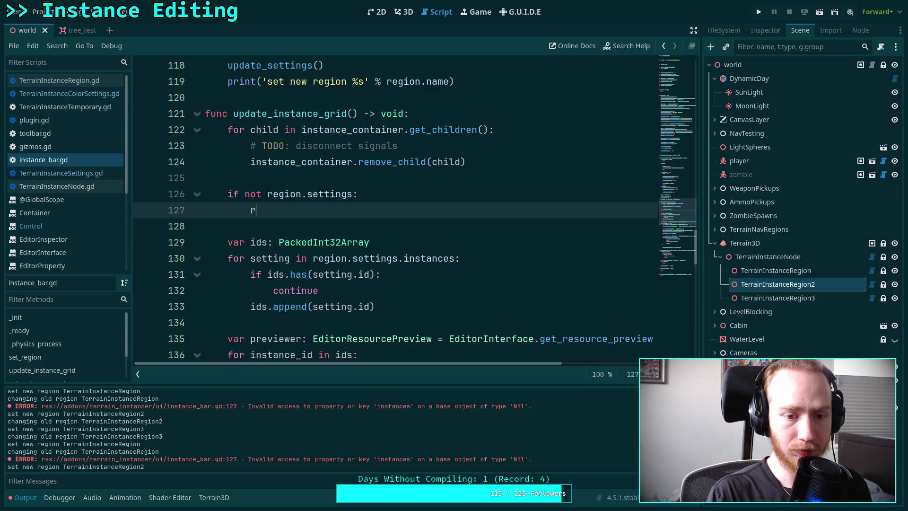
pyautogui.write('eturn')
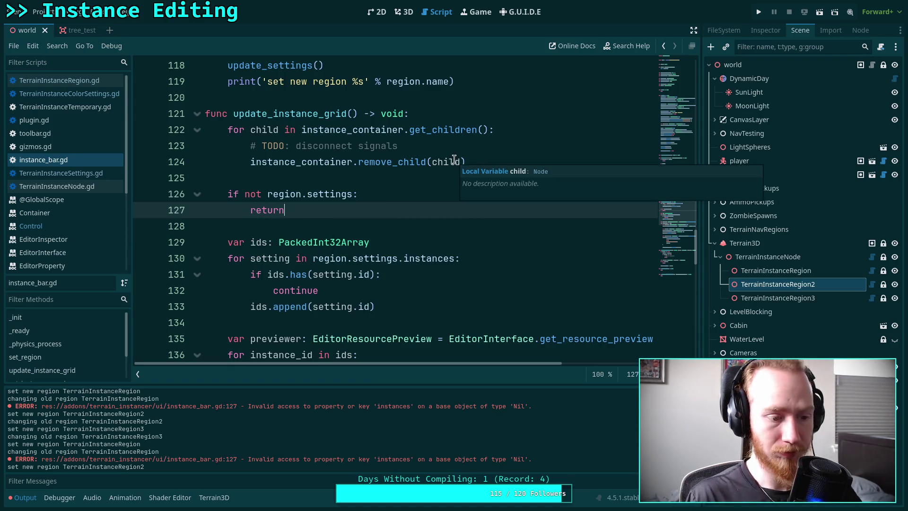
pyautogui.moveTo(440, 156)
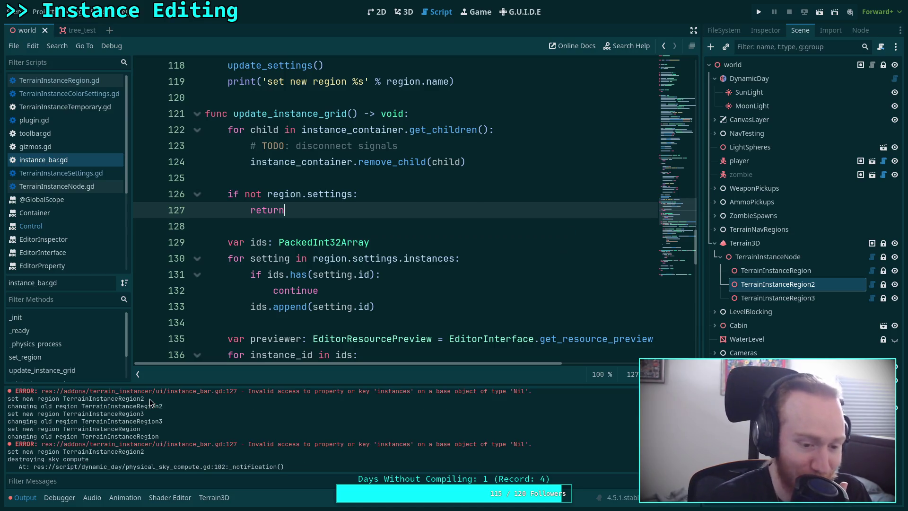
# Hide the output log and review the settings-instances loop in update_instance_grid
pyautogui.click(380, 259)
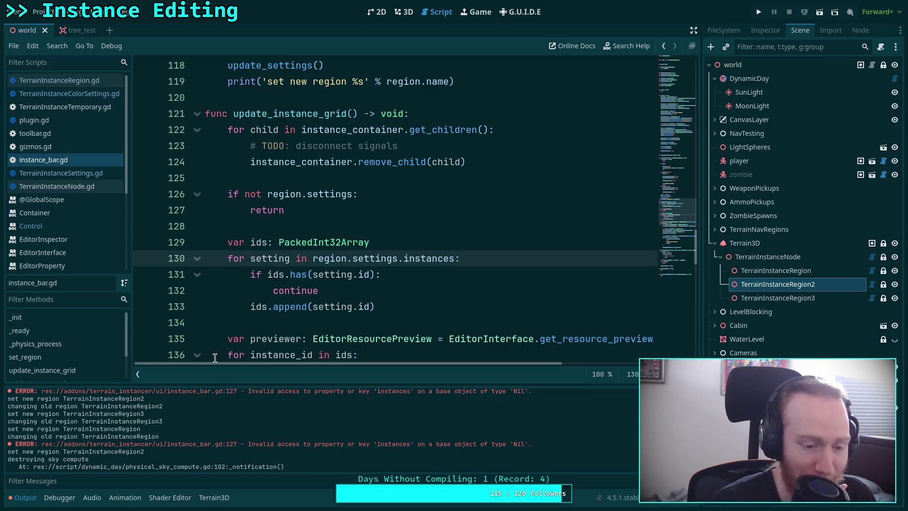
pyautogui.click(22, 497)
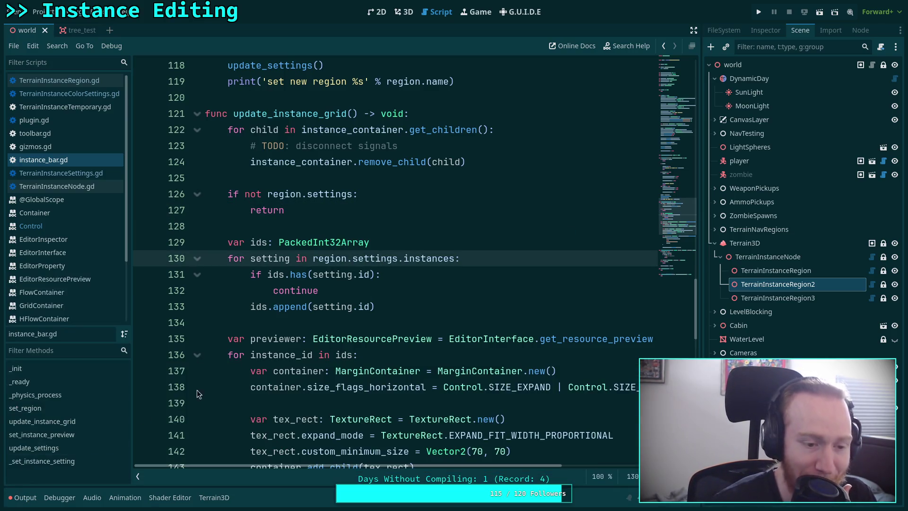
pyautogui.click(322, 322)
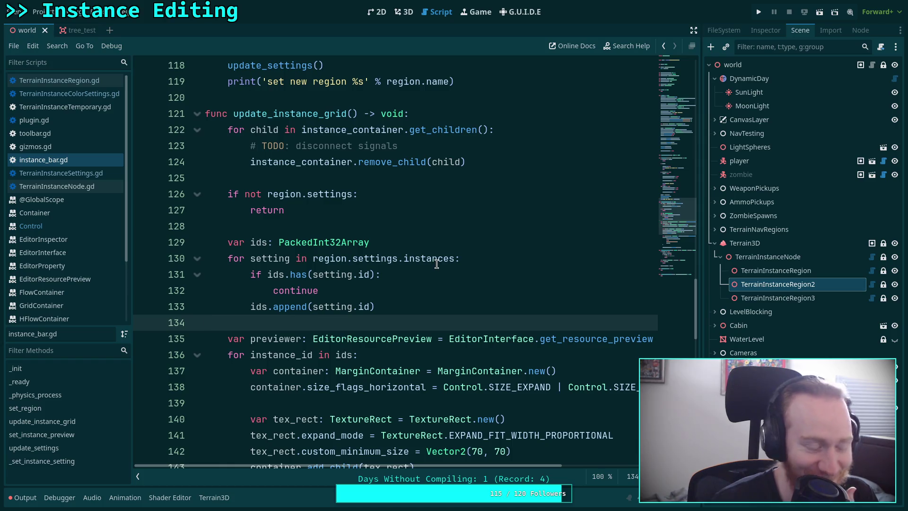
pyautogui.moveTo(436, 263)
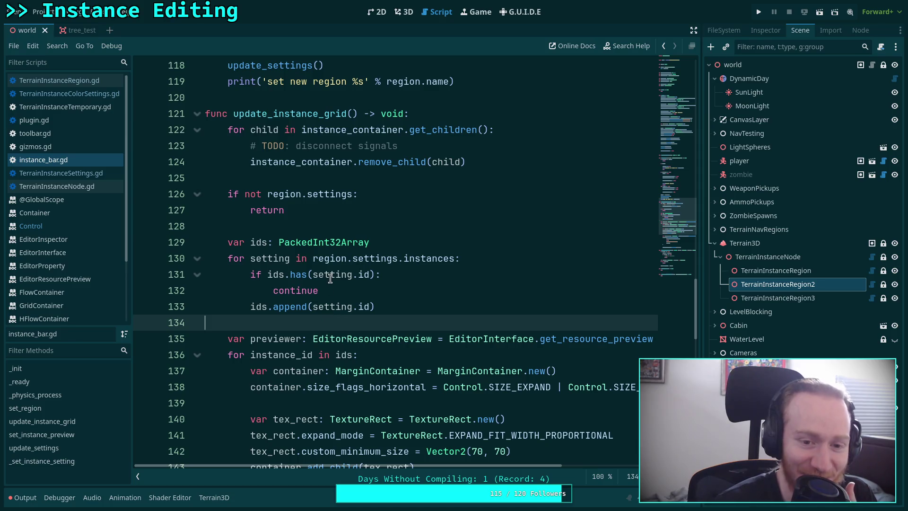
pyautogui.click(280, 226)
pyautogui.scroll(-2, 280, 226)
pyautogui.click(269, 227)
pyautogui.scroll(2, 270, 227)
pyautogui.click(270, 227)
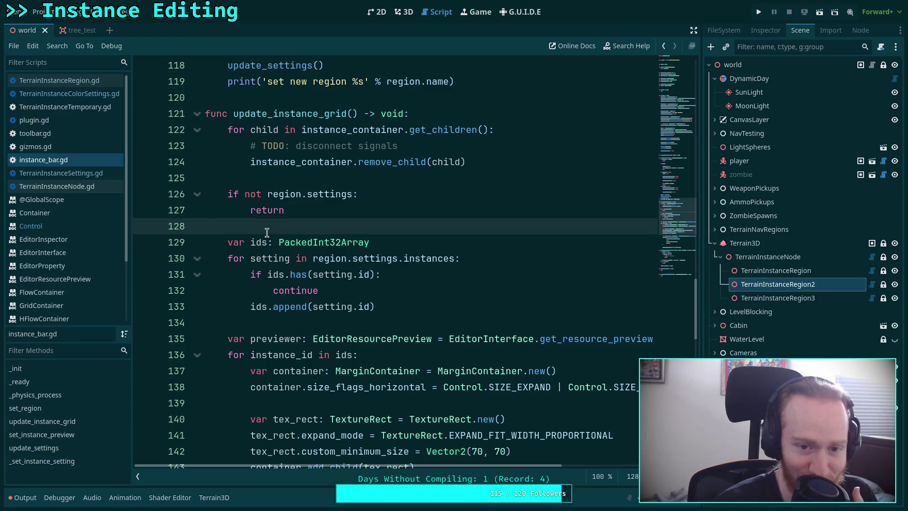
pyautogui.scroll(-2, 267, 232)
pyautogui.scroll(-2, 267, 232)
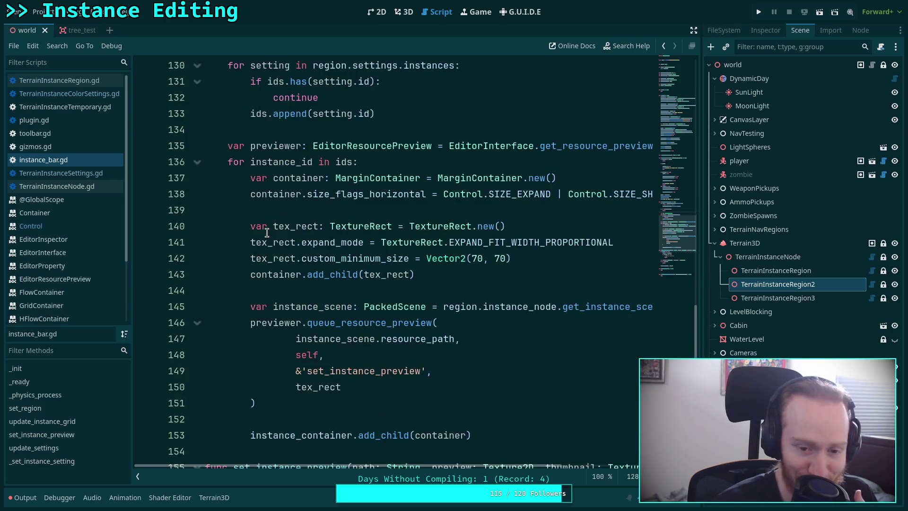
# Scroll down through the grid setup code to the set_instance_preview function
pyautogui.click(260, 291)
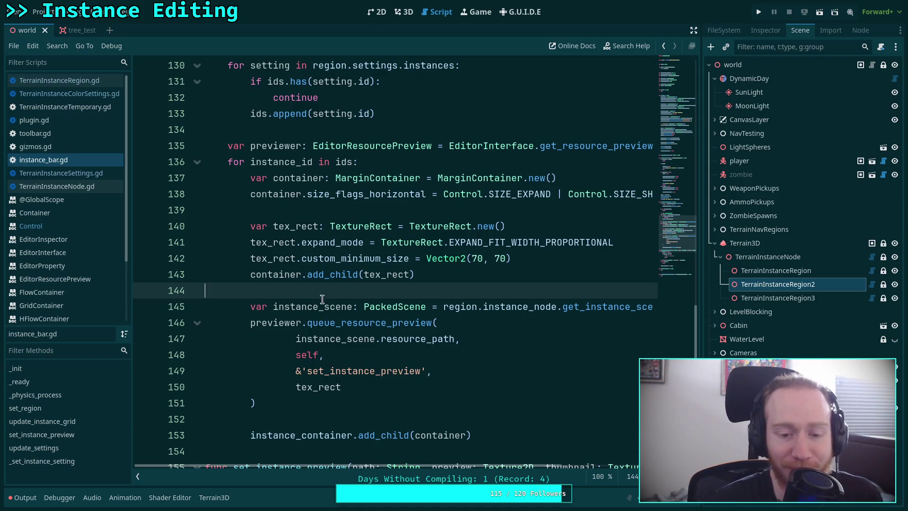
pyautogui.scroll(-2, 356, 349)
pyautogui.click(319, 319)
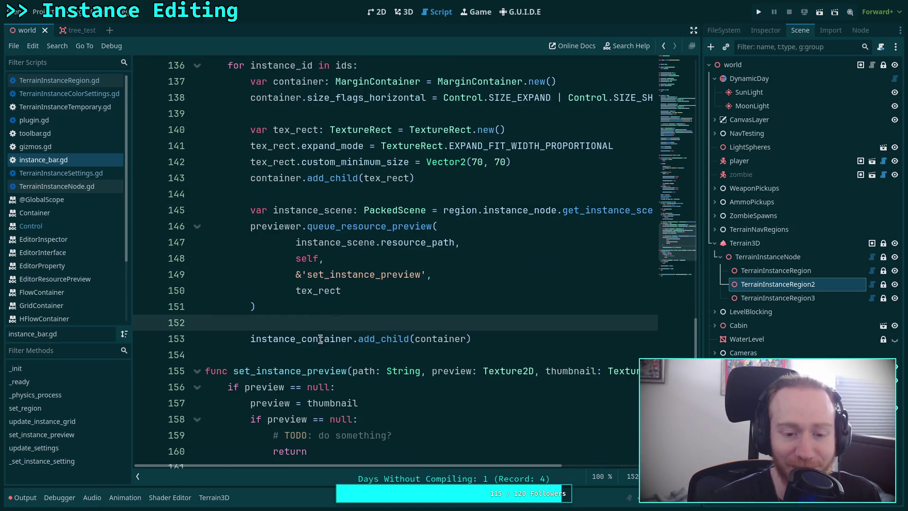
pyautogui.click(314, 355)
pyautogui.scroll(-4, 323, 331)
pyautogui.click(329, 275)
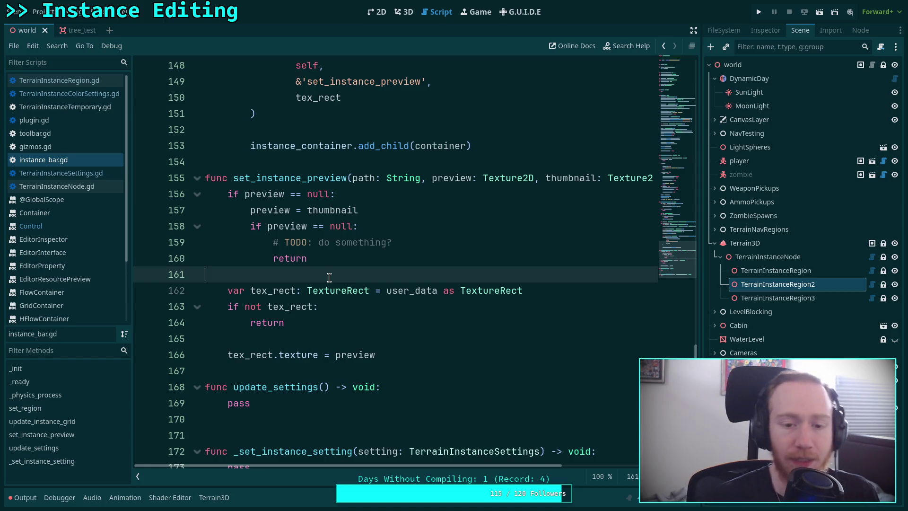
pyautogui.scroll(5, 345, 269)
pyautogui.scroll(-4, 359, 263)
pyautogui.click(359, 263)
# Replace preview with thumbnail in the check, assignment and line 166 texture assignment
pyautogui.doubleClick(547, 226)
pyautogui.hotkey('ctrl', 'c')
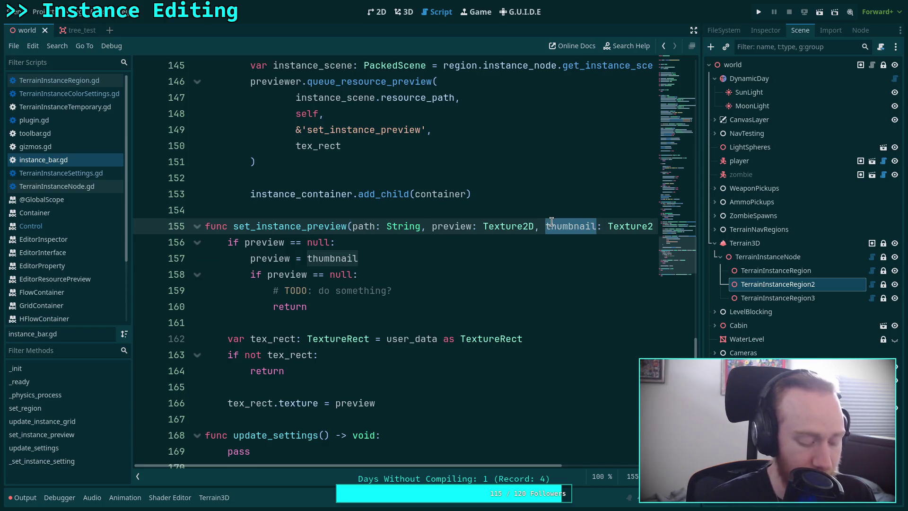
pyautogui.doubleClick(249, 243)
pyautogui.hotkey('ctrl', 'v')
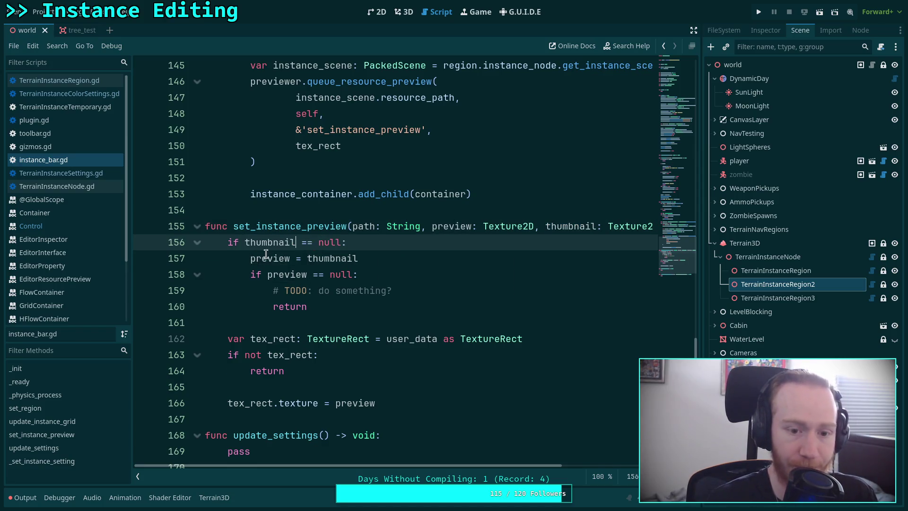
pyautogui.doubleClick(270, 258)
pyautogui.hotkey('ctrl', 'v')
pyautogui.doubleClick(287, 274)
pyautogui.hotkey('ctrl', 'v')
pyautogui.doubleClick(355, 404)
pyautogui.hotkey('ctrl', 'v')
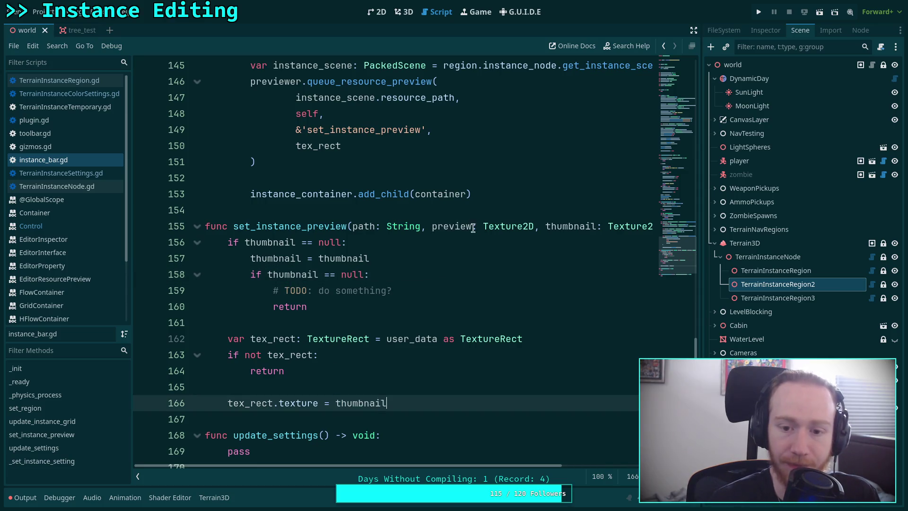
# Make line 157 fall back to the preview parameter and save the script
pyautogui.doubleClick(454, 226)
pyautogui.hotkey('ctrl', 'c')
pyautogui.doubleClick(344, 258)
pyautogui.hotkey('ctrl', 'v')
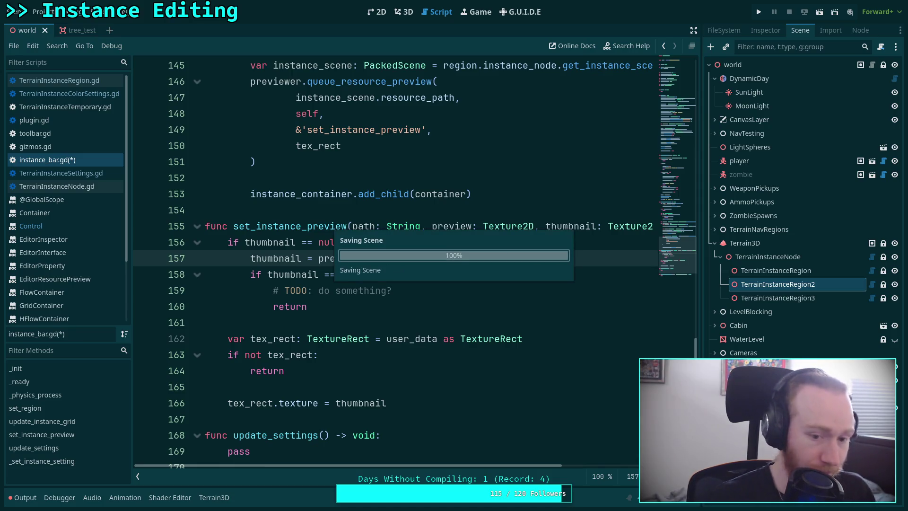
pyautogui.hotkey('ctrl', 's')
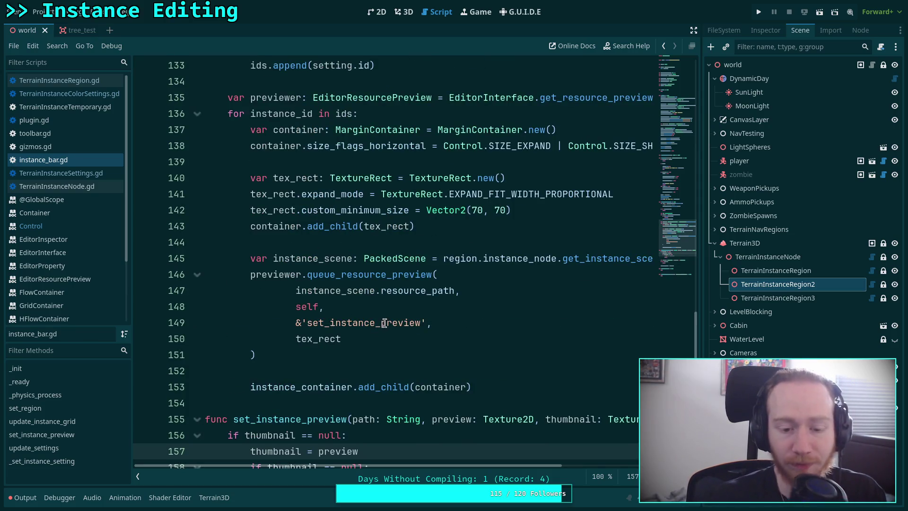
# Check the 70 thumbnail size value, then select TerrainInstanceRegion in the 3D view
pyautogui.scroll(2, 392, 314)
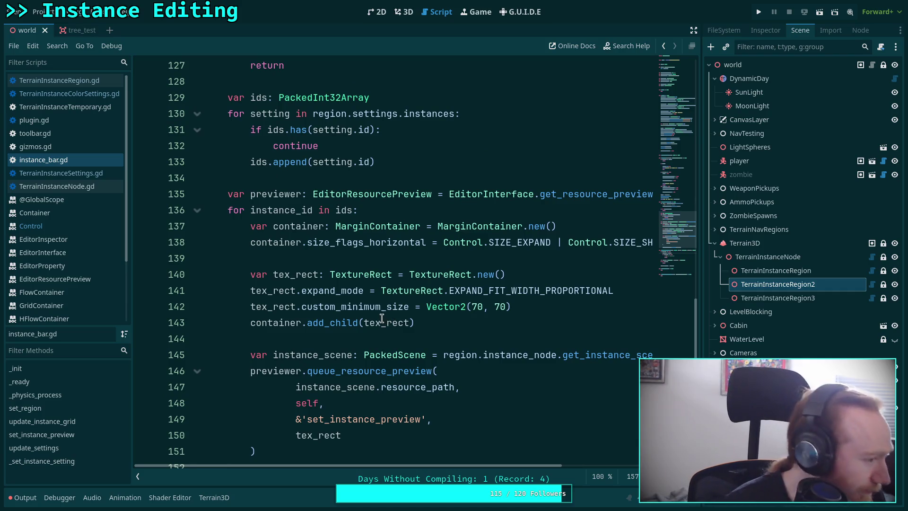
pyautogui.click(433, 337)
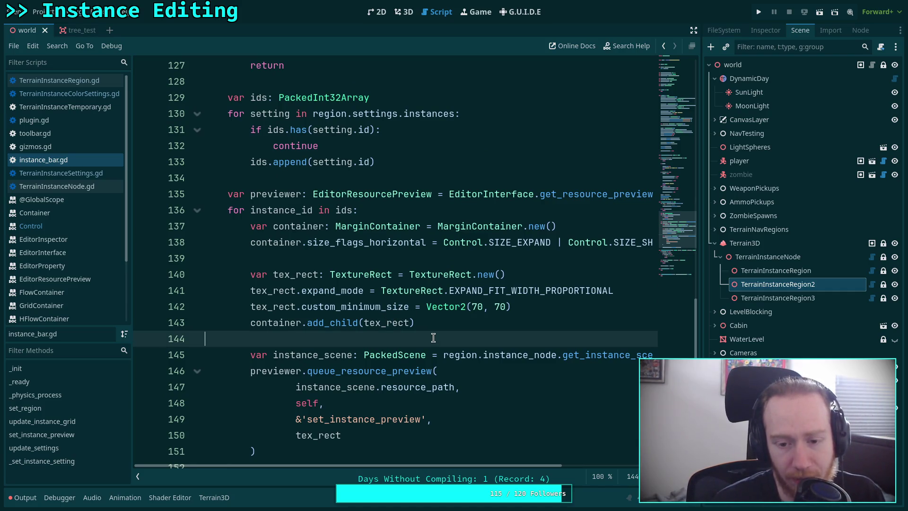
pyautogui.click(473, 308)
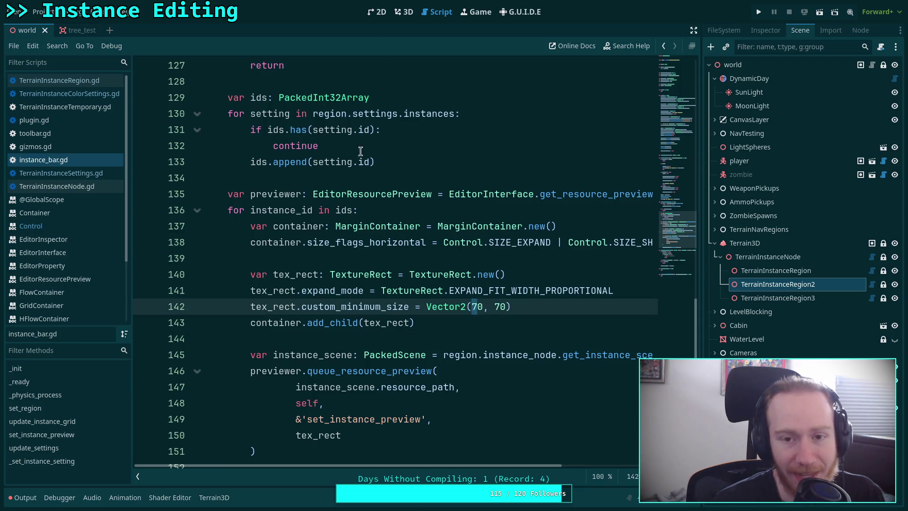
pyautogui.click(403, 12)
pyautogui.click(790, 275)
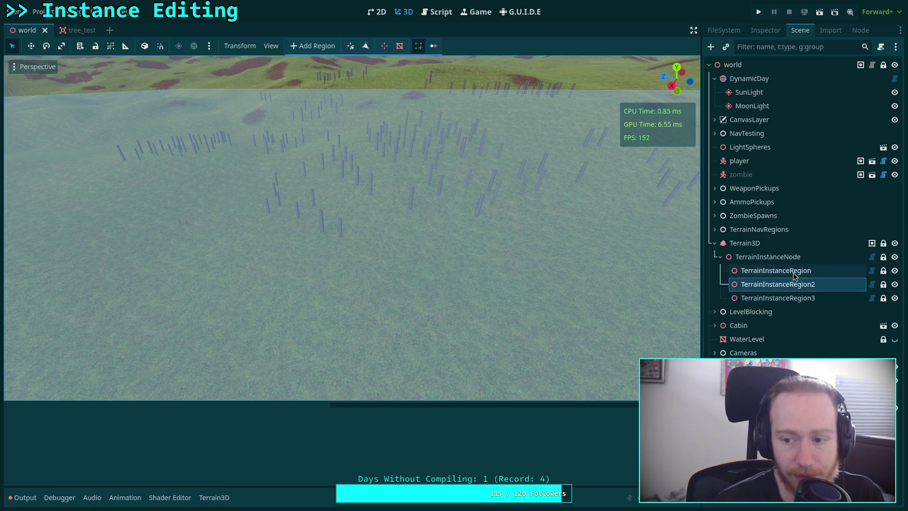
# Reselect TerrainInstanceRegion2 and TerrainInstanceRegion, toggling the output log, to confirm the two thumbnails
pyautogui.click(790, 289)
pyautogui.click(24, 496)
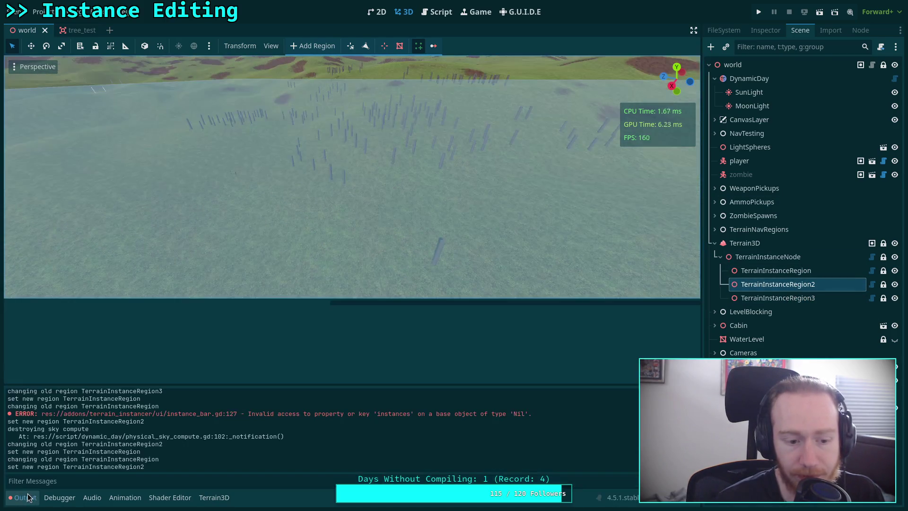
pyautogui.click(775, 270)
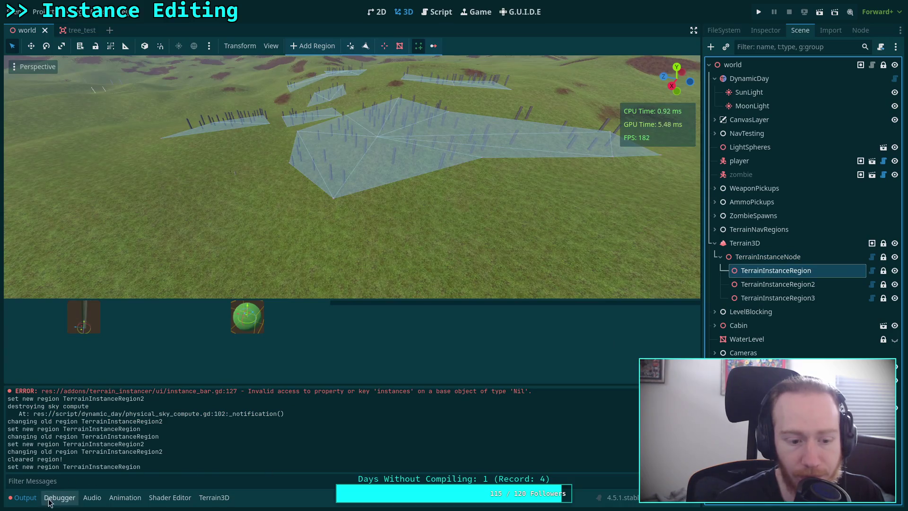
pyautogui.click(24, 496)
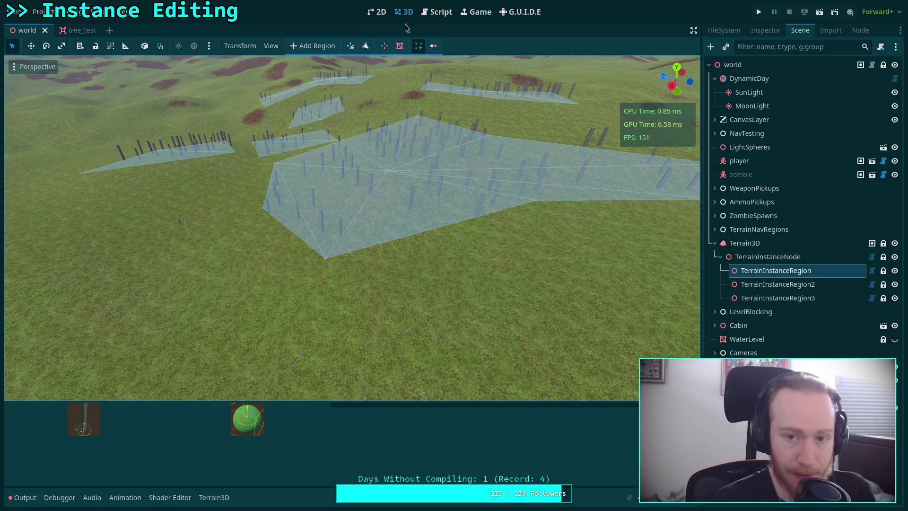
pyautogui.click(435, 14)
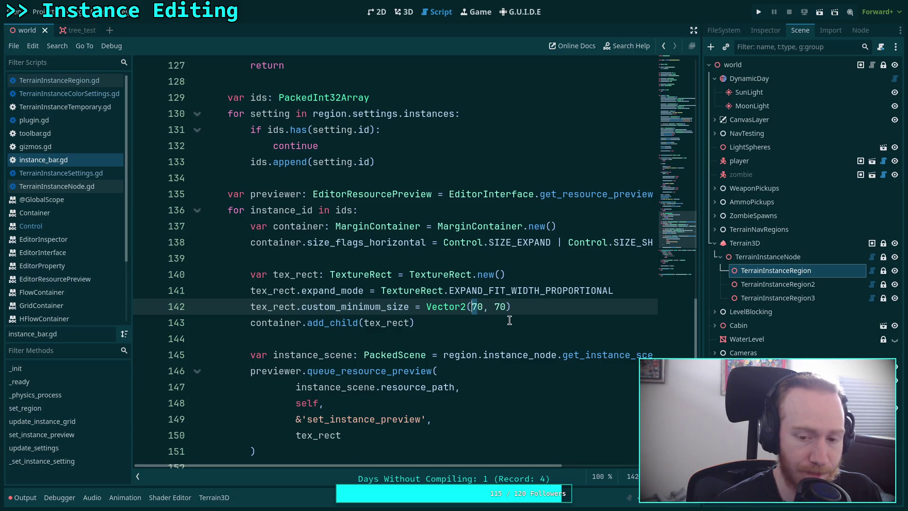
# Change the thumbnail minimum size to 80×80, save, then to 96×96 and save again
pyautogui.write('9')
pyautogui.write('80, ')
pyautogui.moveTo(473, 306); pyautogui.dragTo(501, 306)
pyautogui.write('8')
pyautogui.hotkey('ctrl', 's')
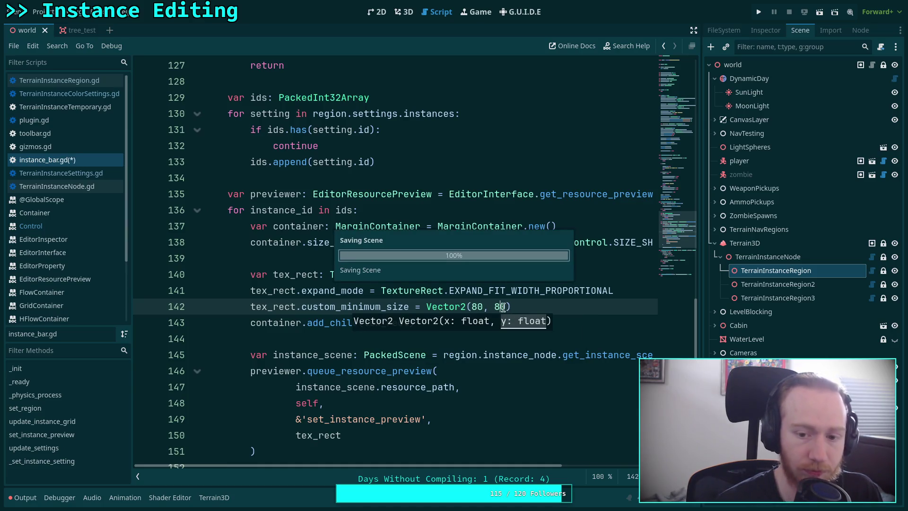
pyautogui.moveTo(471, 306); pyautogui.dragTo(482, 306)
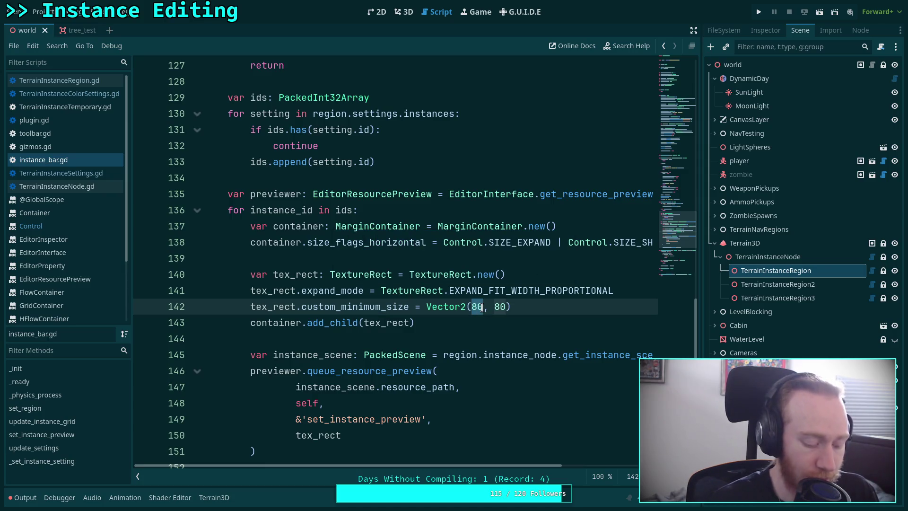
pyautogui.write('96')
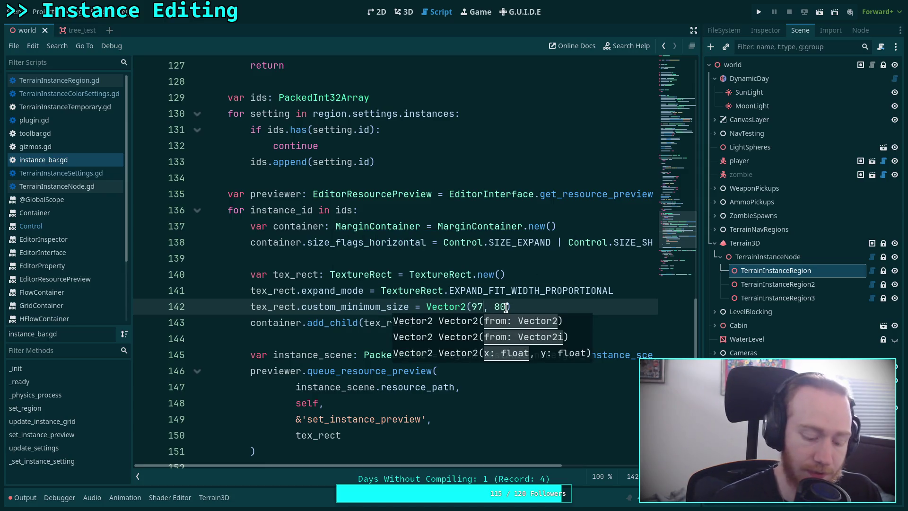
pyautogui.moveTo(506, 306); pyautogui.dragTo(494, 306)
pyautogui.write('96')
pyautogui.hotkey('ctrl', 's')
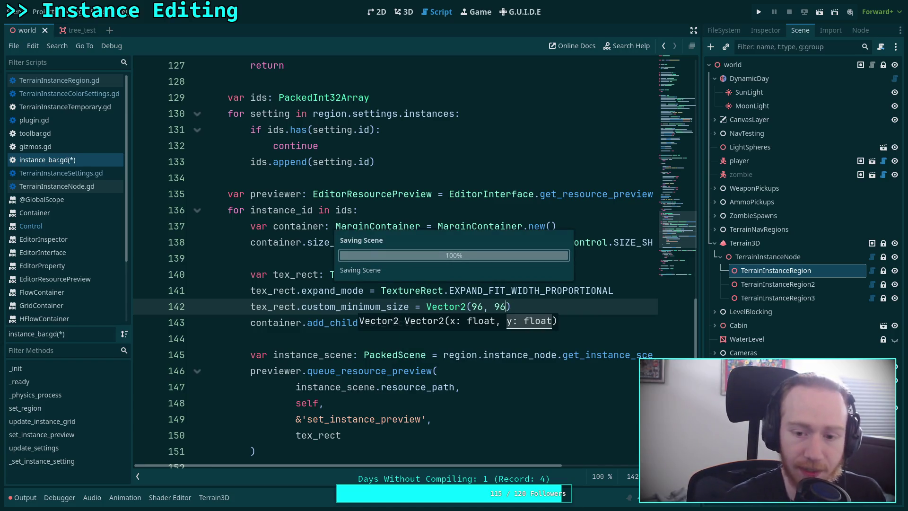
# Reselect TerrainInstanceRegion in the 3D view to check the 96-pixel thumbnails, then return to the script
pyautogui.click(399, 226)
pyautogui.click(403, 12)
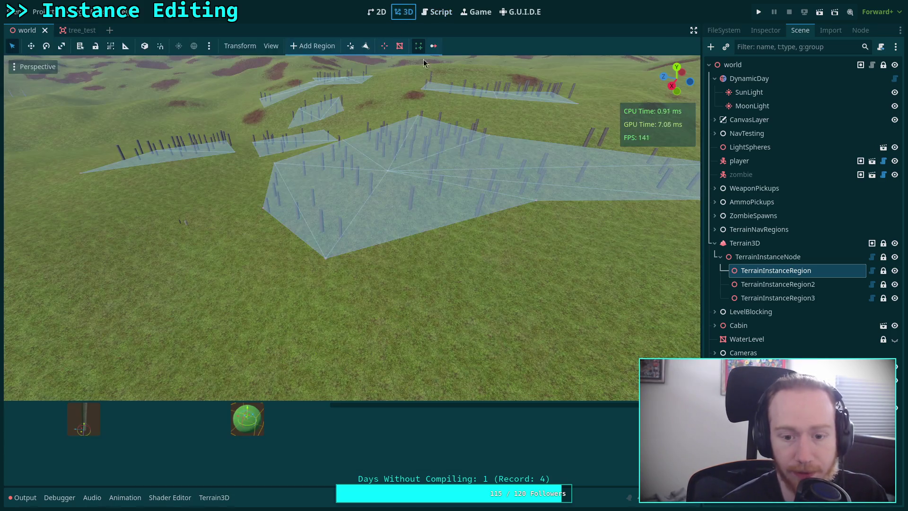
pyautogui.click(804, 228)
pyautogui.click(794, 272)
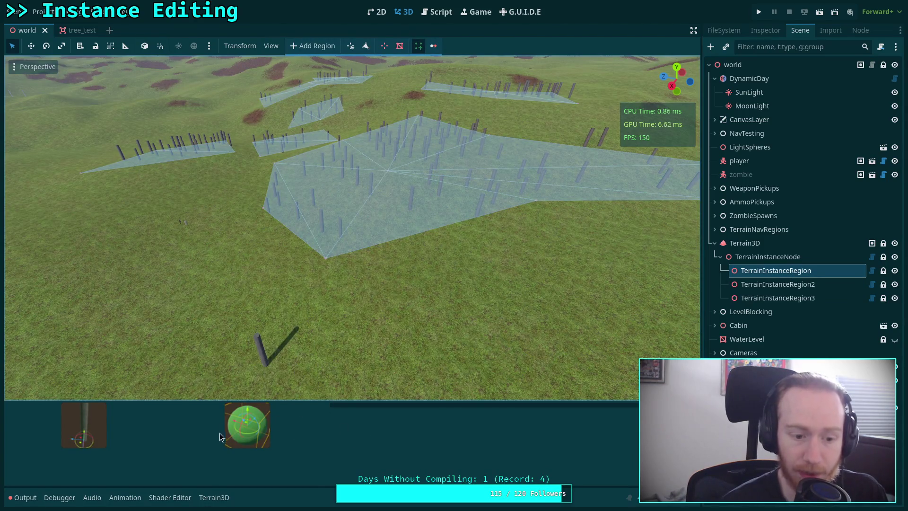
pyautogui.click(435, 12)
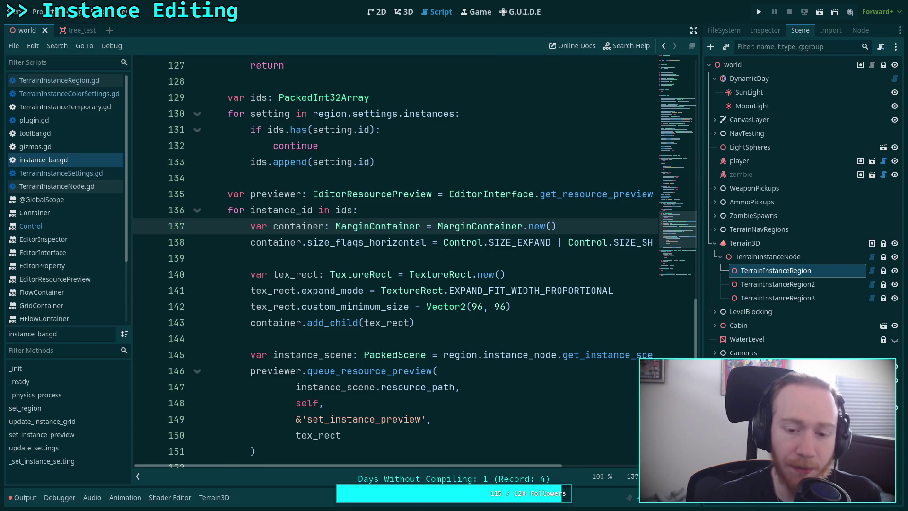
# Search 'thumbnail->' in editor_quick_open_dialog.cpp on GitHub, then return to the thumbnail size line
pyautogui.hotkey('alt', 'Tab')
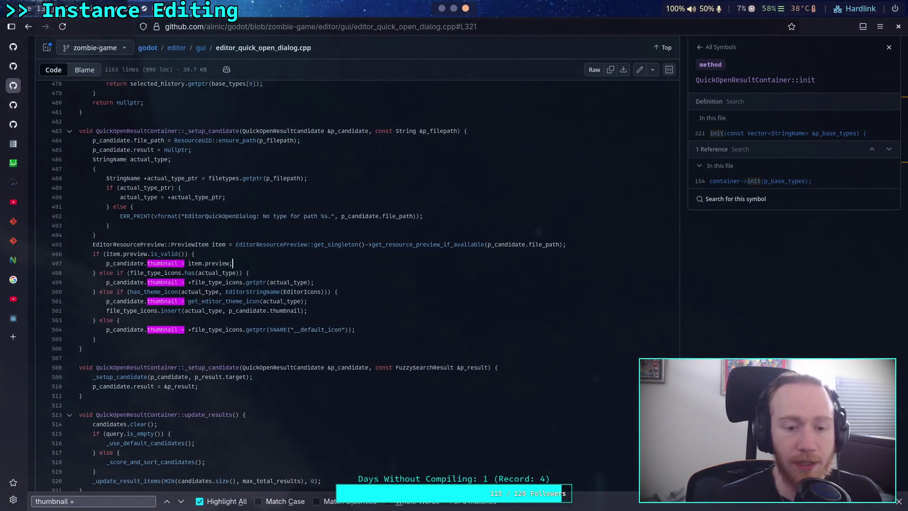
pyautogui.click(42, 497)
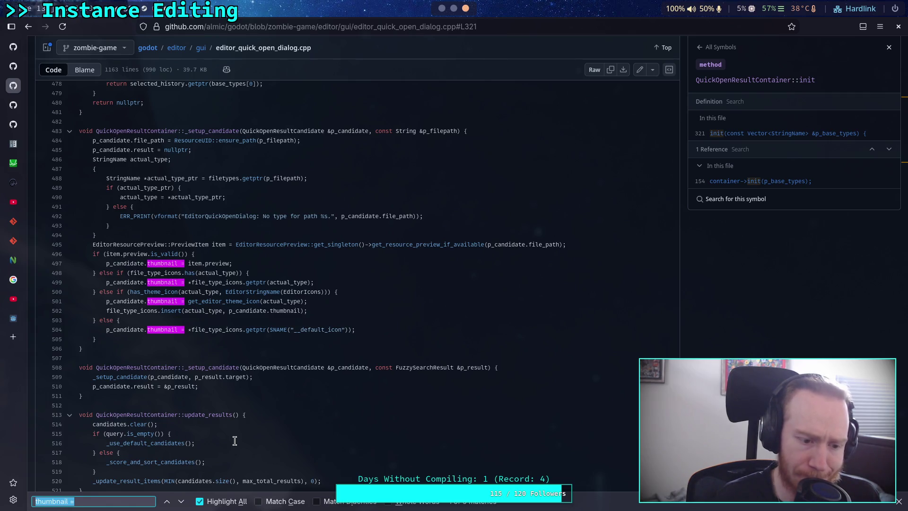
pyautogui.write('.thumbnai')
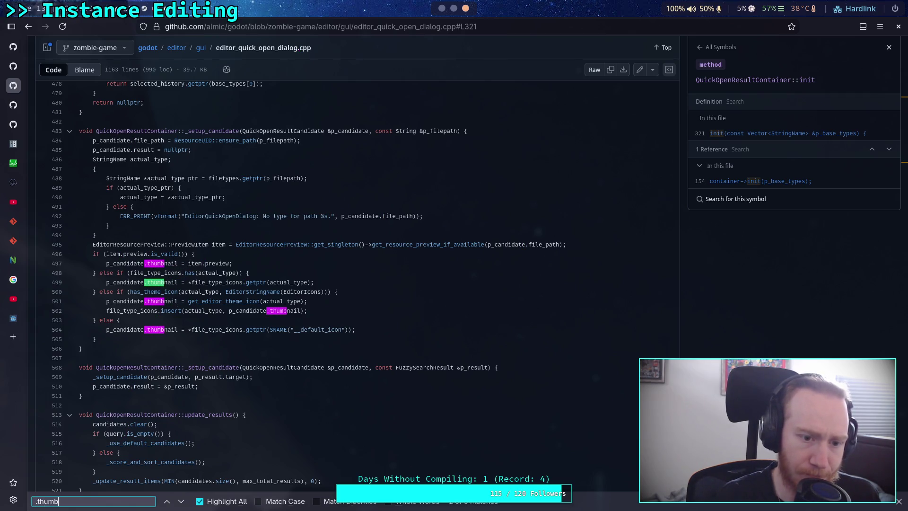
pyautogui.press('BackSpace')
pyautogui.press('BackSpace')
pyautogui.press('BackSpace')
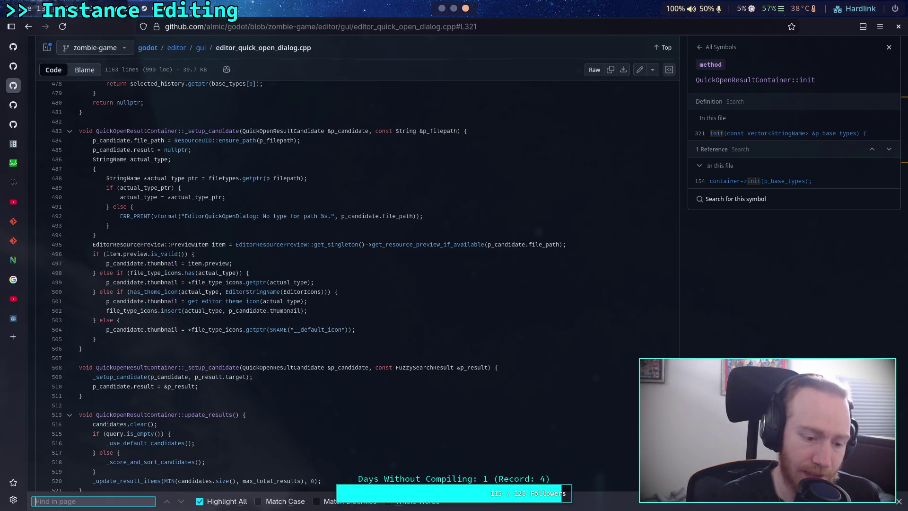
pyautogui.write('thumb')
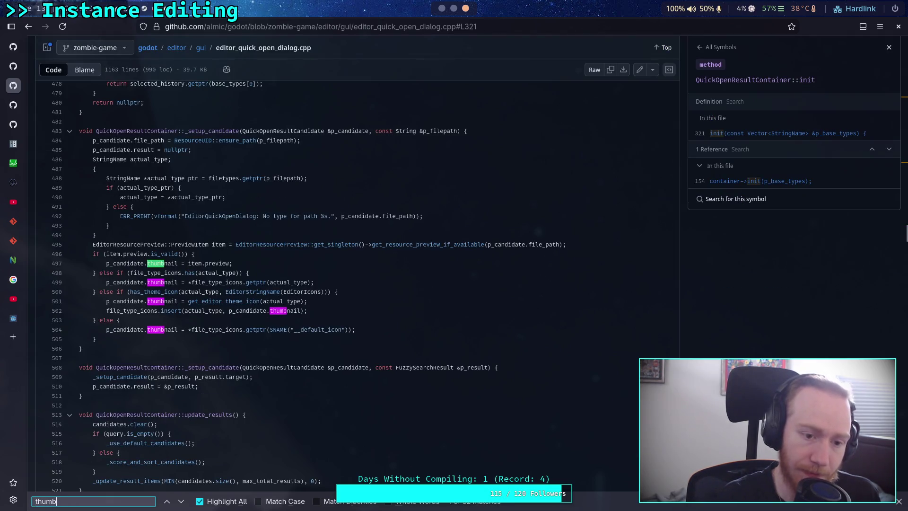
pyautogui.write('nail->')
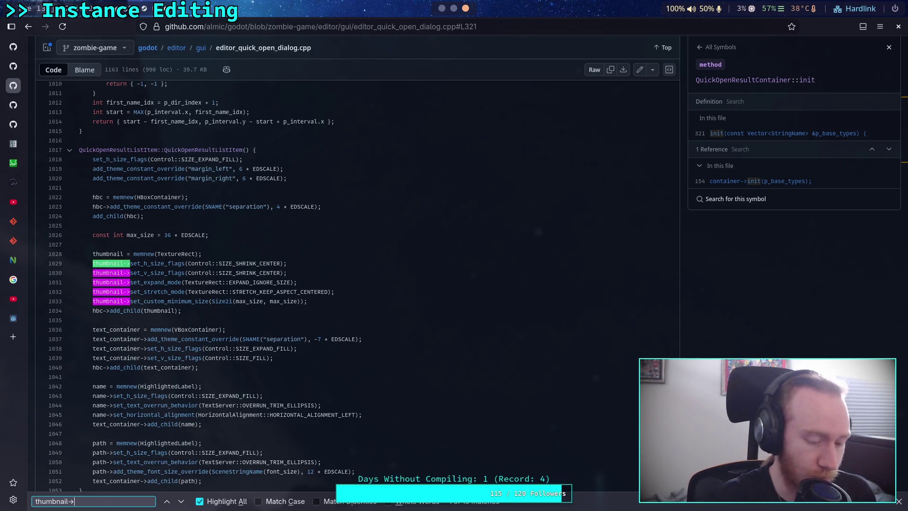
pyautogui.hotkey('alt', 'Tab')
pyautogui.click(475, 307)
# Change the thumbnail minimum size from Vector2(96, 96) to Vector2(72, 72) and save
pyautogui.doubleClick(472, 307)
pyautogui.write('72')
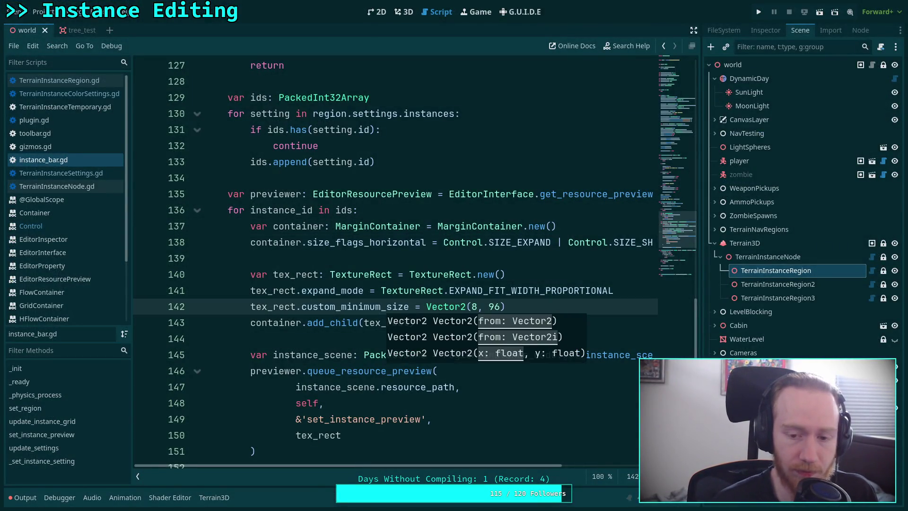
pyautogui.doubleClick(498, 307)
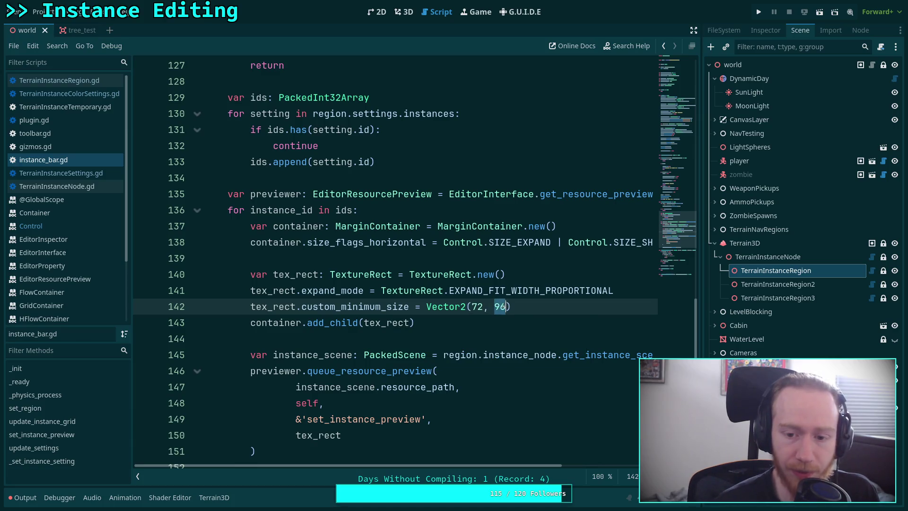
pyautogui.write('72')
pyautogui.hotkey('ctrl', 's')
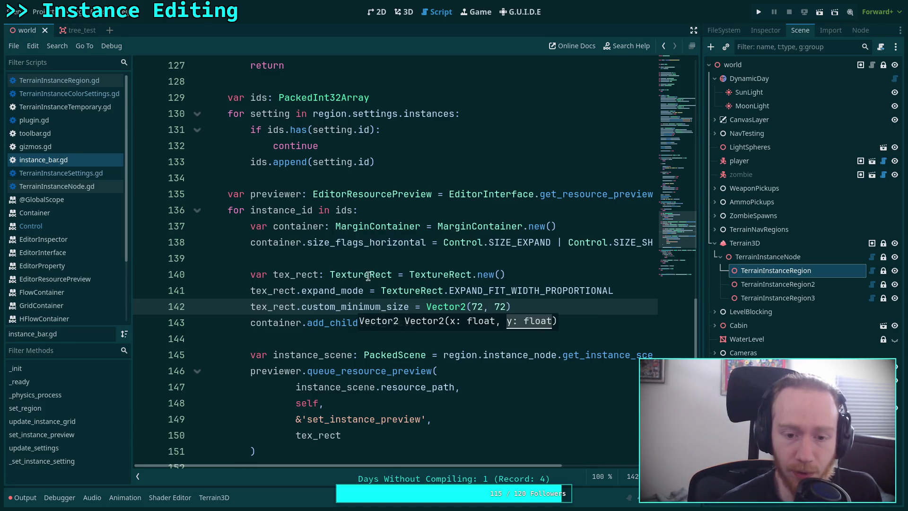
# Reselect TerrainInstanceRegion in 3D to view the smaller previews and shrink the bottom panel
pyautogui.click(318, 242)
pyautogui.click(403, 12)
pyautogui.click(786, 240)
pyautogui.click(783, 270)
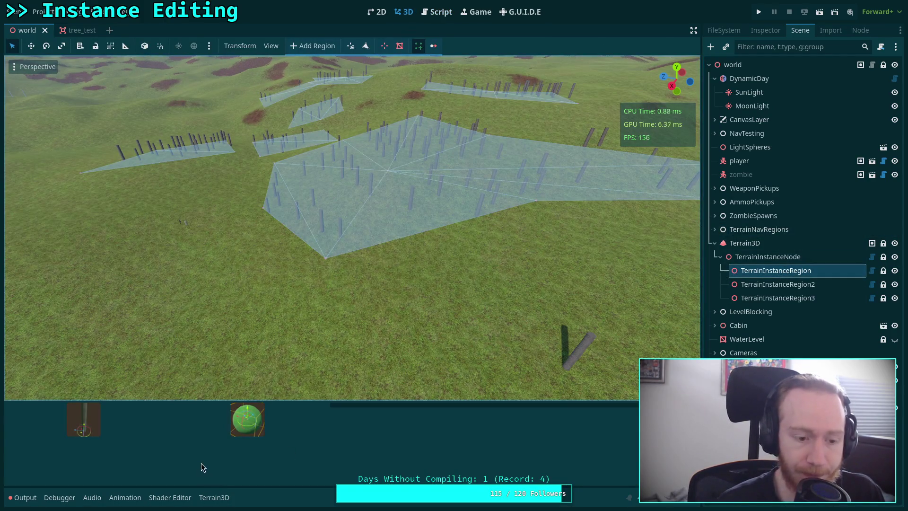
pyautogui.click(19, 499)
pyautogui.click(16, 502)
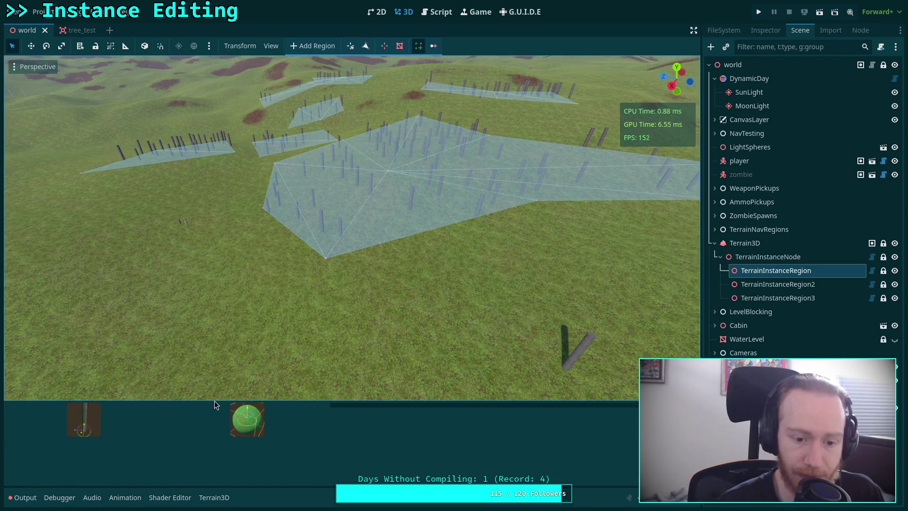
pyautogui.moveTo(211, 400); pyautogui.dragTo(199, 424)
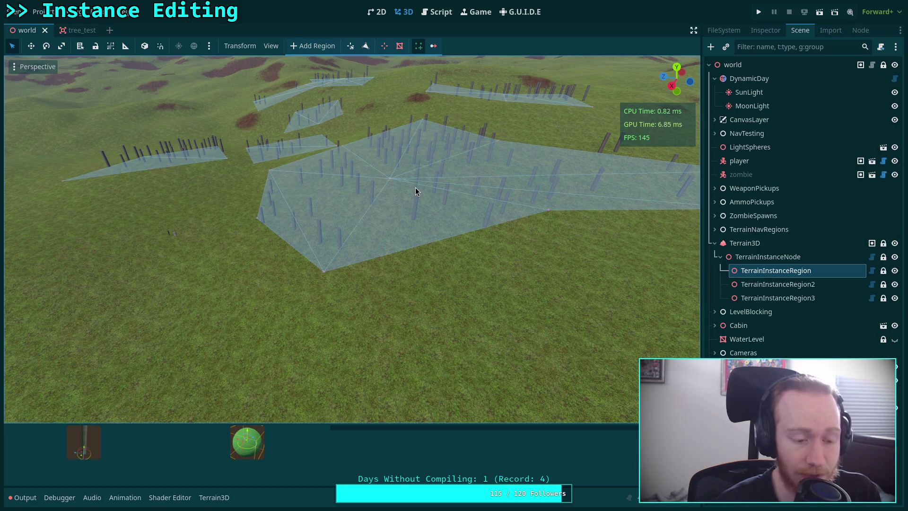
pyautogui.hotkey('alt', 'Tab')
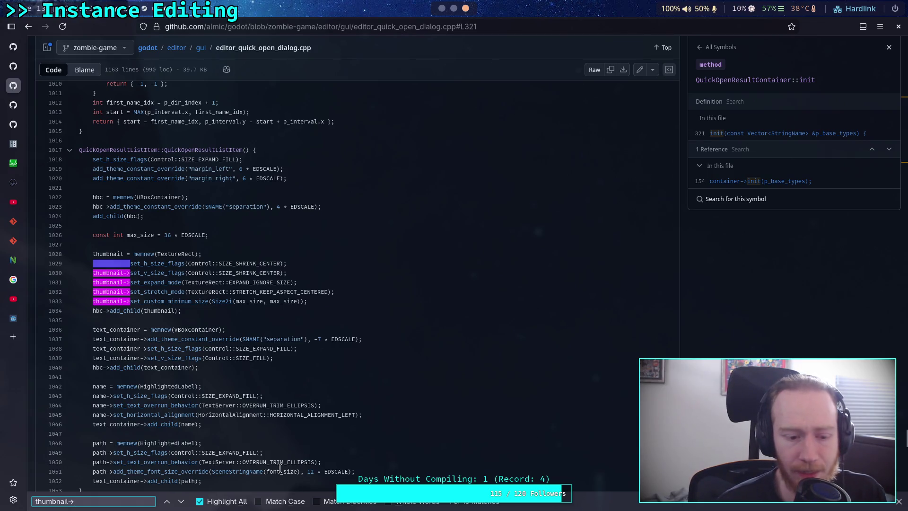
# Replace the in-page search term with '.thumbnail' and scroll back to the top
pyautogui.moveTo(73, 501); pyautogui.dragTo(36, 502)
pyautogui.write('.')
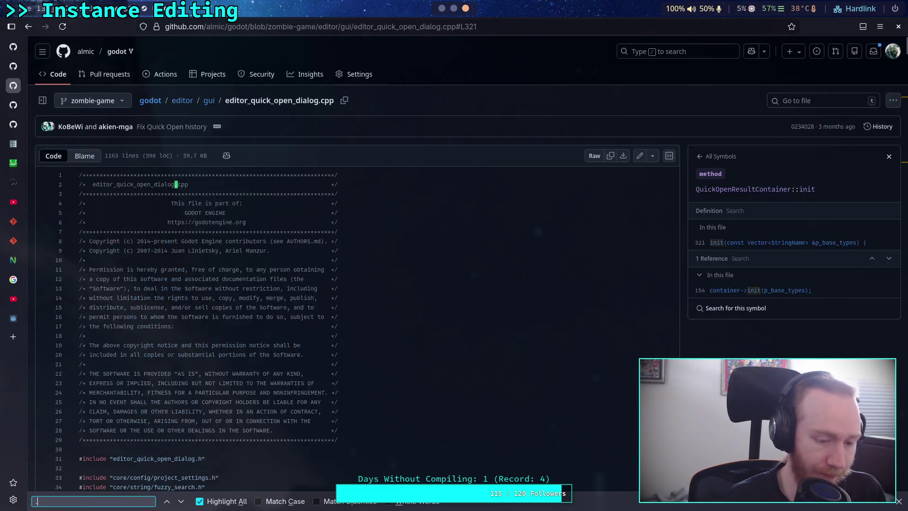
pyautogui.write('thumbnail')
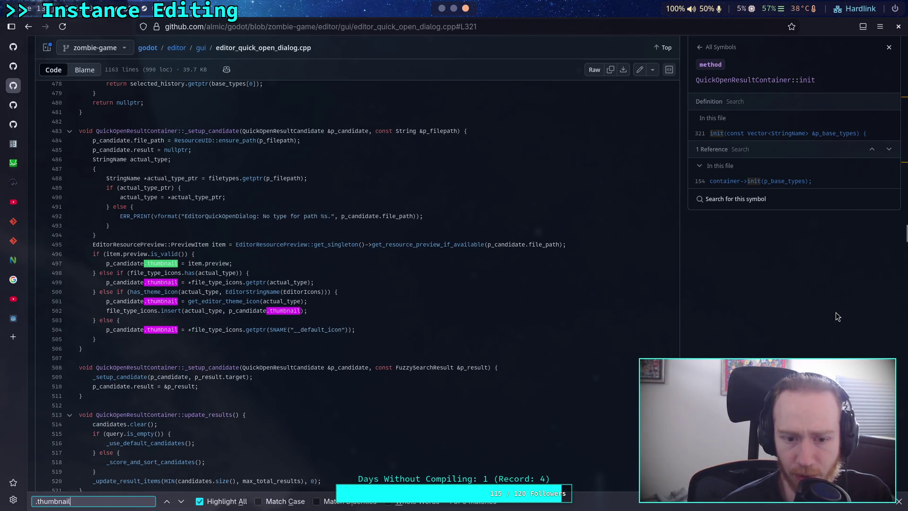
pyautogui.moveTo(904, 237); pyautogui.dragTo(904, 38)
# Find editor_resource_preview.h in the repository and read through the header
pyautogui.click(823, 100)
pyautogui.write('editor')
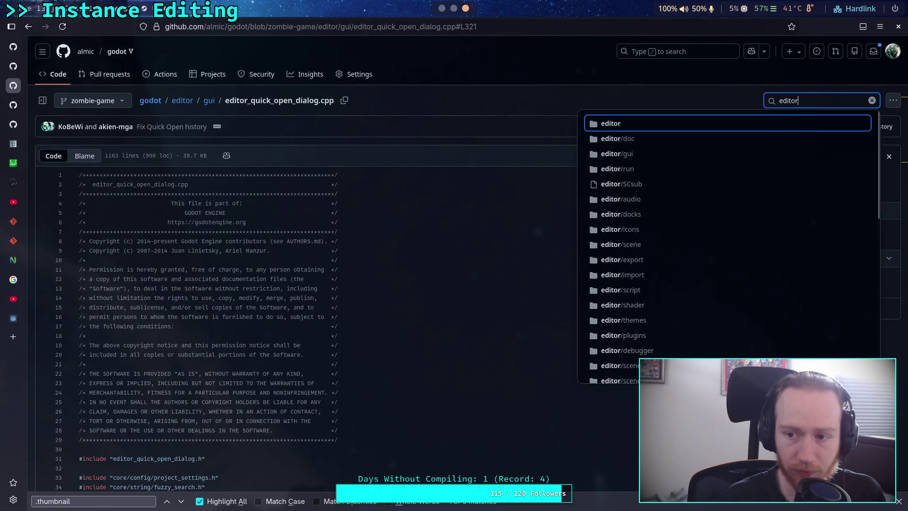
pyautogui.write('_resource_')
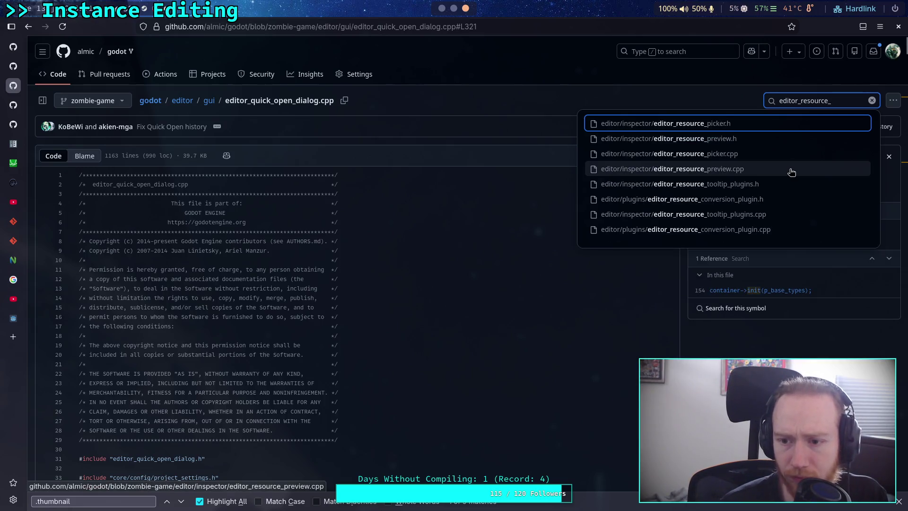
pyautogui.click(740, 142)
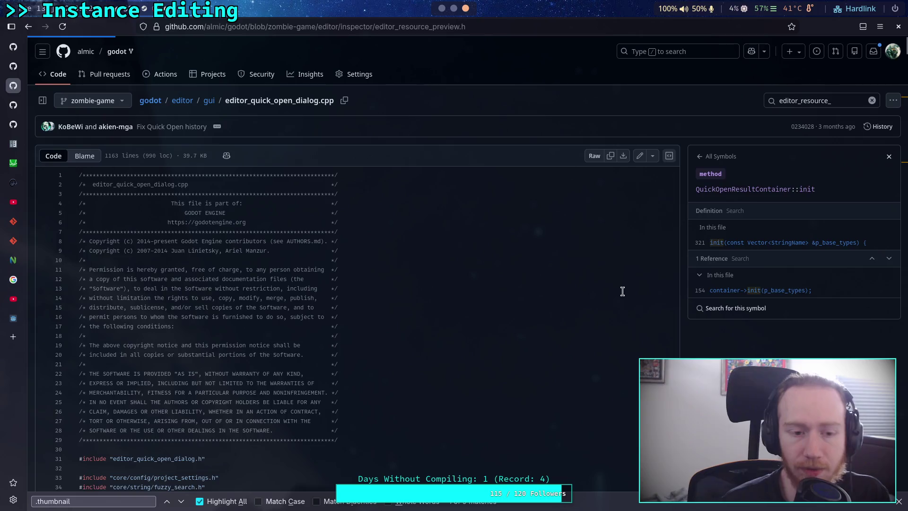
pyautogui.scroll(-5, 491, 310)
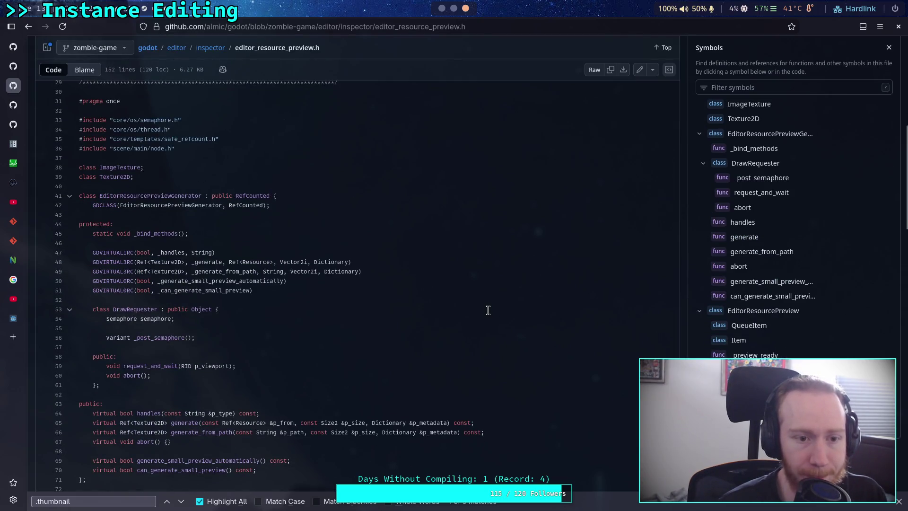
pyautogui.scroll(-3, 488, 309)
pyautogui.scroll(-3, 488, 310)
pyautogui.scroll(5, 488, 309)
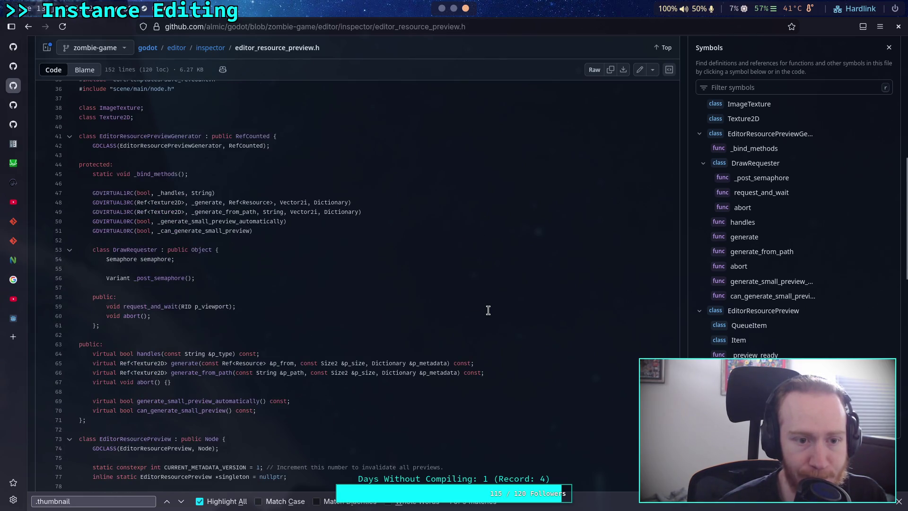
pyautogui.scroll(-10, 488, 310)
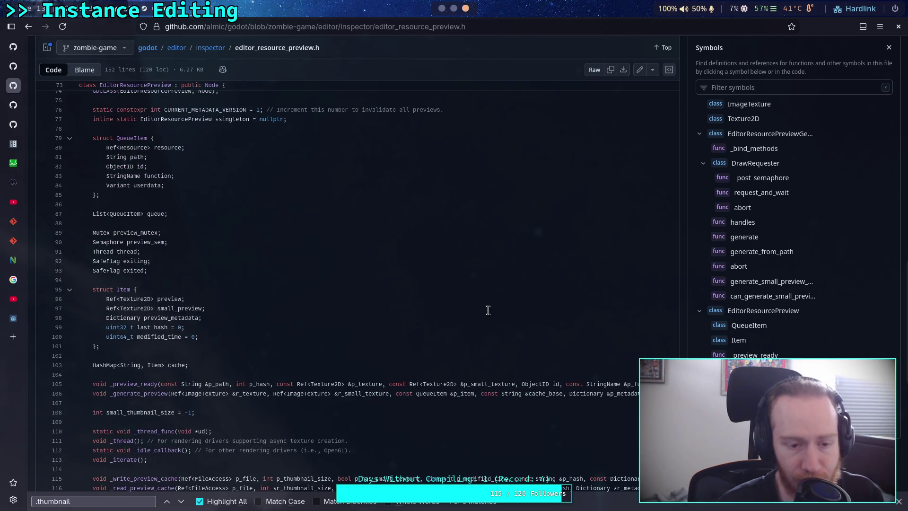
pyautogui.scroll(-10, 487, 309)
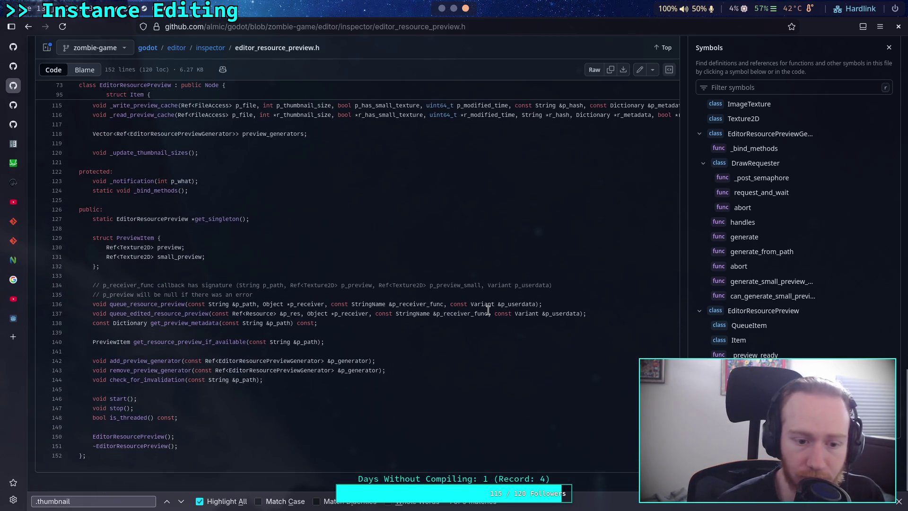
pyautogui.scroll(20, 612, 284)
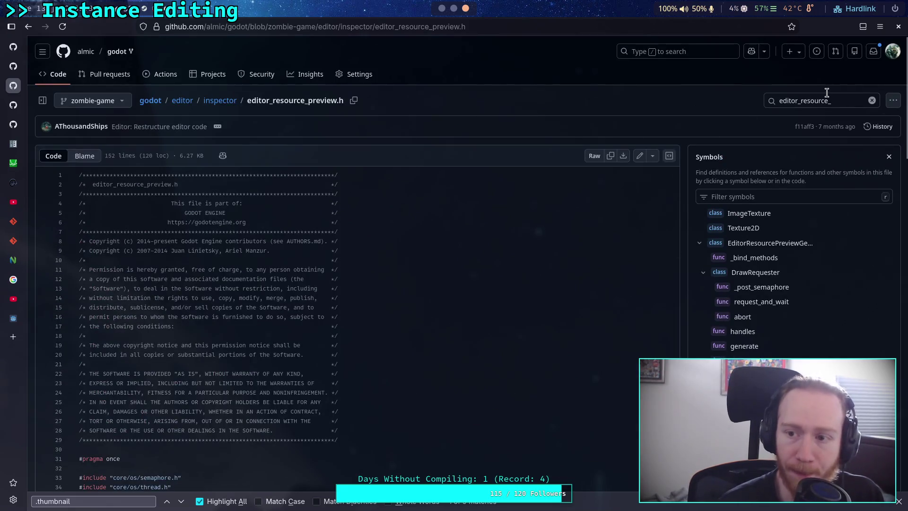
# Open editor_resource_preview.cpp and scroll down into its generator code
pyautogui.click(825, 99)
pyautogui.click(750, 170)
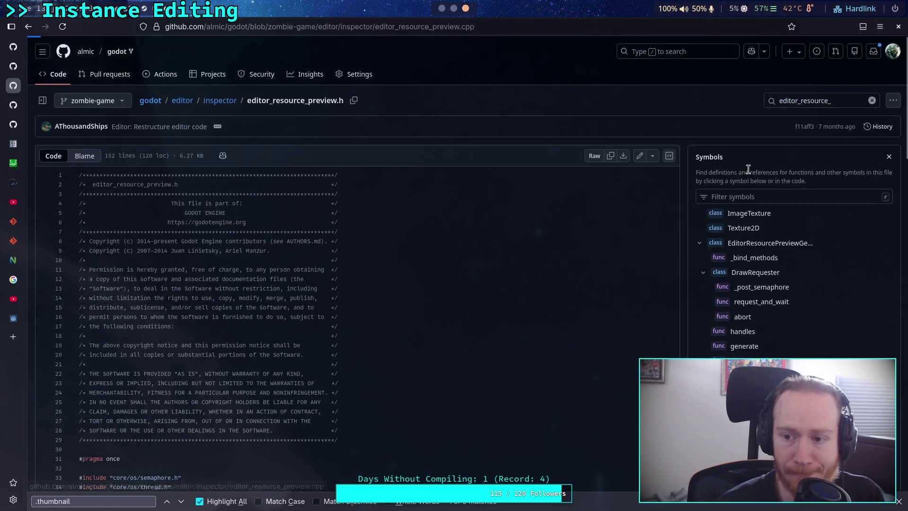
pyautogui.scroll(-2, 428, 290)
pyautogui.scroll(-10, 428, 289)
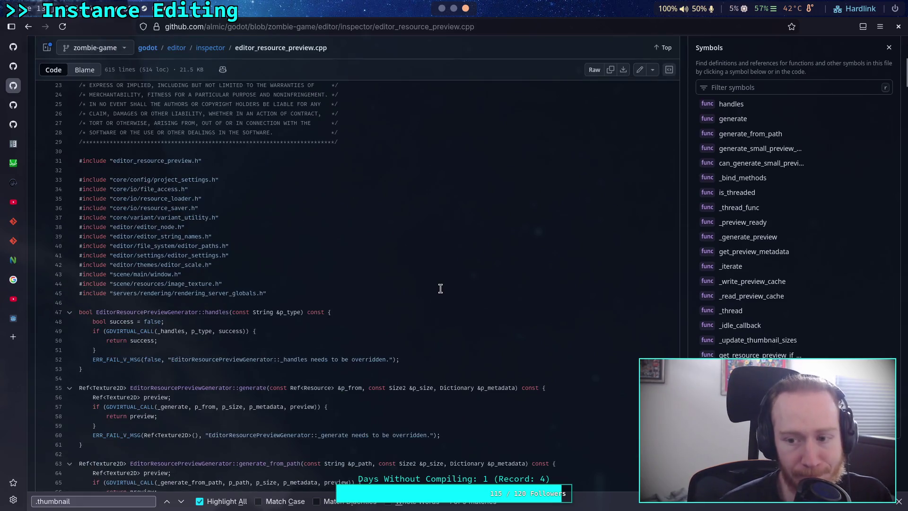